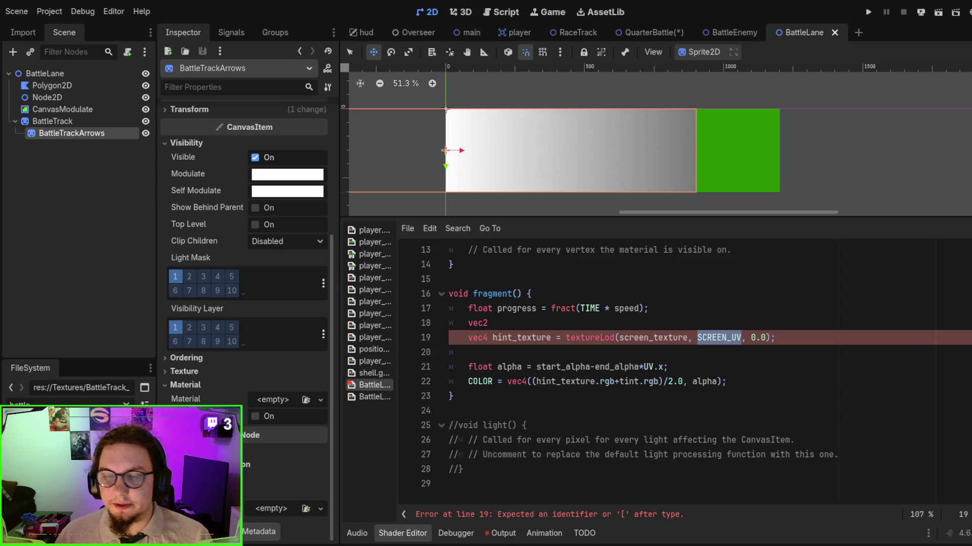
# - Write `vec2 uv = SCREEN_UV;` on line 18, changing vec4 to vec2 to fix the type error
pyautogui.click(708, 396)
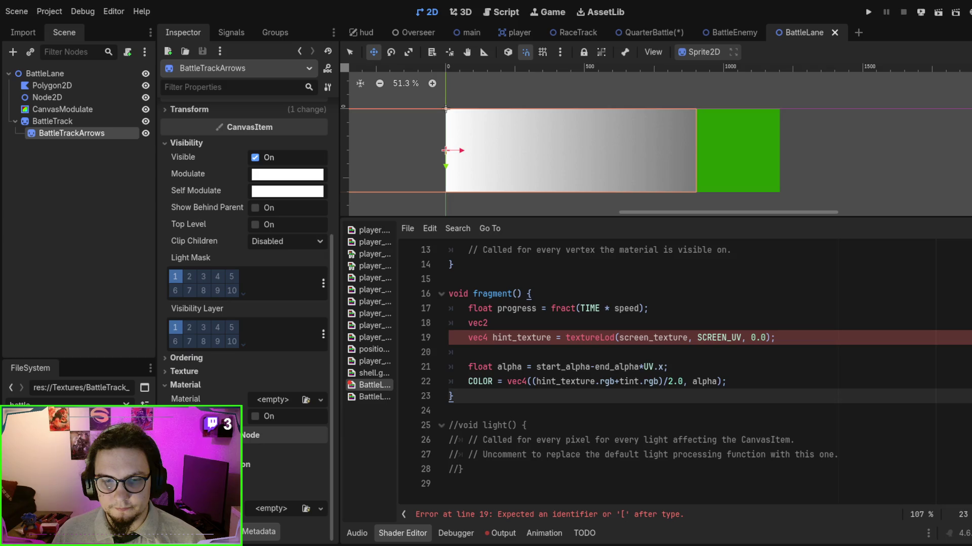
pyautogui.click(572, 324)
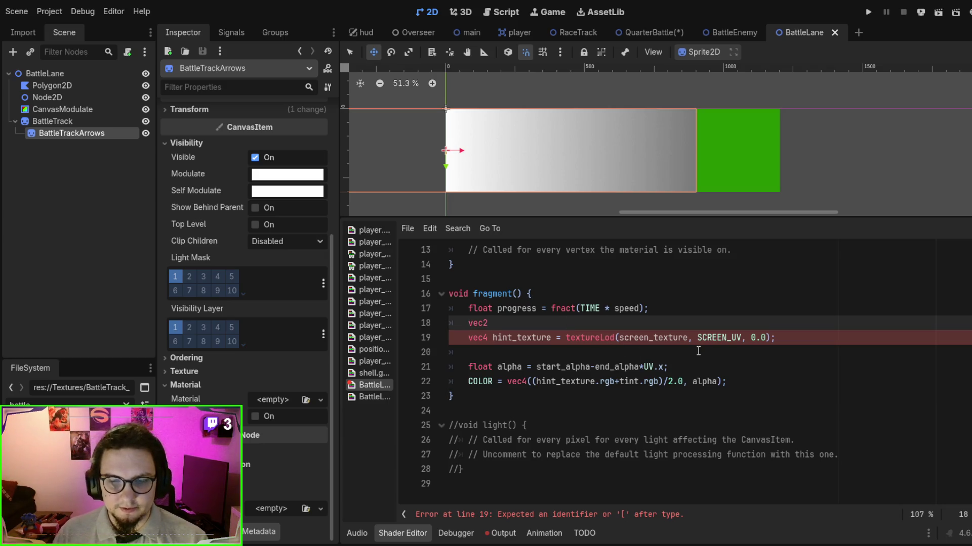
pyautogui.write('uv = SC')
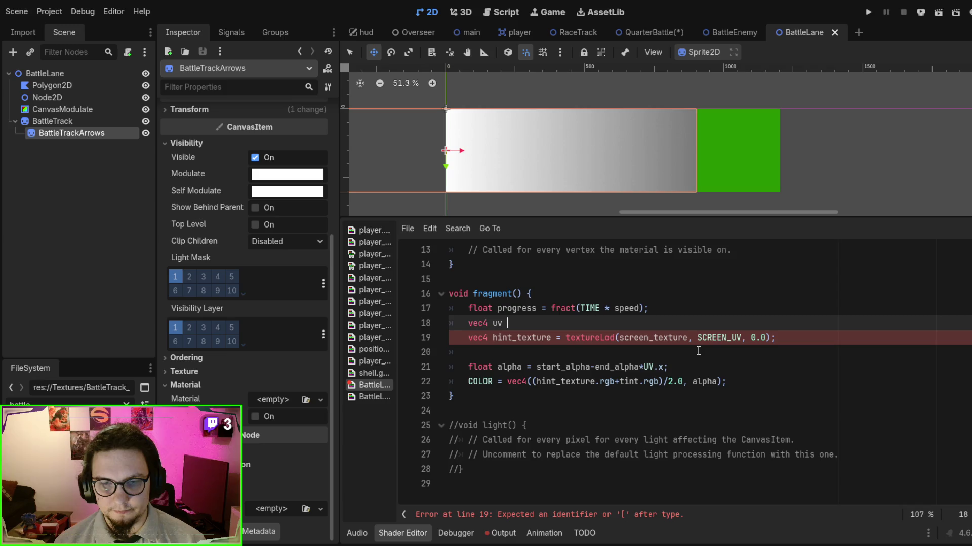
pyautogui.write('REEN_UV')
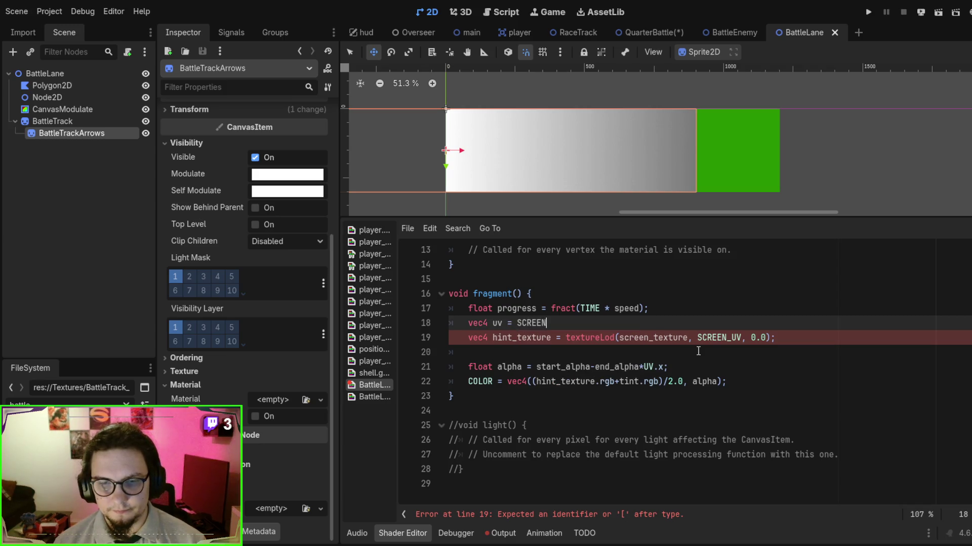
pyautogui.write(';')
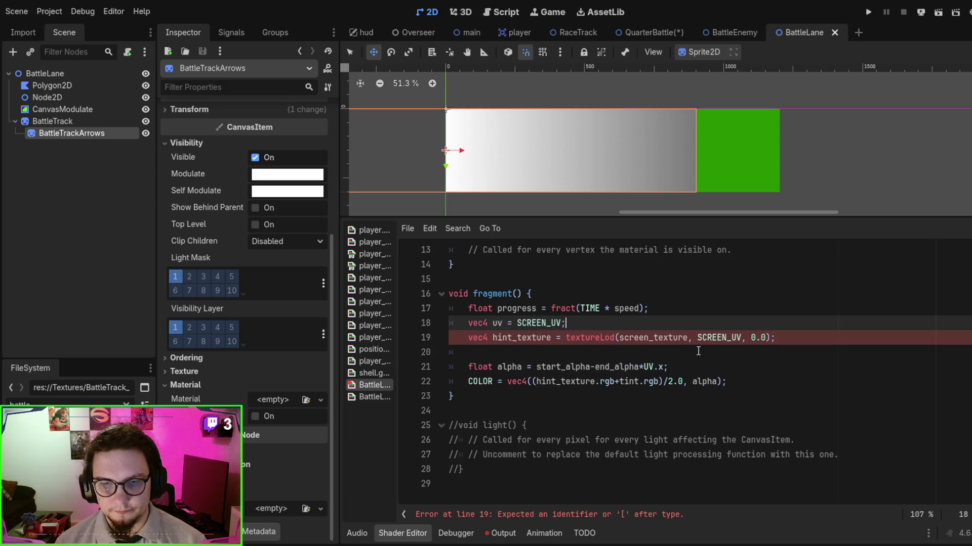
pyautogui.hotkey('ctrl', 's')
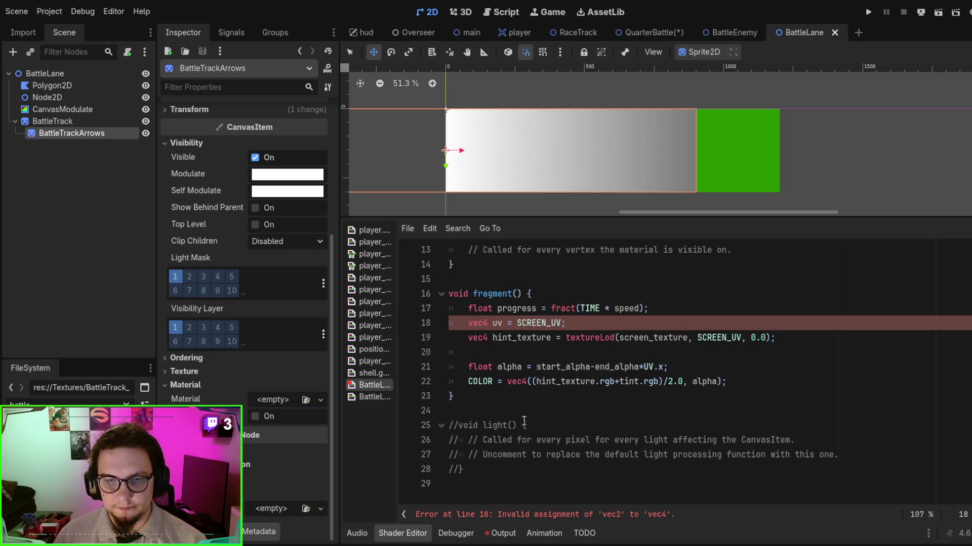
pyautogui.click(488, 324)
pyautogui.press('BackSpace')
pyautogui.write('2')
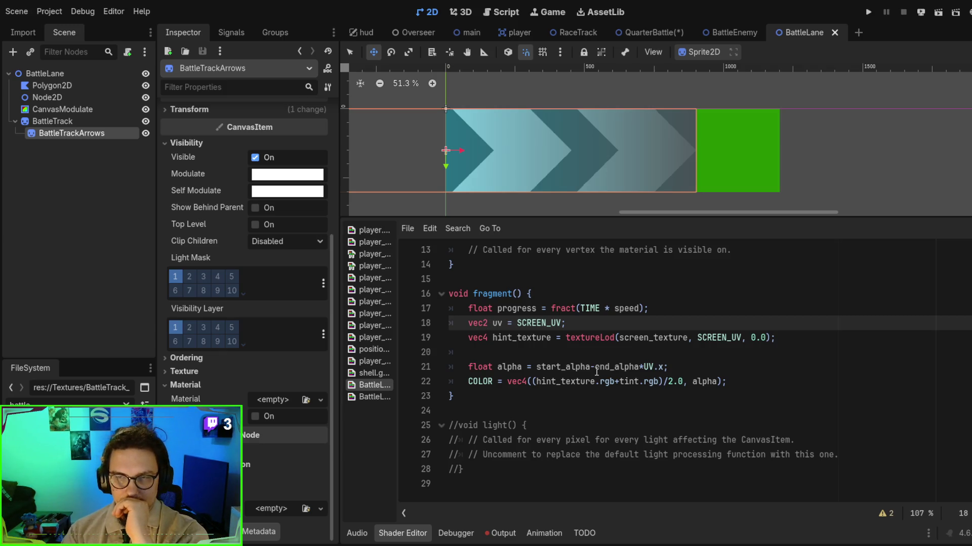
# - Append ', repeat_enable' after hint_screen_texture on the line 10 uniform and save the scene
pyautogui.scroll(4, 596, 372)
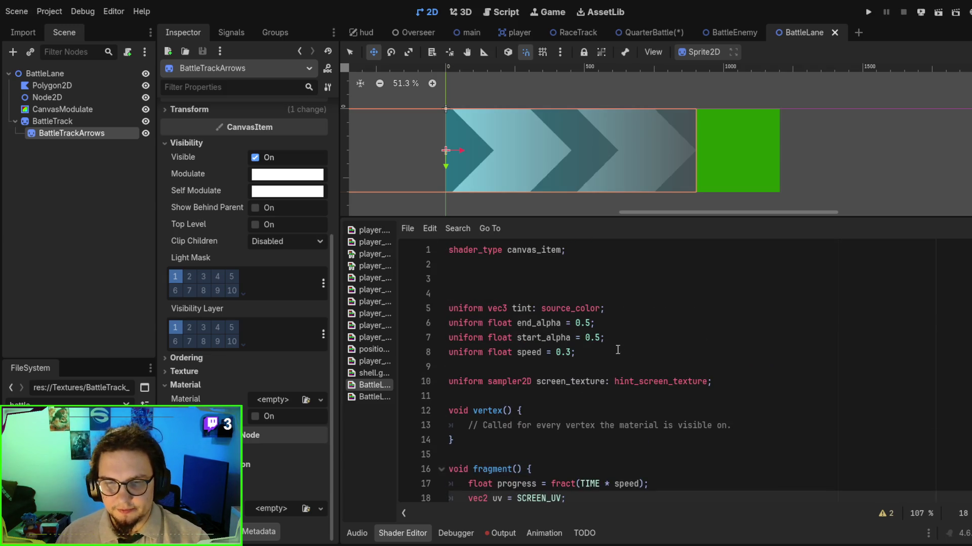
pyautogui.click(710, 381)
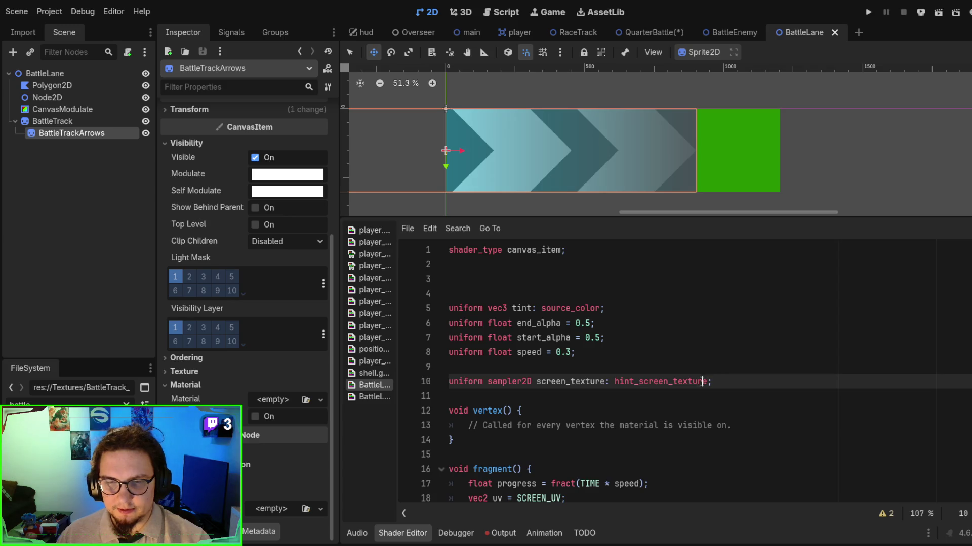
pyautogui.doubleClick(703, 381)
pyautogui.doubleClick(567, 382)
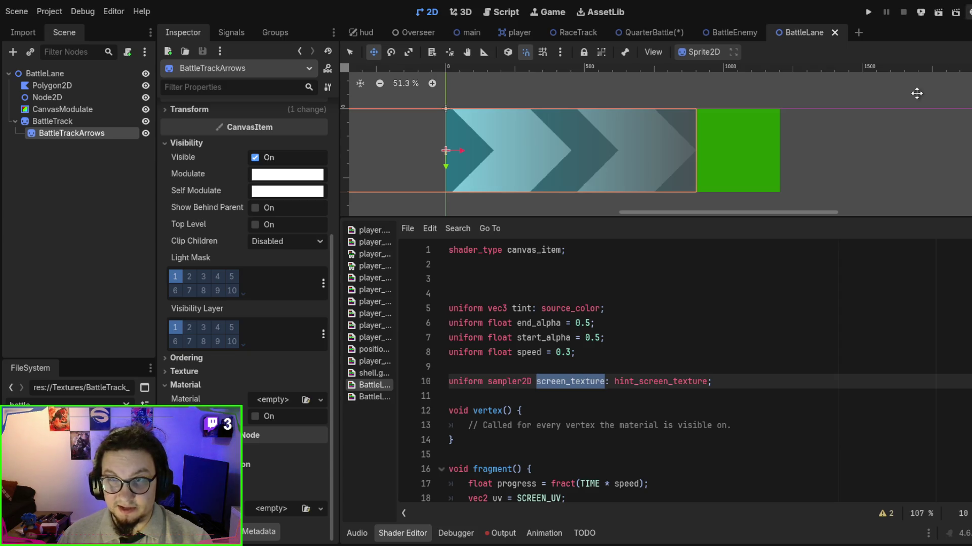
pyautogui.click(712, 382)
pyautogui.write(', ')
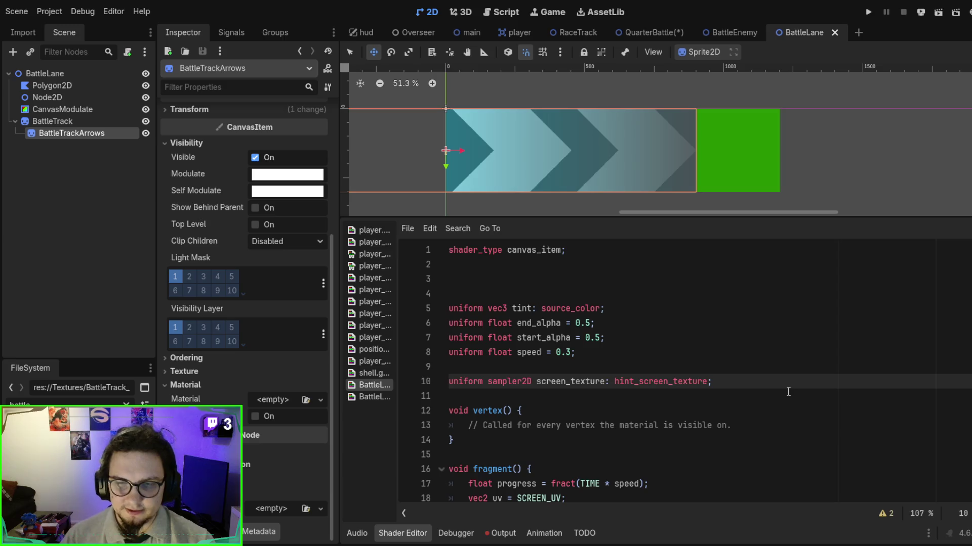
pyautogui.write('repeat')
pyautogui.press('BackSpace')
pyautogui.press('BackSpace')
pyautogui.press('BackSpace')
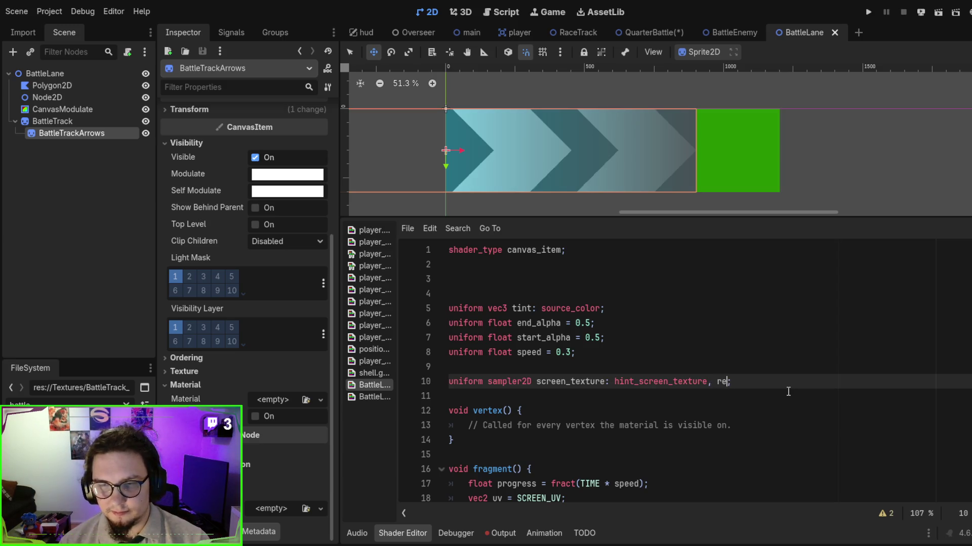
pyautogui.write('e')
pyautogui.press('BackSpace')
pyautogui.write('peat')
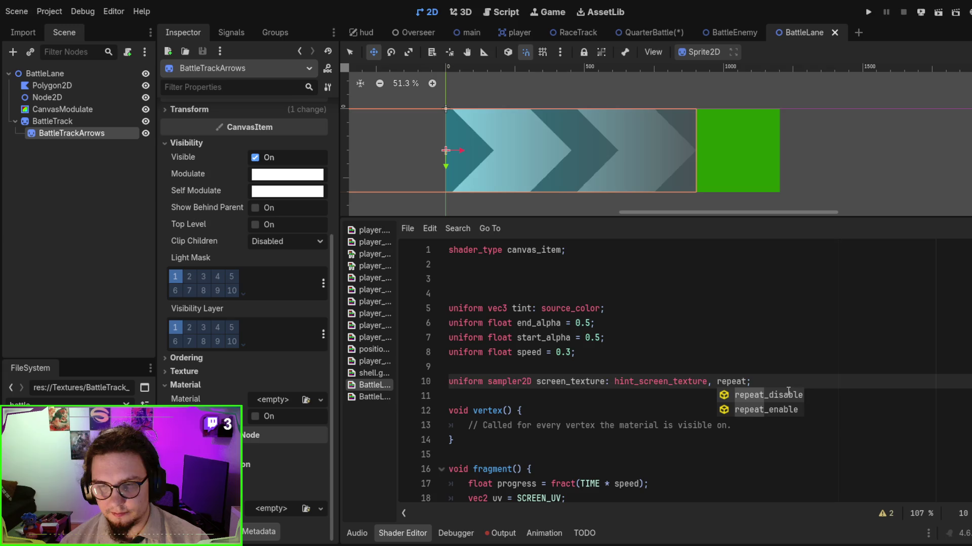
pyautogui.press('Down')
pyautogui.press('Return')
pyautogui.hotkey('ctrl', 's')
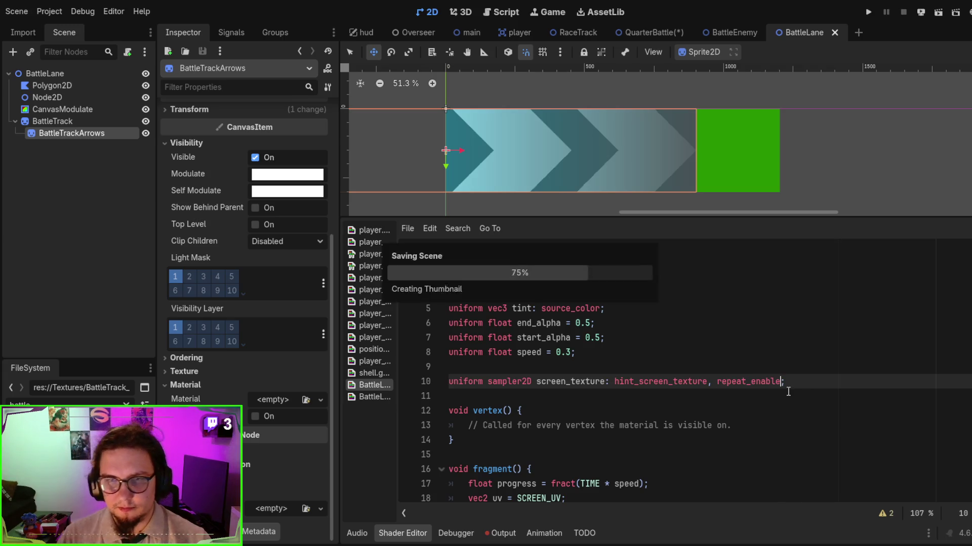
pyautogui.scroll(-3, 764, 374)
pyautogui.click(743, 381)
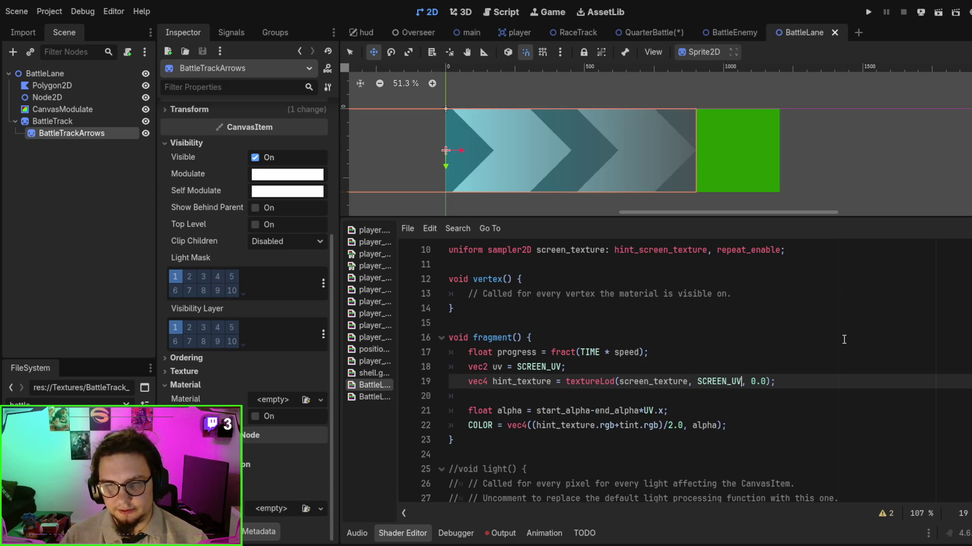
pyautogui.doubleClick(728, 382)
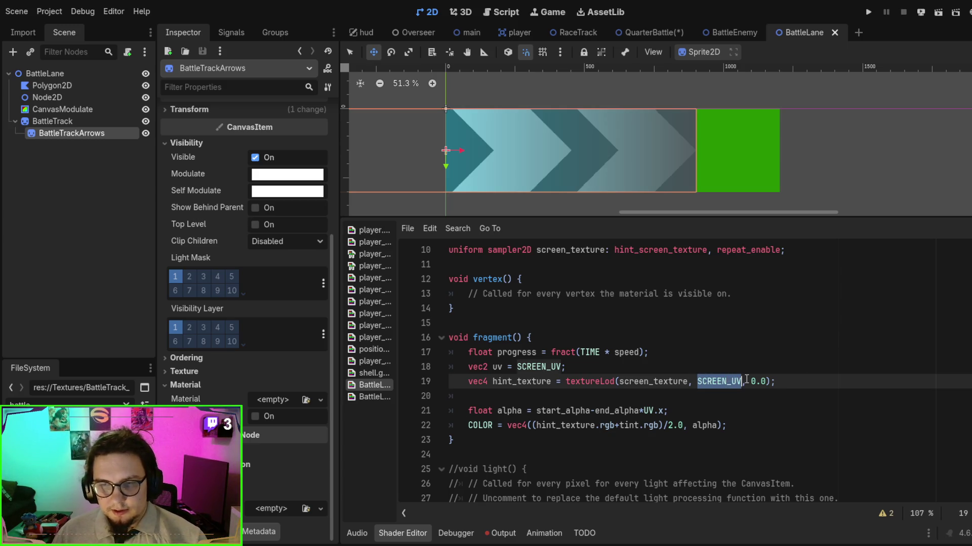
pyautogui.doubleClick(753, 381)
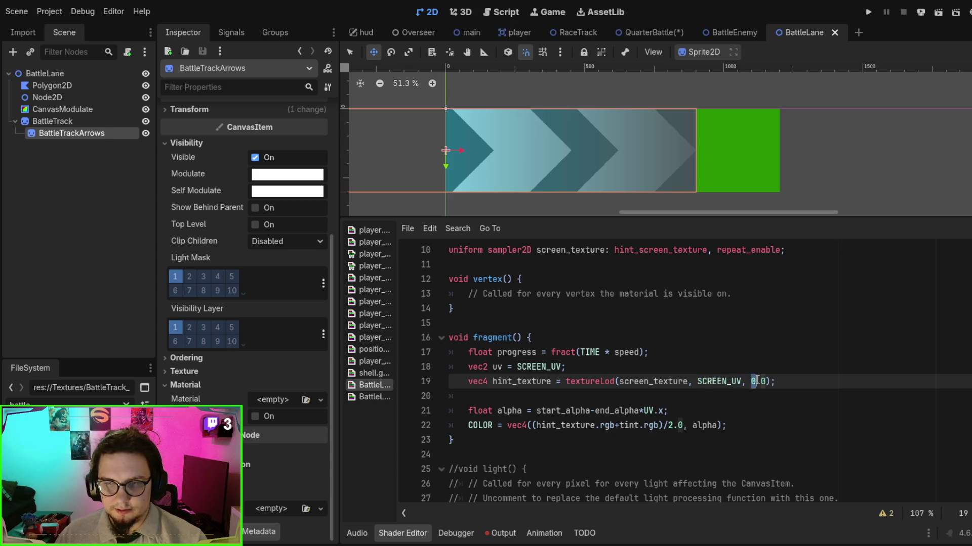
pyautogui.write('1')
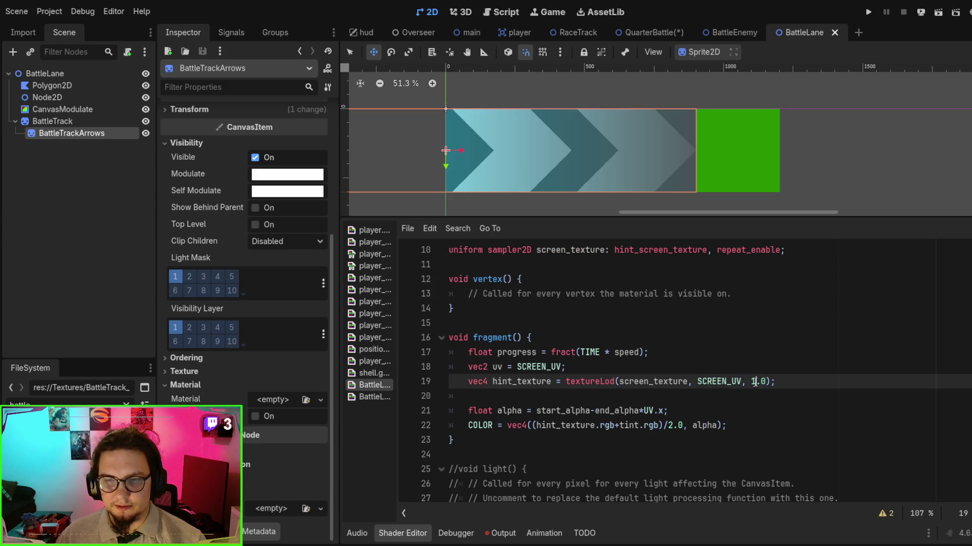
pyautogui.doubleClick(589, 383)
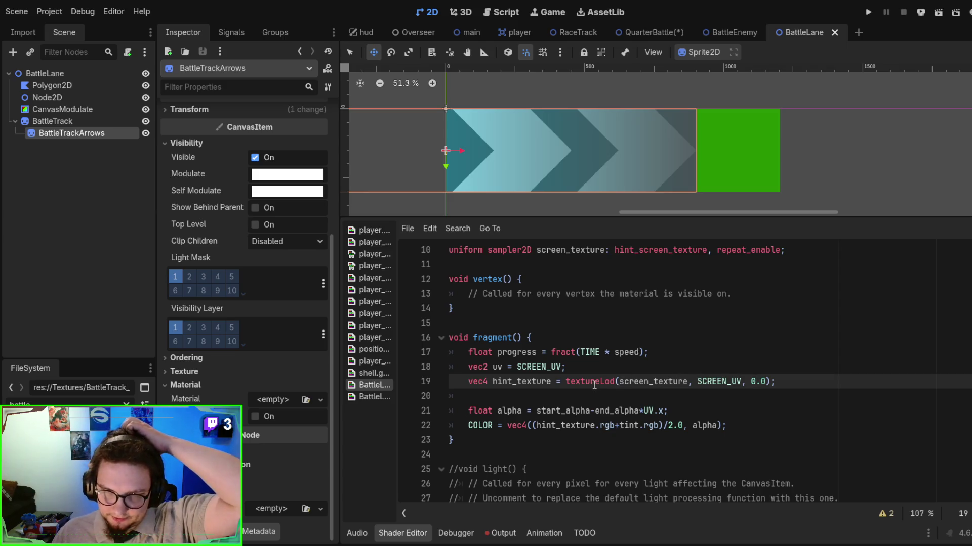
# - Replace SCREEN_UV in the line 19 textureLod call with the uv variable
pyautogui.click(624, 395)
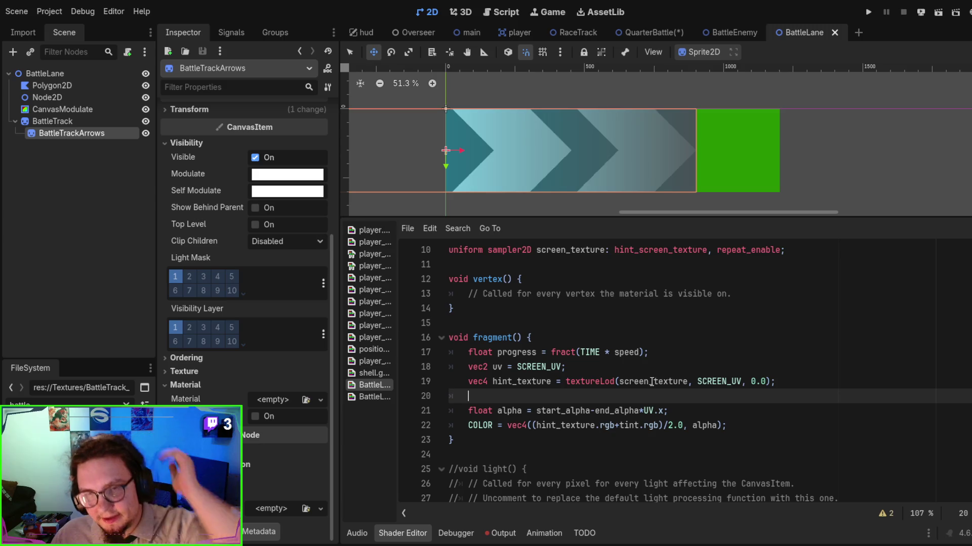
pyautogui.click(712, 373)
pyautogui.click(719, 383)
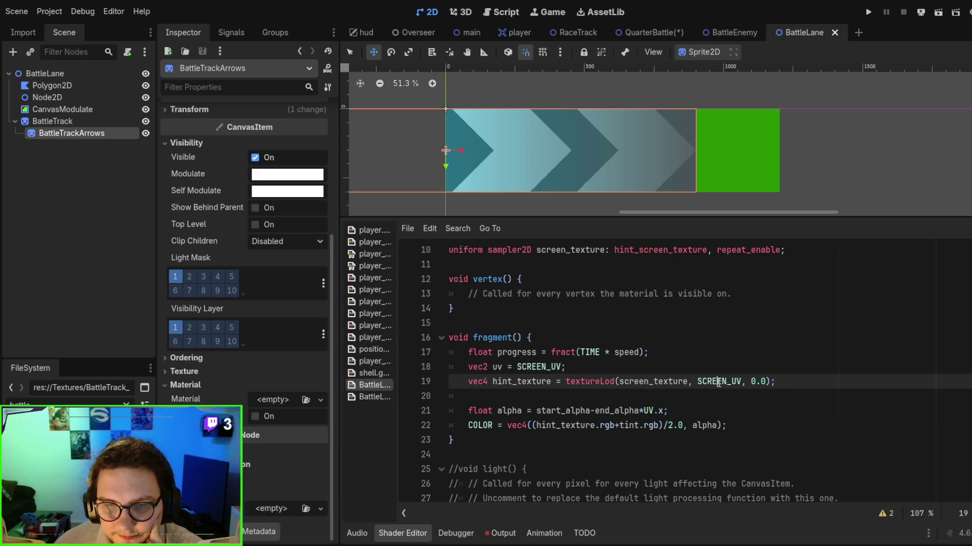
pyautogui.click(566, 366)
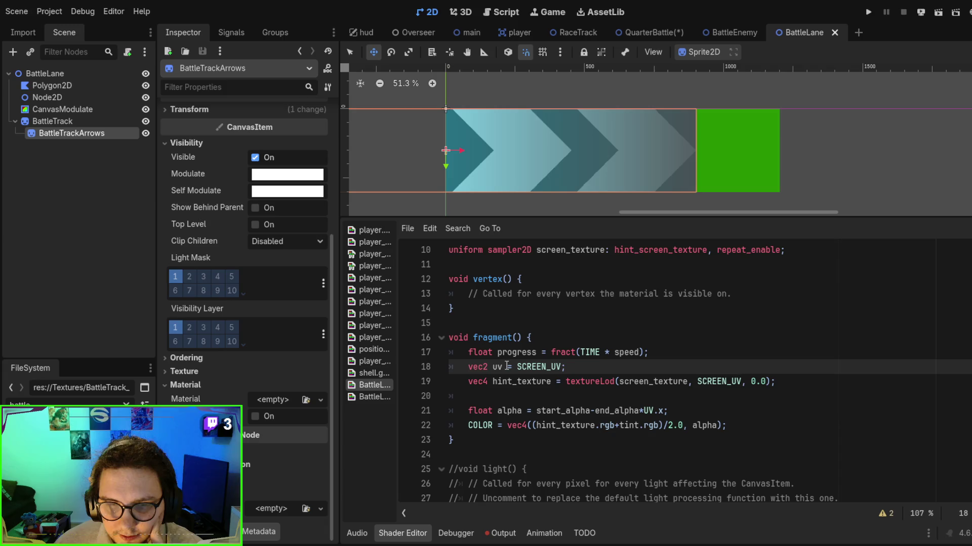
pyautogui.doubleClick(703, 381)
pyautogui.write('uv')
# - Rewrite line 18 as vec2(SCREEN_UV.x, SCREEN_UV.y) with the missing '(' and save
pyautogui.click(567, 366)
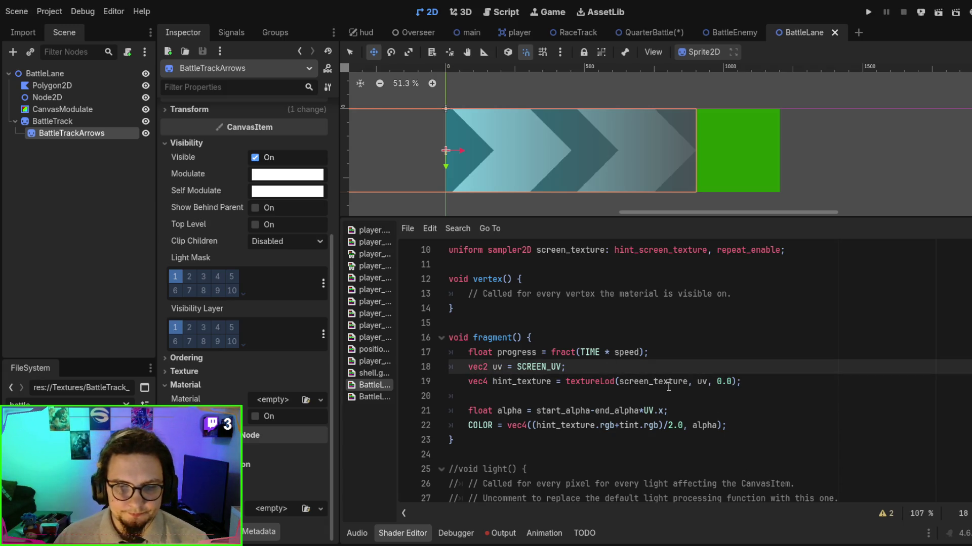
pyautogui.hotkey('ctrl', 'space')
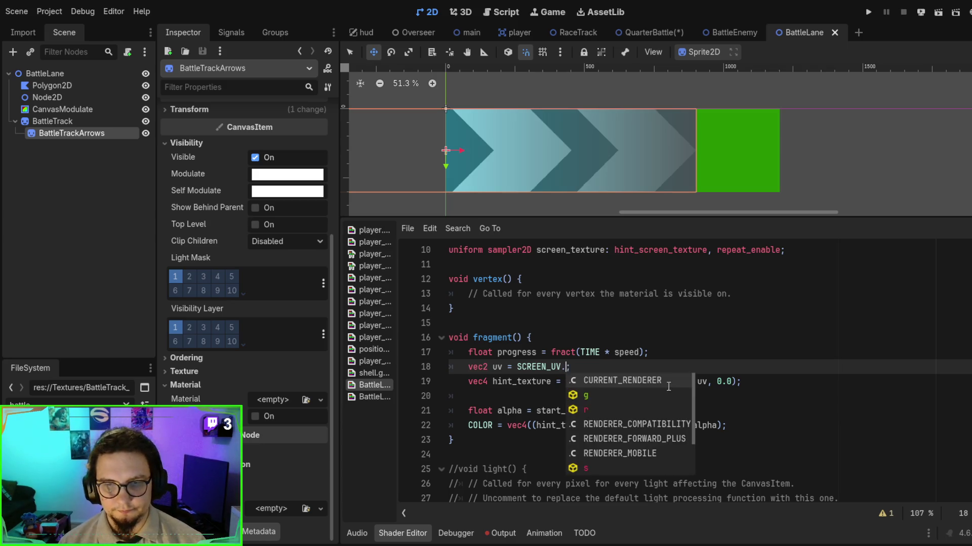
pyautogui.press('Escape')
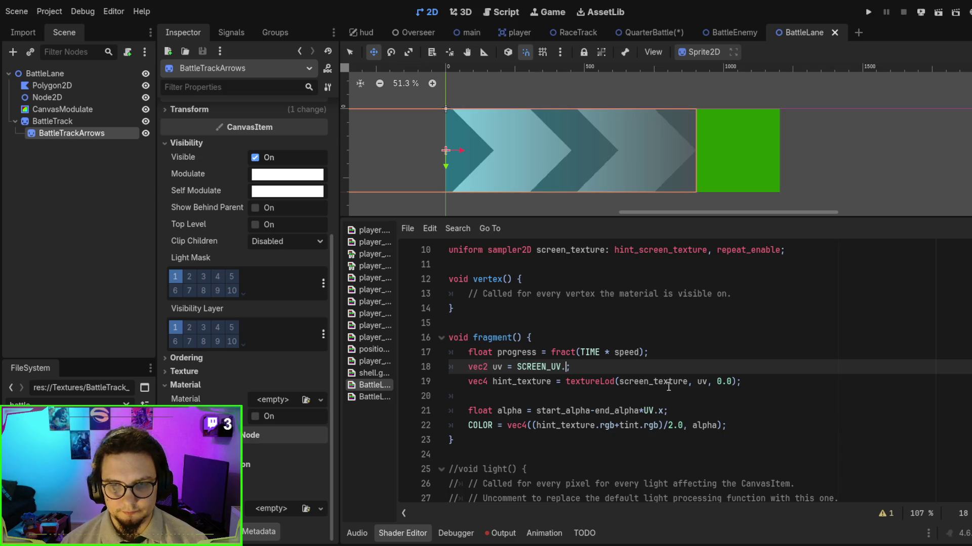
pyautogui.write('x,SD')
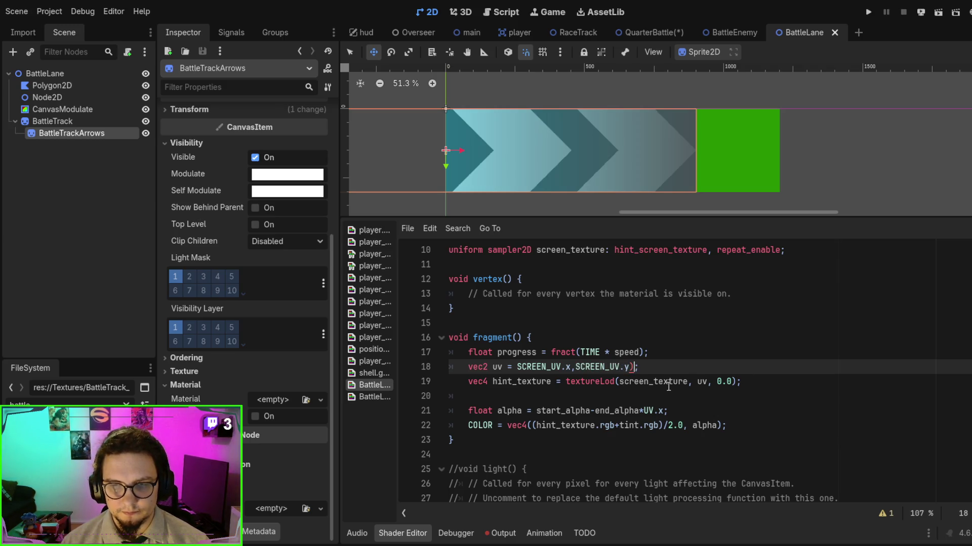
pyautogui.hotkey('ctrl', 'Left')
pyautogui.hotkey('ctrl', 'Left')
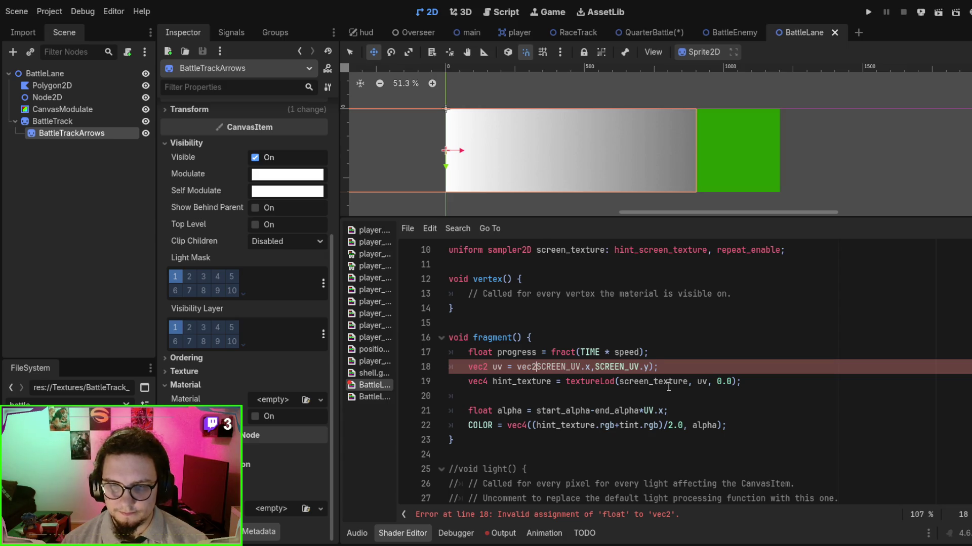
pyautogui.write('(')
pyautogui.hotkey('ctrl', 's')
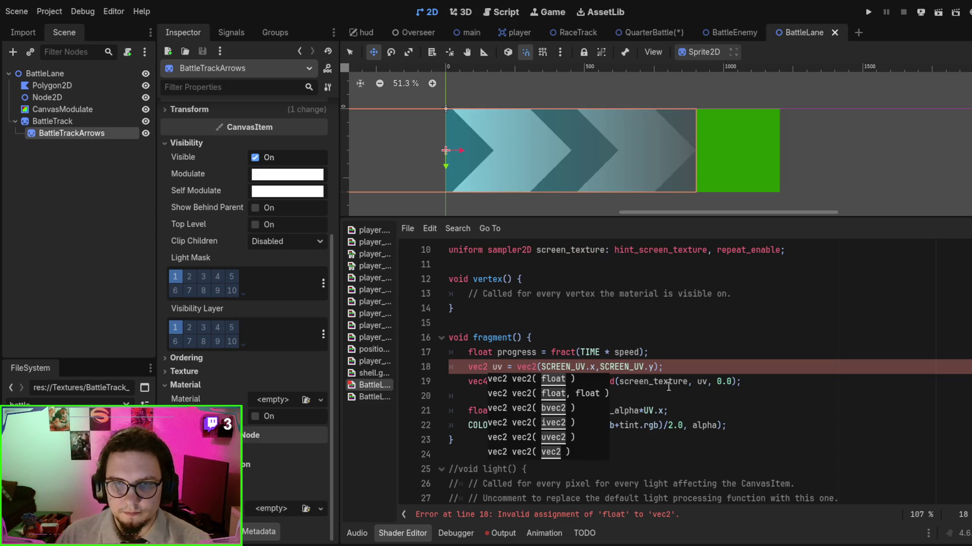
pyautogui.click(665, 369)
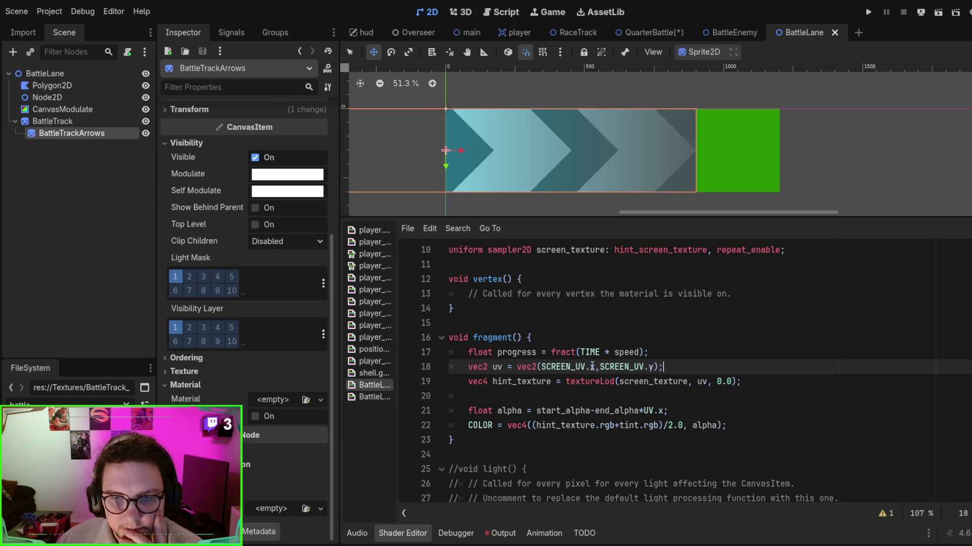
pyautogui.click(513, 352)
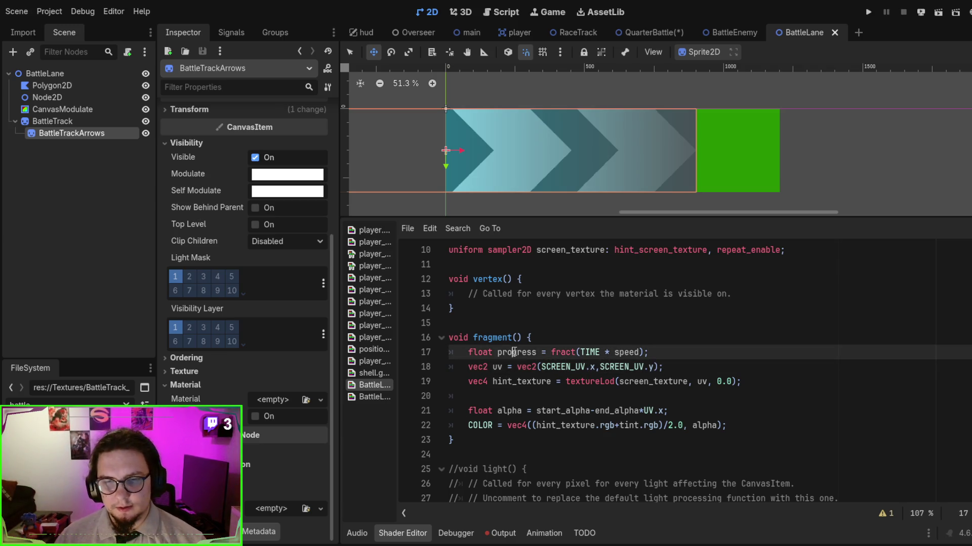
pyautogui.click(586, 367)
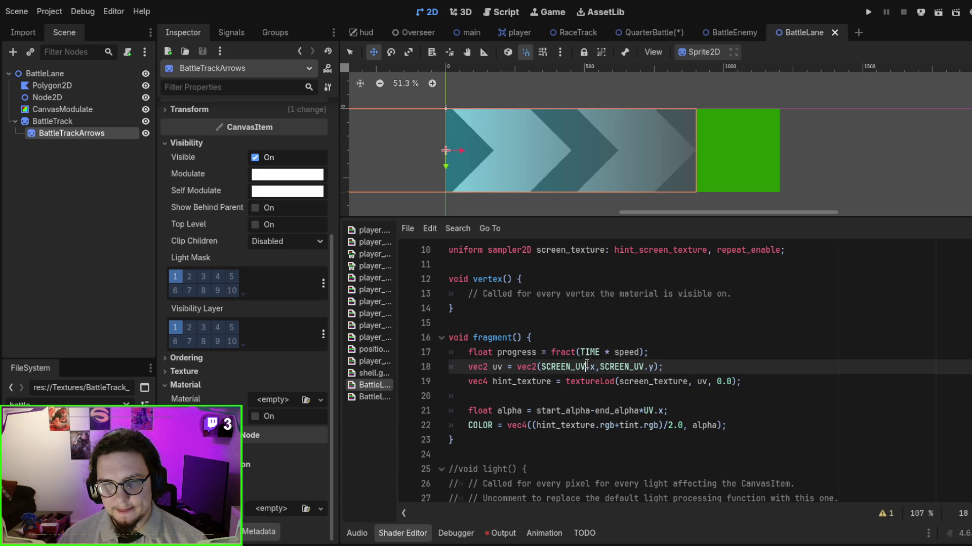
# - Move the caret just past SCREEN_UV.x on line 18, ready to add progress
pyautogui.press('Right')
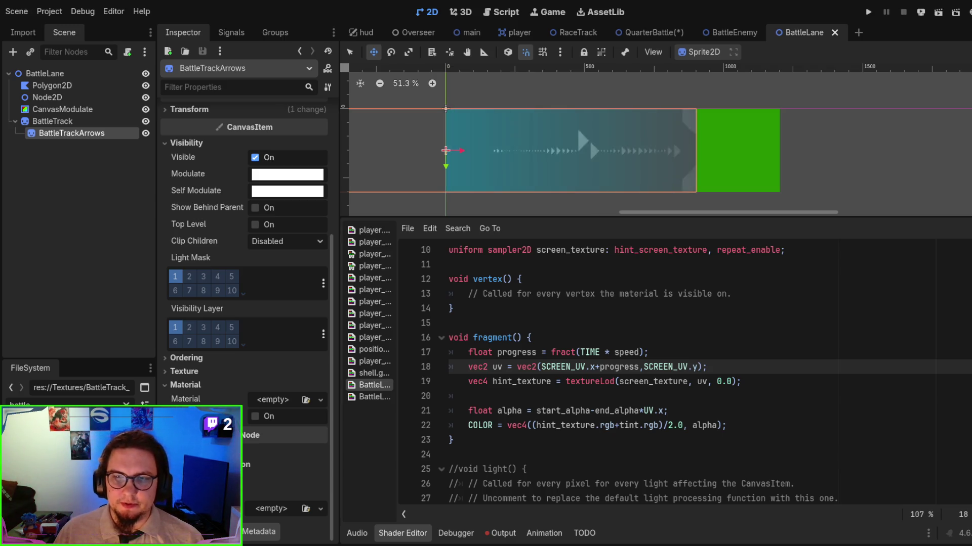
# - Shift BattleTrackArrows 922 px right and drag BattleTrack to the top under BattleLane
pyautogui.moveTo(550, 133)
pyautogui.mouseDown()
pyautogui.moveTo(805, 130)
pyautogui.moveTo(782, 133)
pyautogui.mouseUp()
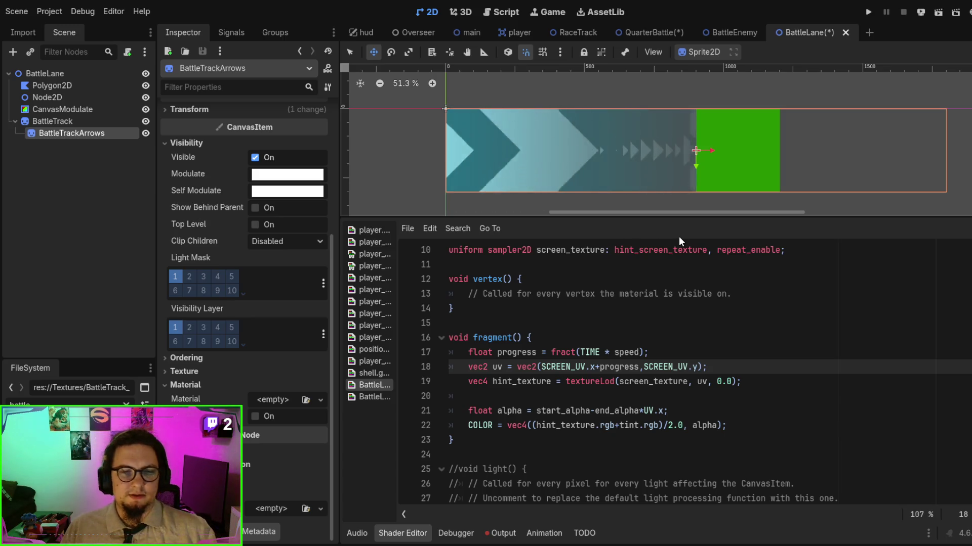
pyautogui.moveTo(50, 120); pyautogui.dragTo(84, 79)
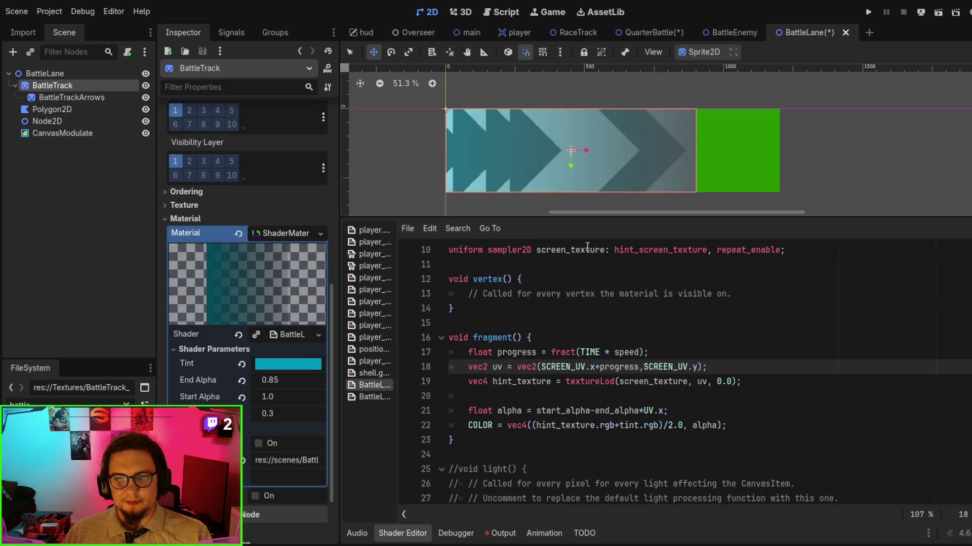
pyautogui.click(49, 132)
pyautogui.click(63, 96)
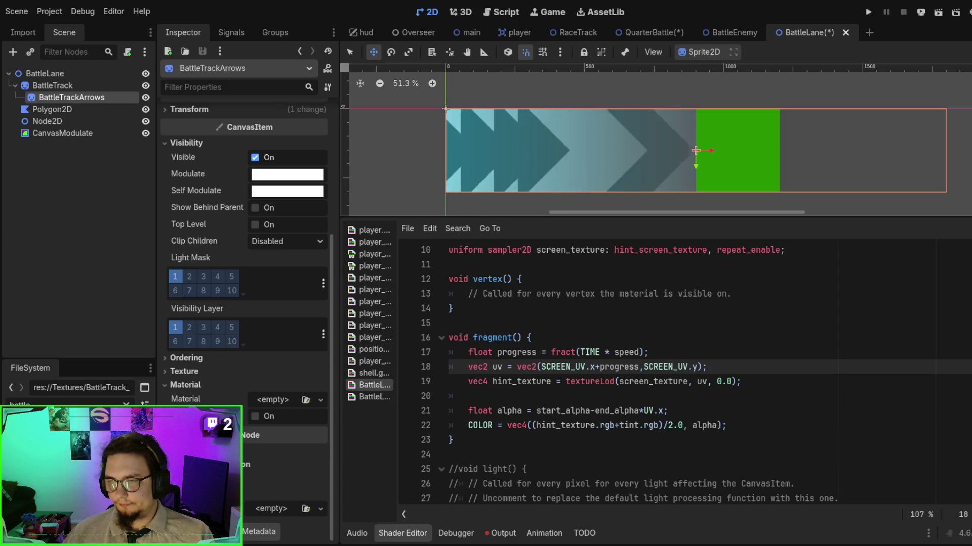
# - Delete ', repeat_enable' from the line 10 uniform, save, and re-centre the track view
pyautogui.click(712, 260)
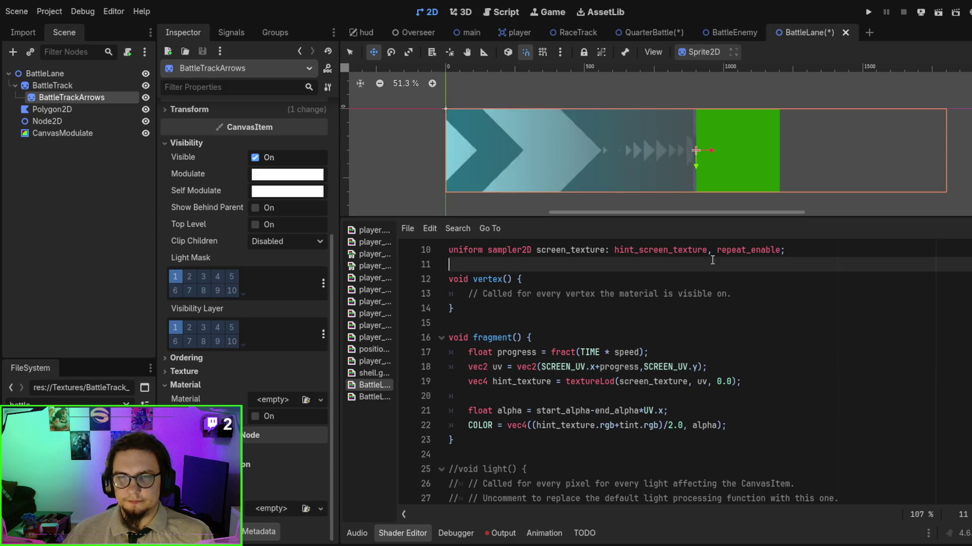
pyautogui.click(753, 252)
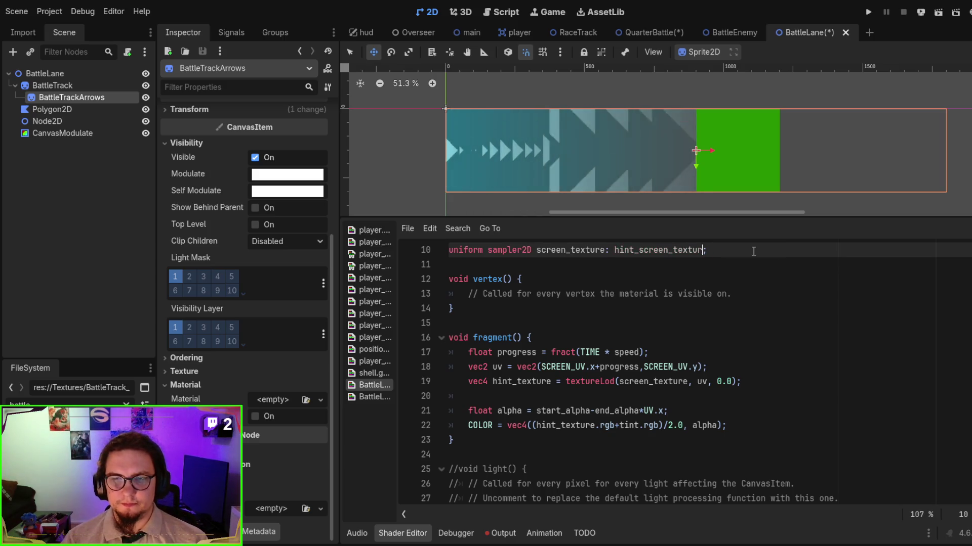
pyautogui.hotkey('ctrl', 's')
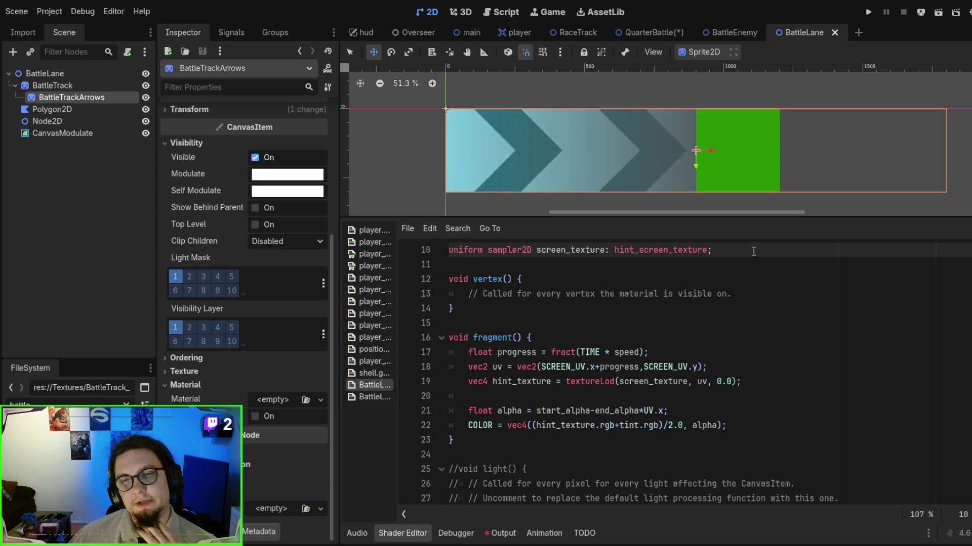
pyautogui.scroll(-3, 616, 83)
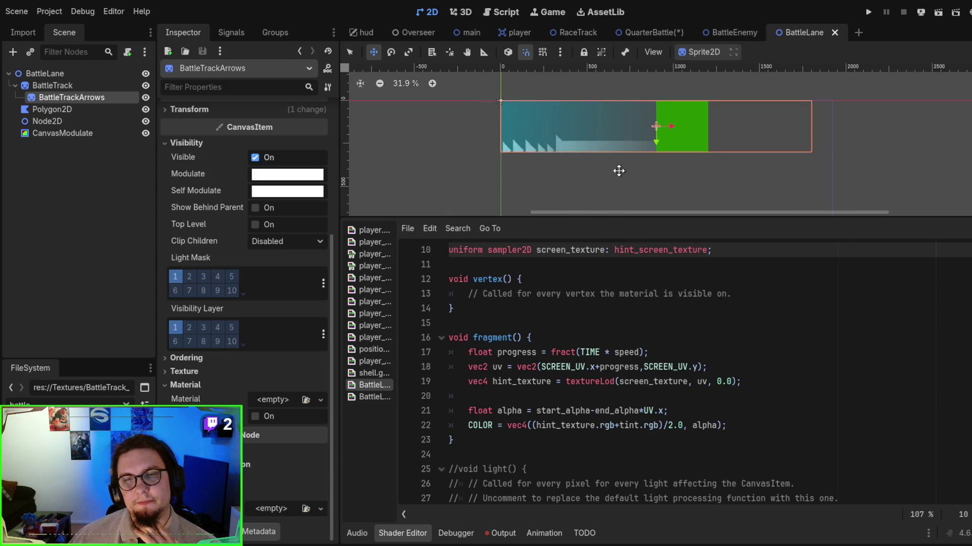
pyautogui.scroll(1, 618, 167)
pyautogui.scroll(-1, 611, 151)
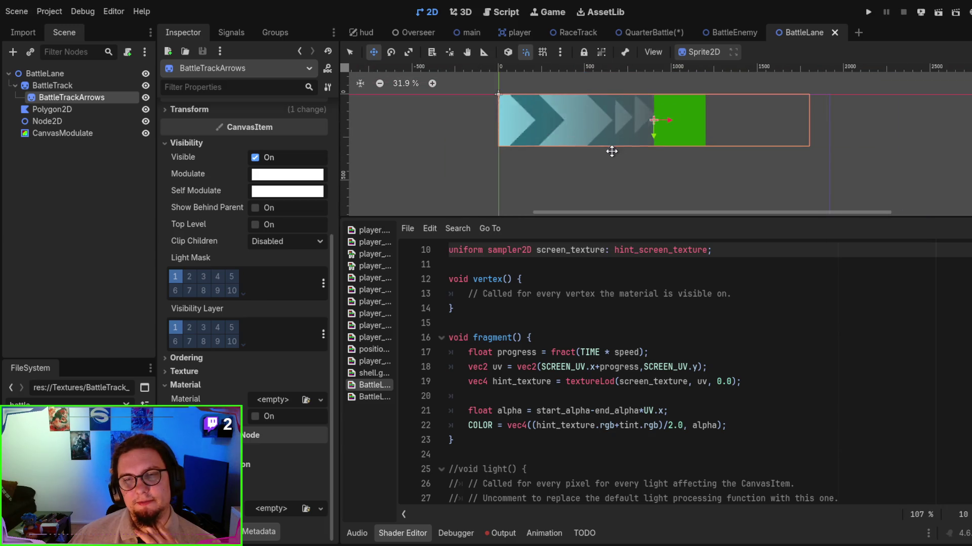
pyautogui.scroll(-2, 612, 152)
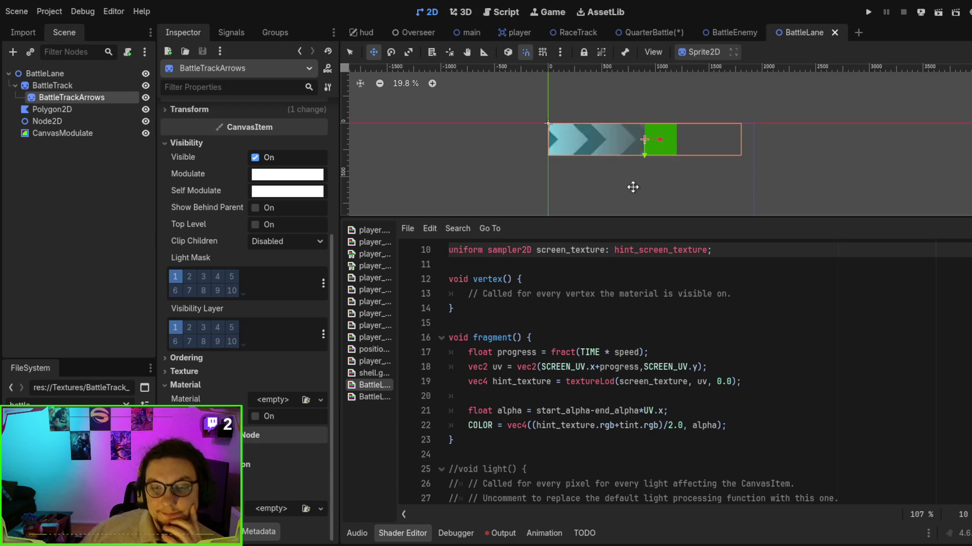
pyautogui.scroll(5, 632, 187)
pyautogui.moveTo(563, 205)
pyautogui.mouseDown()
pyautogui.moveTo(594, 223)
pyautogui.moveTo(605, 174)
pyautogui.moveTo(607, 201)
pyautogui.moveTo(577, 193)
pyautogui.moveTo(531, 149)
pyautogui.moveTo(525, 197)
pyautogui.moveTo(516, 137)
pyautogui.moveTo(501, 195)
pyautogui.moveTo(483, 154)
pyautogui.moveTo(499, 189)
pyautogui.moveTo(466, 160)
pyautogui.moveTo(495, 158)
pyautogui.moveTo(492, 170)
pyautogui.mouseUp()
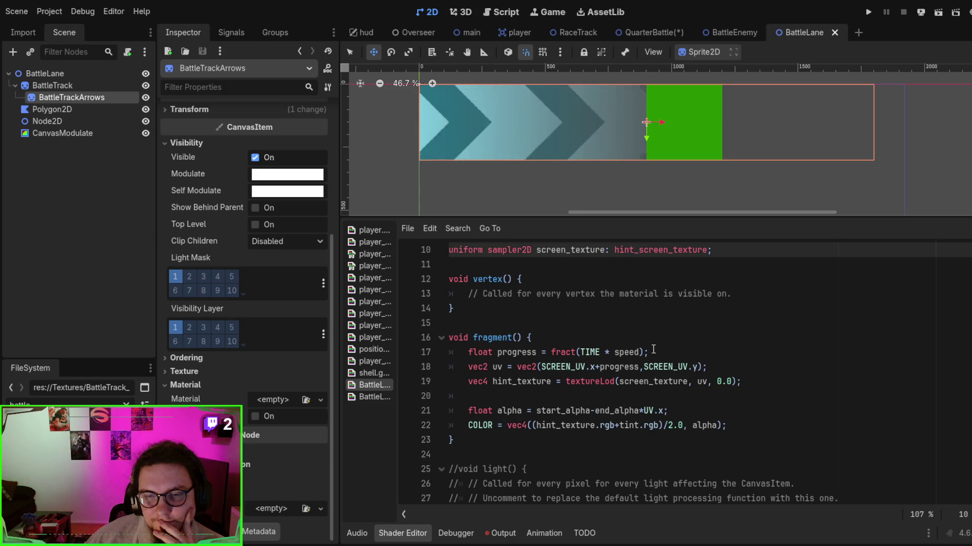
# - Select the BattleTrack node so its ShaderMaterial parameters show in the Inspector
pyautogui.doubleClick(529, 353)
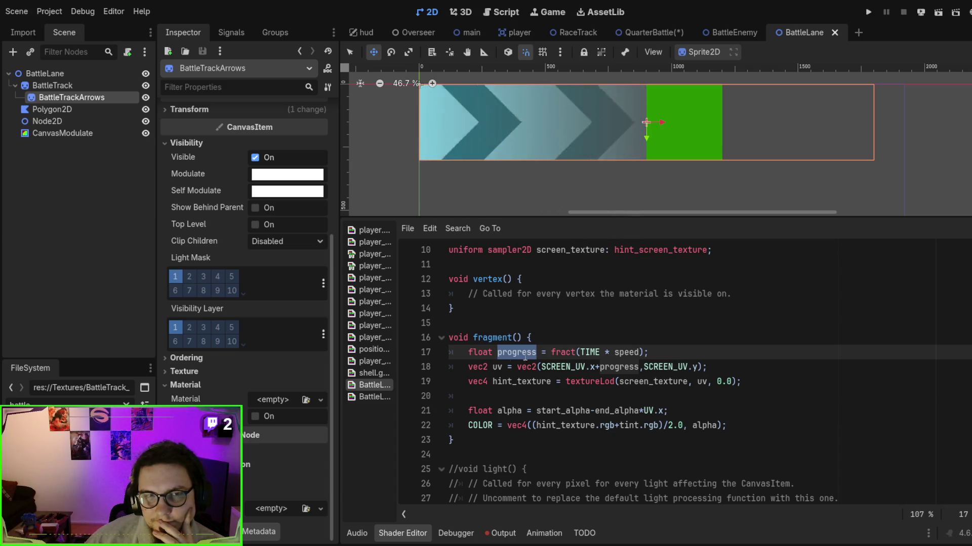
pyautogui.scroll(5, 294, 360)
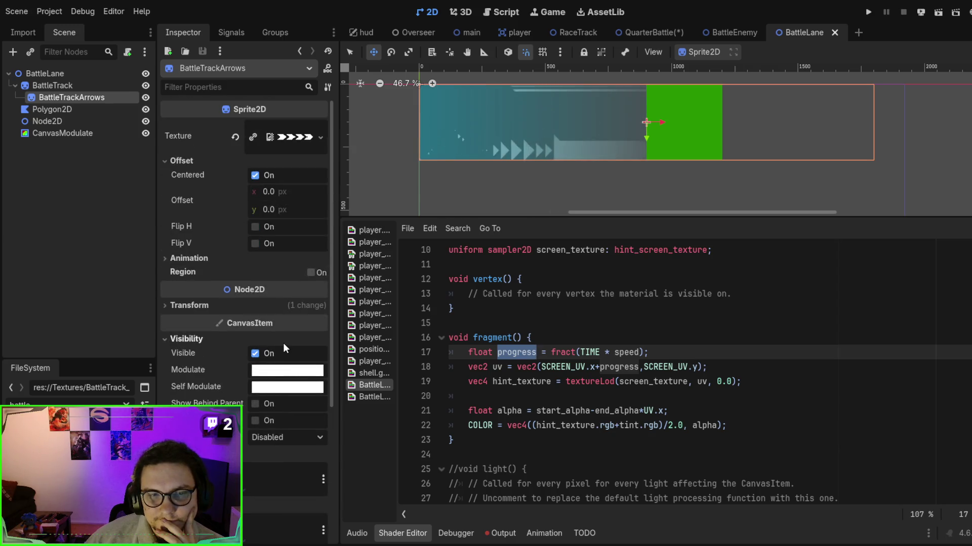
pyautogui.click(50, 85)
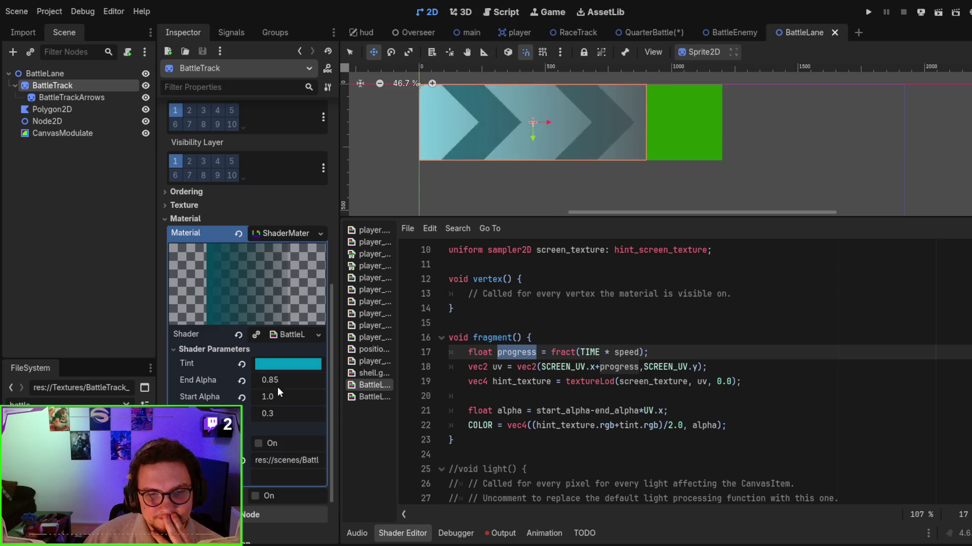
# - Drag End Alpha to -0.03 and speed to -0.31 in the Shader Parameters
pyautogui.moveTo(277, 385)
pyautogui.mouseDown()
pyautogui.moveTo(318, 385)
pyautogui.moveTo(180, 384)
pyautogui.mouseUp()
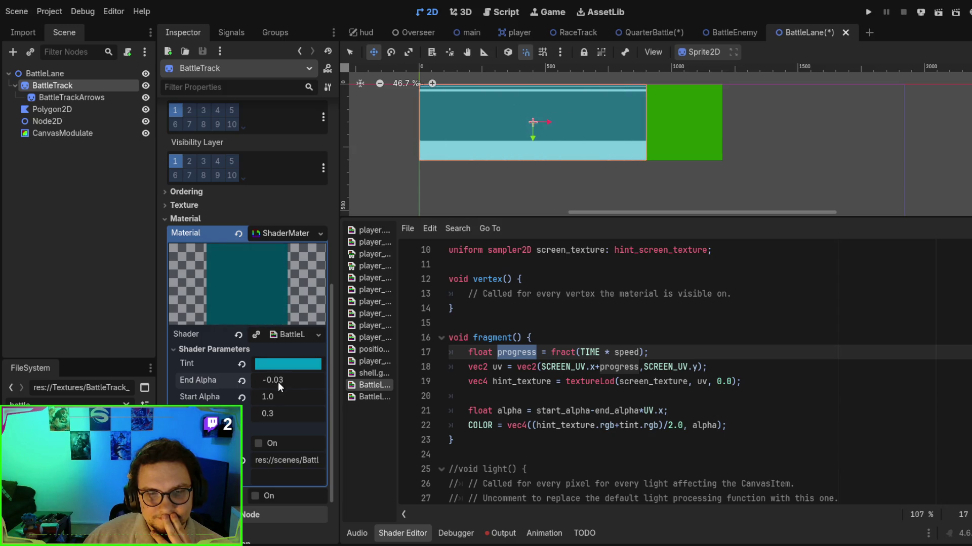
pyautogui.moveTo(283, 414); pyautogui.dragTo(268, 415)
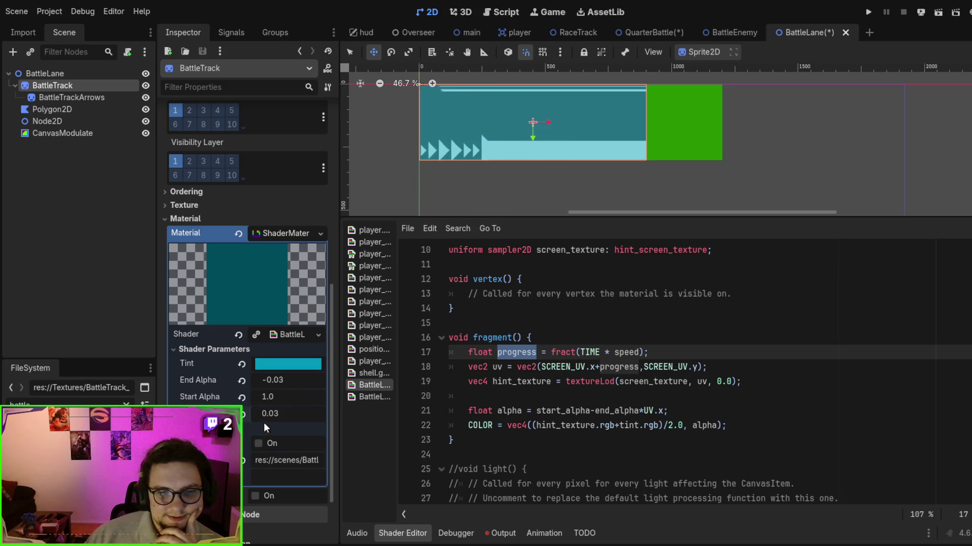
pyautogui.moveTo(271, 420)
pyautogui.mouseDown()
pyautogui.moveTo(333, 413)
pyautogui.moveTo(274, 413)
pyautogui.mouseUp()
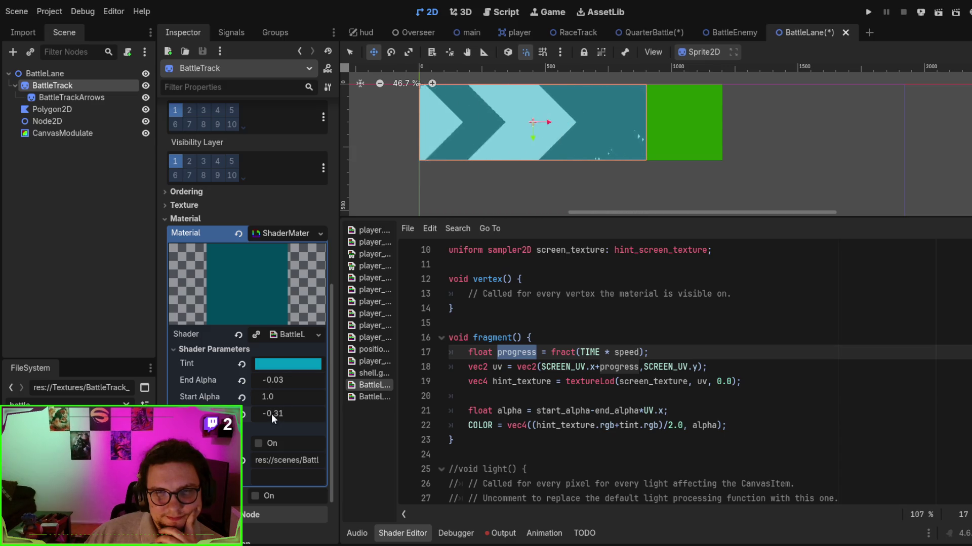
pyautogui.scroll(3, 723, 345)
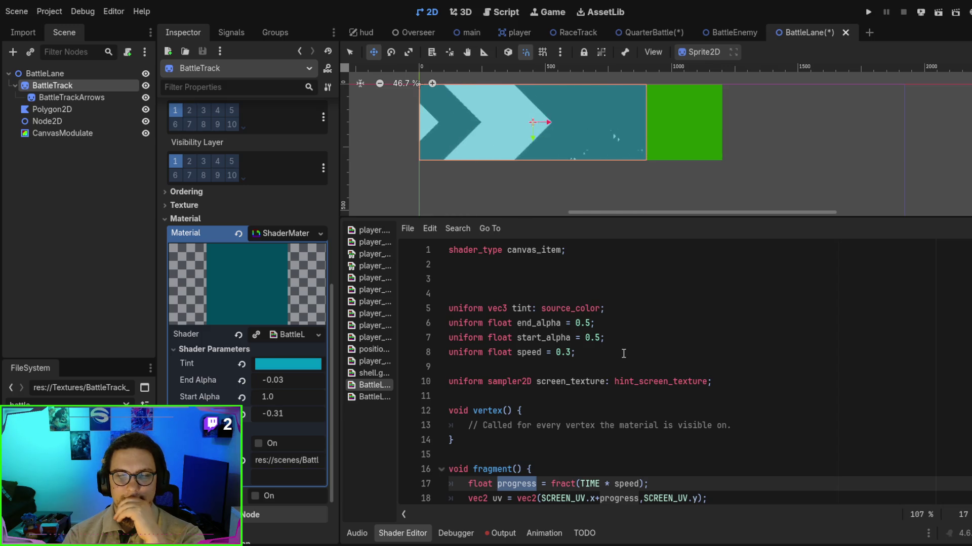
# - Change the '+' before progress on line 18 to '-' to test the opposite scroll direction
pyautogui.scroll(-5, 690, 458)
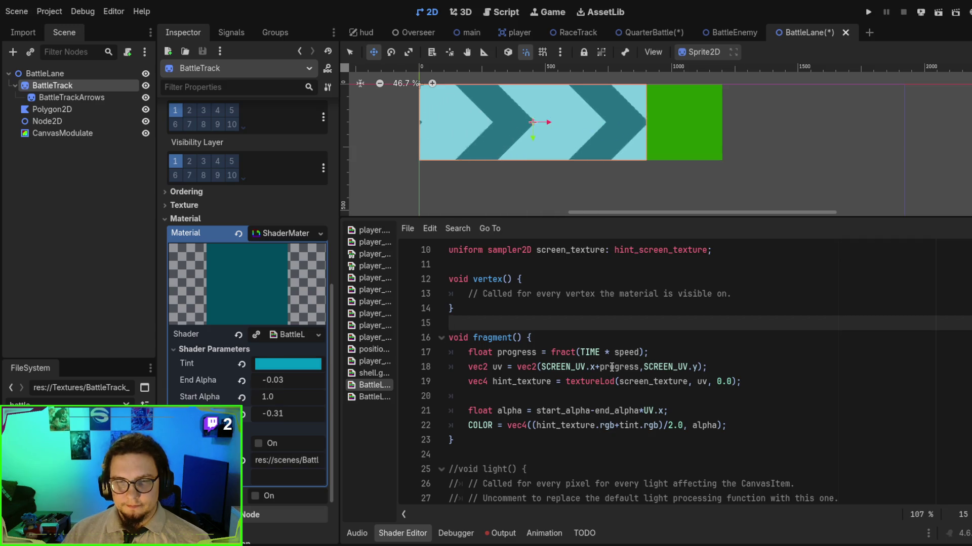
pyautogui.doubleClick(602, 365)
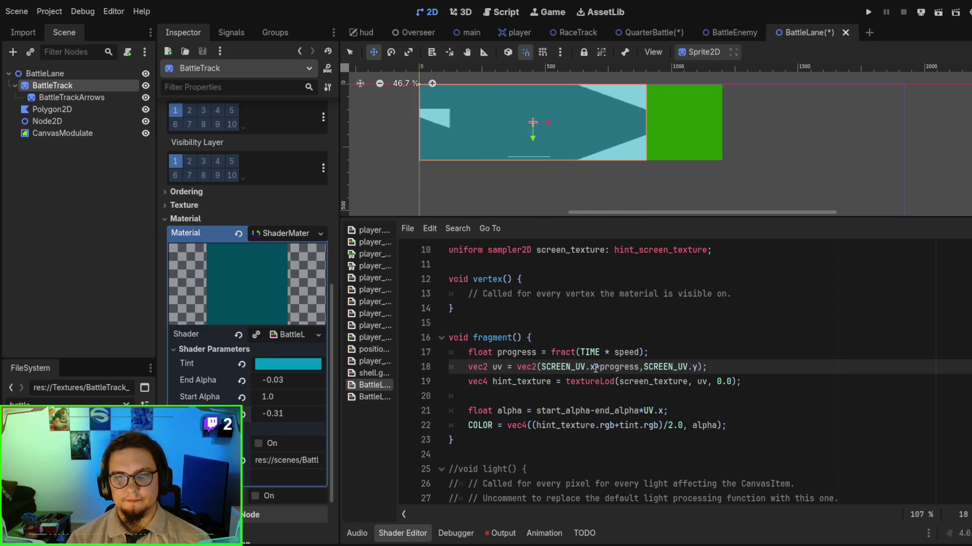
pyautogui.write('-')
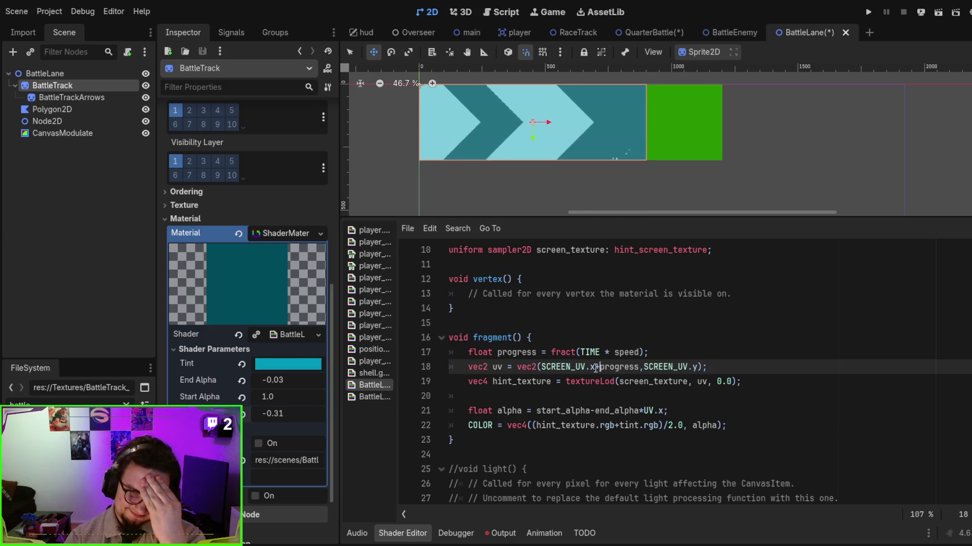
pyautogui.scroll(-1, 667, 205)
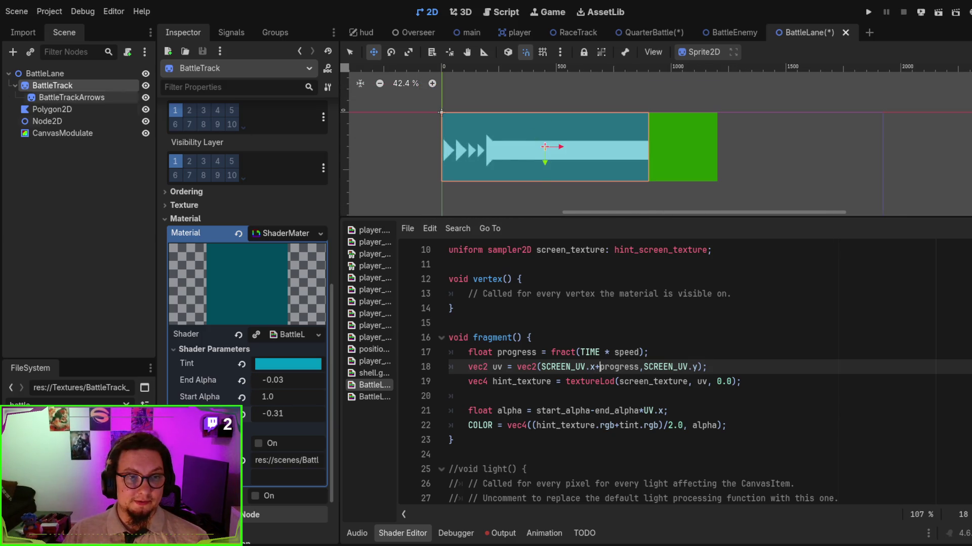
pyautogui.click(44, 73)
pyautogui.click(48, 85)
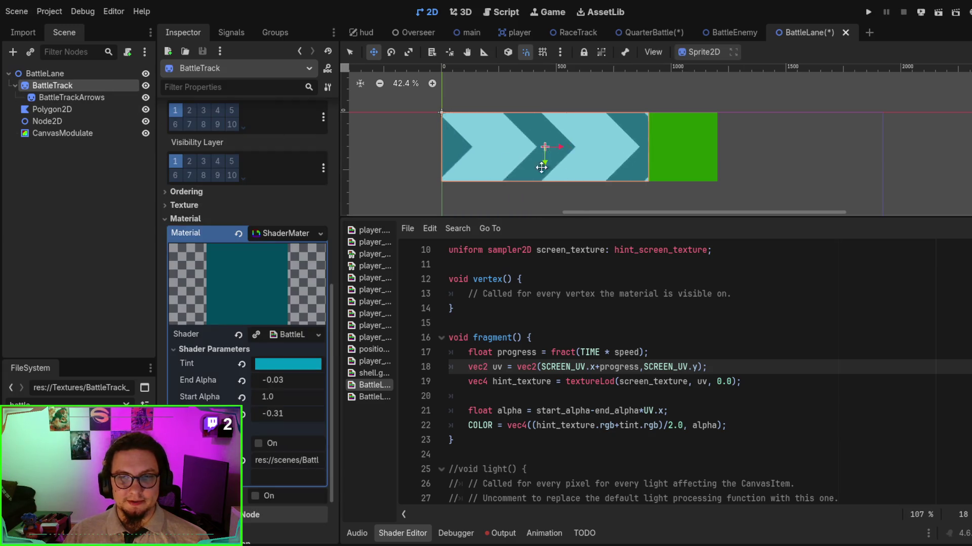
pyautogui.click(393, 54)
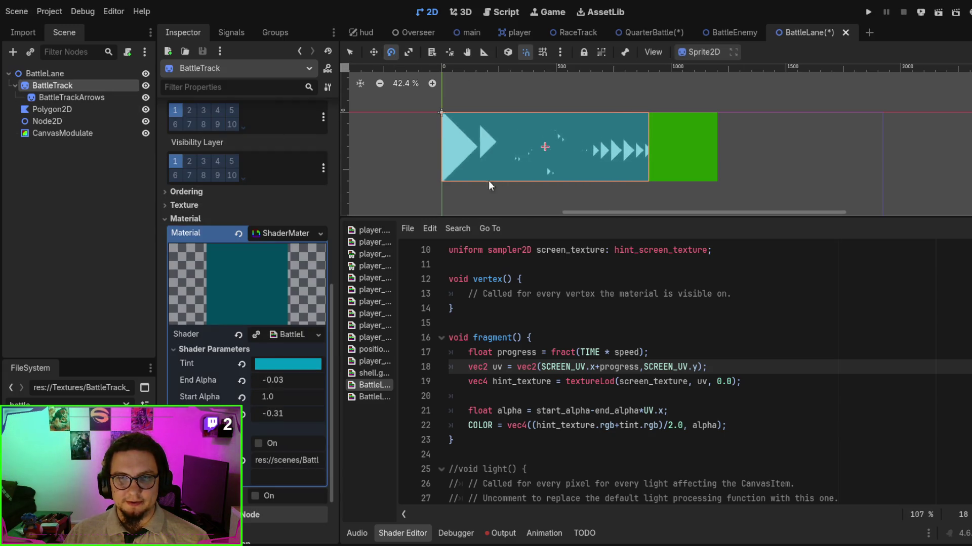
pyautogui.scroll(-2, 446, 119)
pyautogui.scroll(-2, 445, 138)
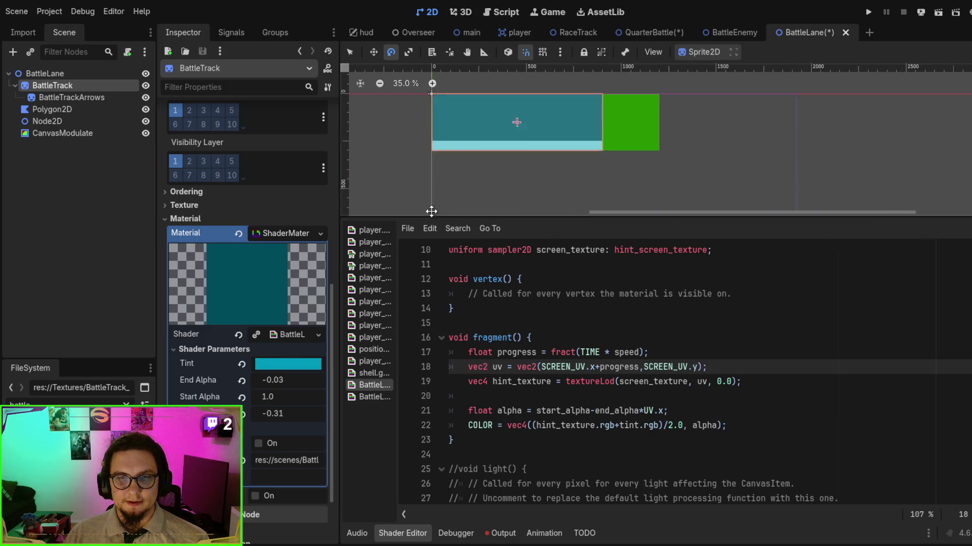
pyautogui.moveTo(564, 131)
pyautogui.mouseDown()
pyautogui.moveTo(571, 138)
pyautogui.moveTo(557, 115)
pyautogui.moveTo(538, 113)
pyautogui.mouseUp()
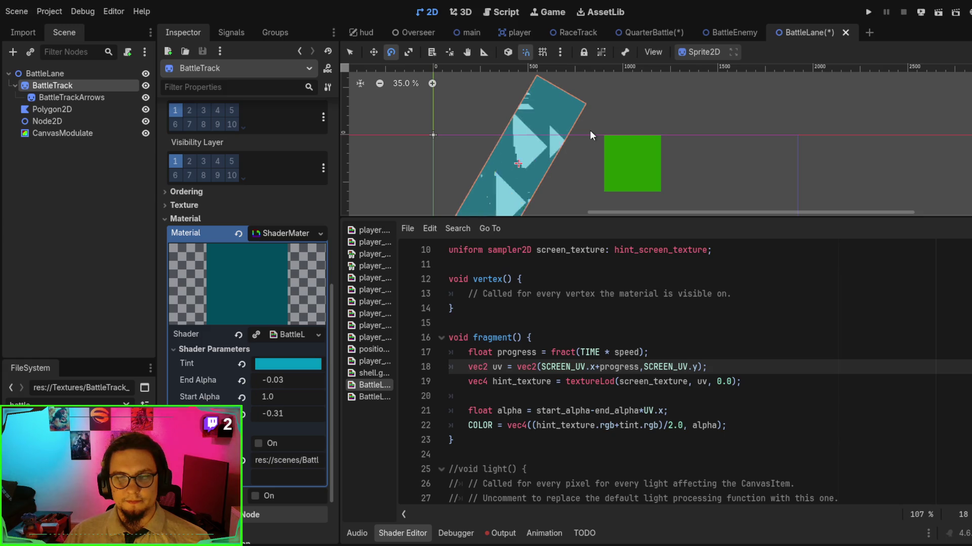
pyautogui.hotkey('ctrl', 'z')
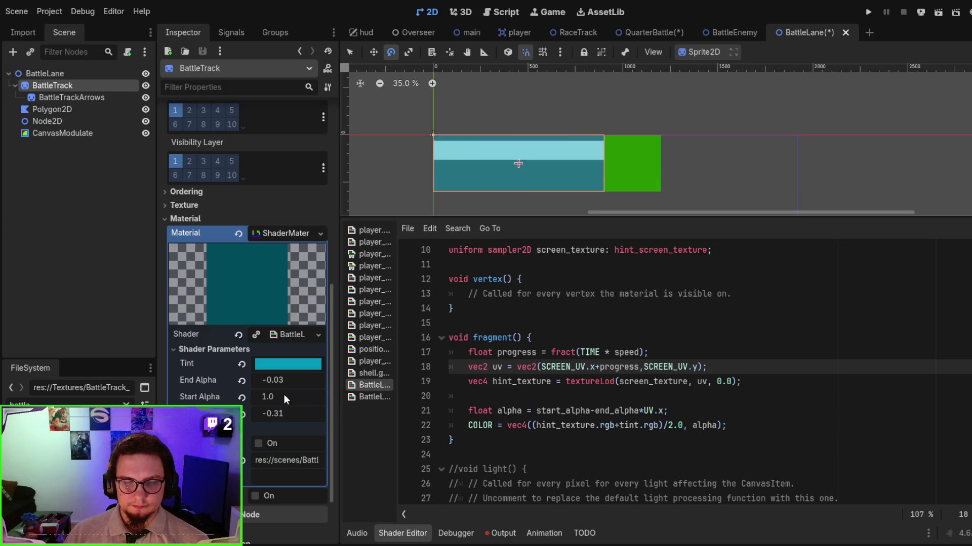
# - Set the End Alpha shader parameter to 1.0, matching Start Alpha
pyautogui.moveTo(281, 381); pyautogui.dragTo(357, 380)
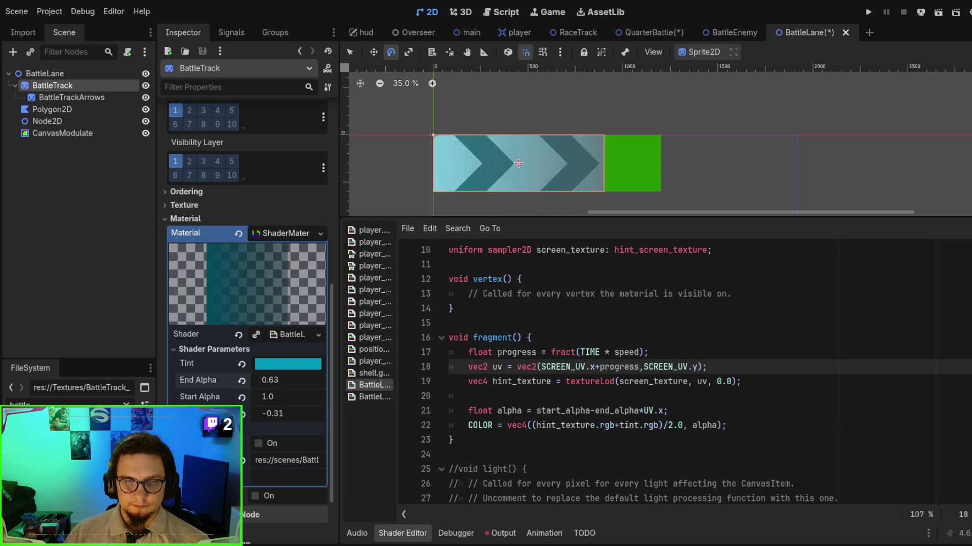
pyautogui.click(276, 380)
pyautogui.write('1')
pyautogui.click(427, 445)
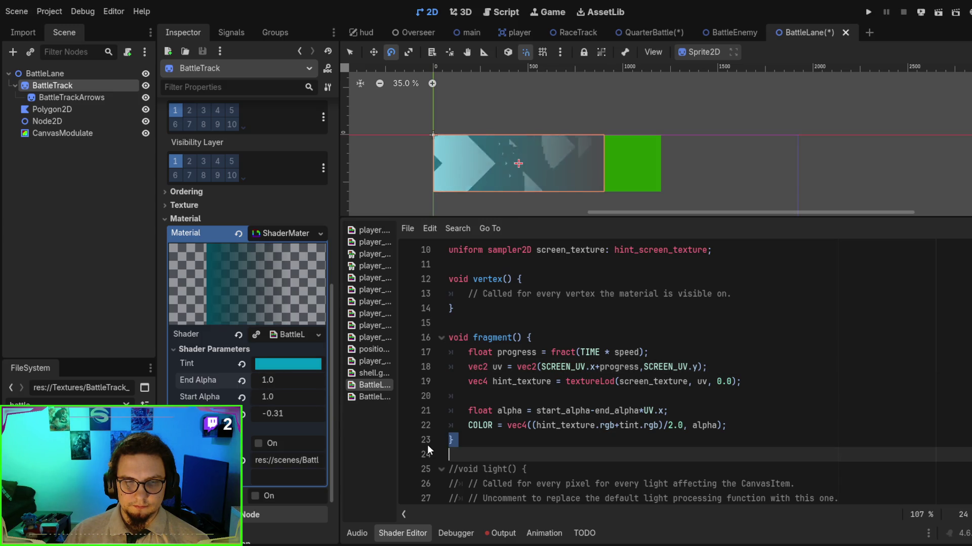
pyautogui.click(583, 403)
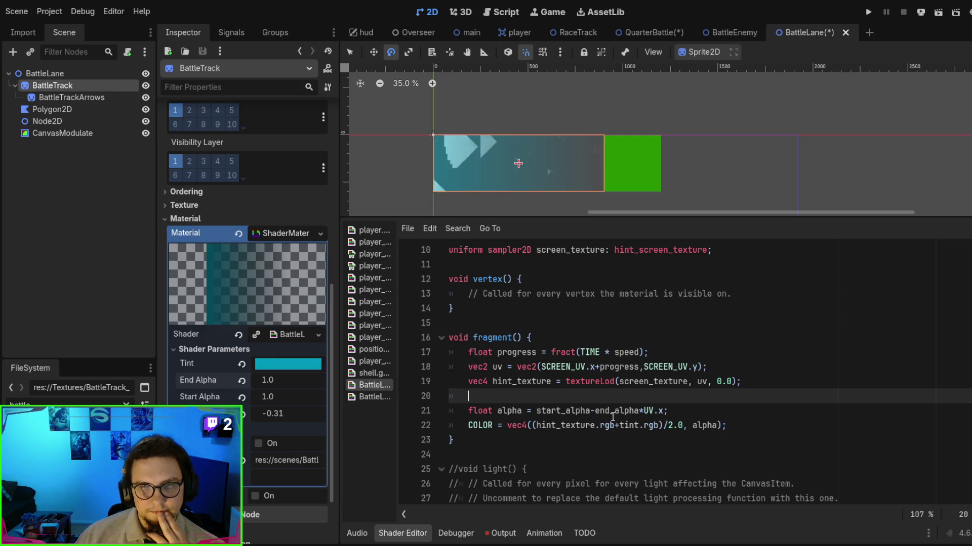
# - Change textureLod's mip level on line 19 from 0.0 to 1.0 and save the BattleLane scene
pyautogui.click(612, 416)
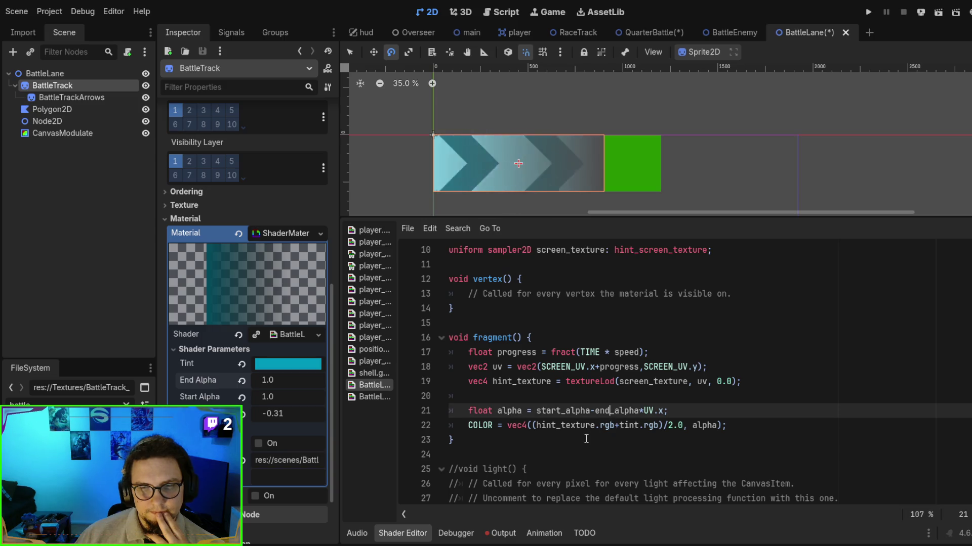
pyautogui.click(632, 426)
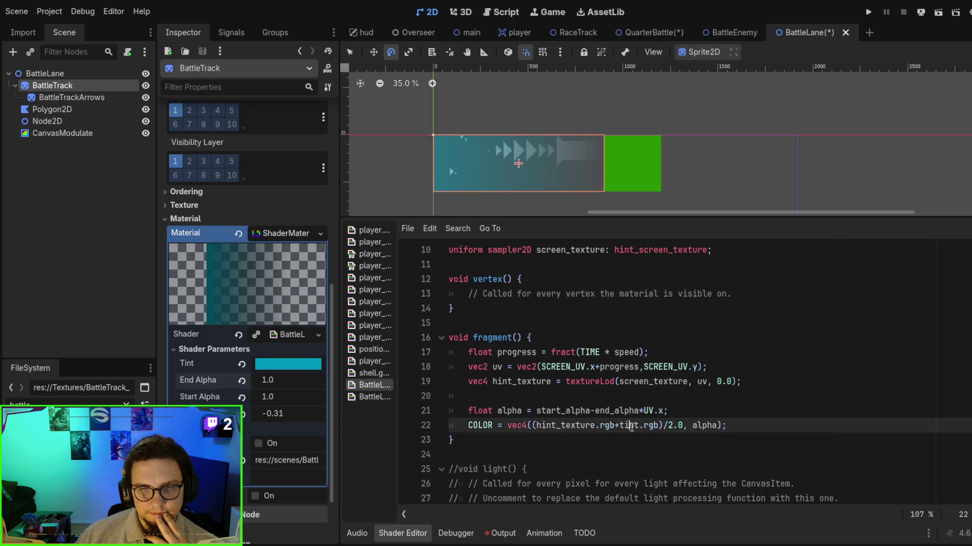
pyautogui.doubleClick(567, 427)
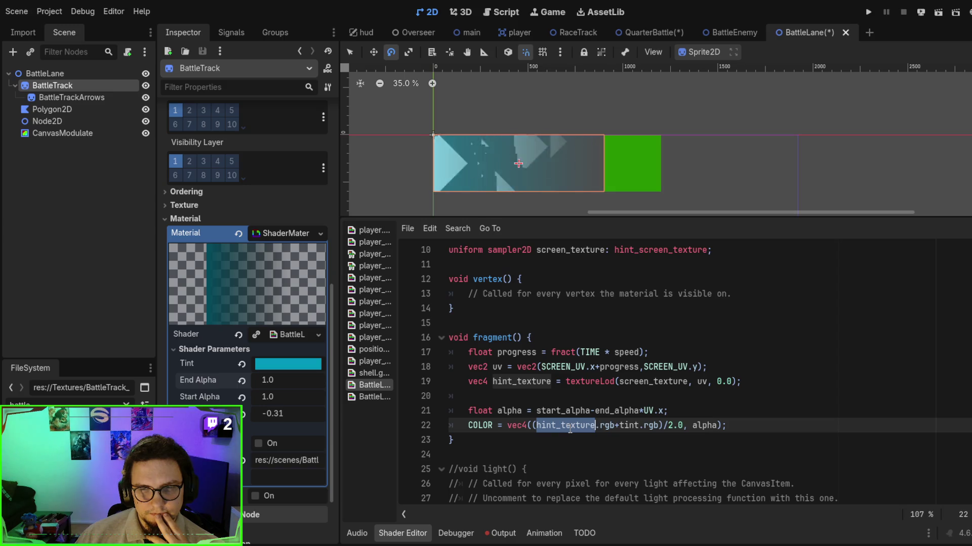
pyautogui.click(720, 383)
pyautogui.press('BackSpace')
pyautogui.write('1')
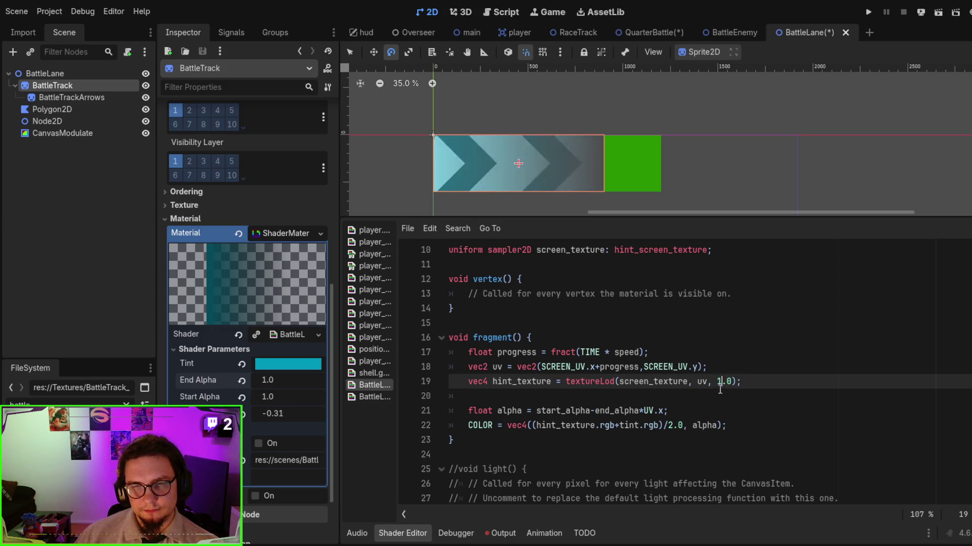
pyautogui.click(720, 395)
pyautogui.hotkey('ctrl', 's')
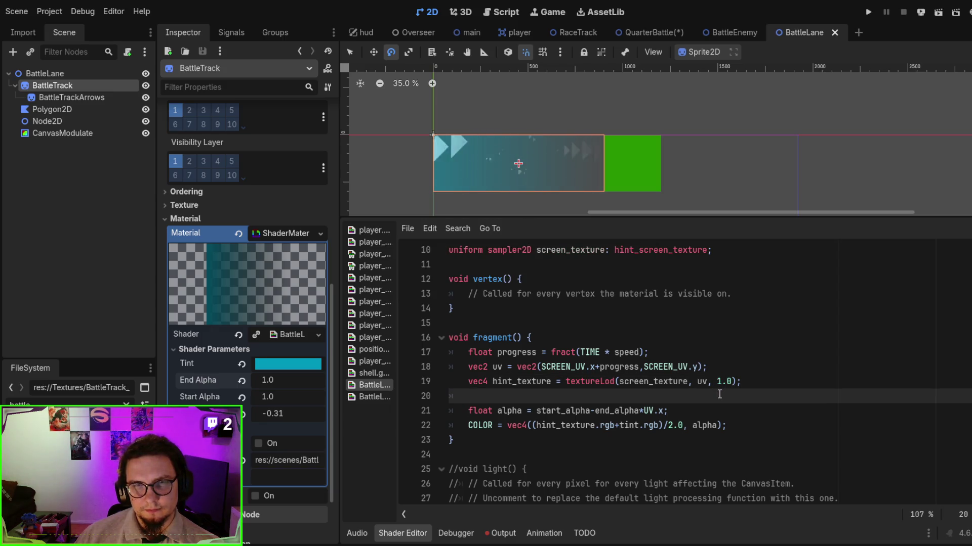
pyautogui.scroll(4, 544, 162)
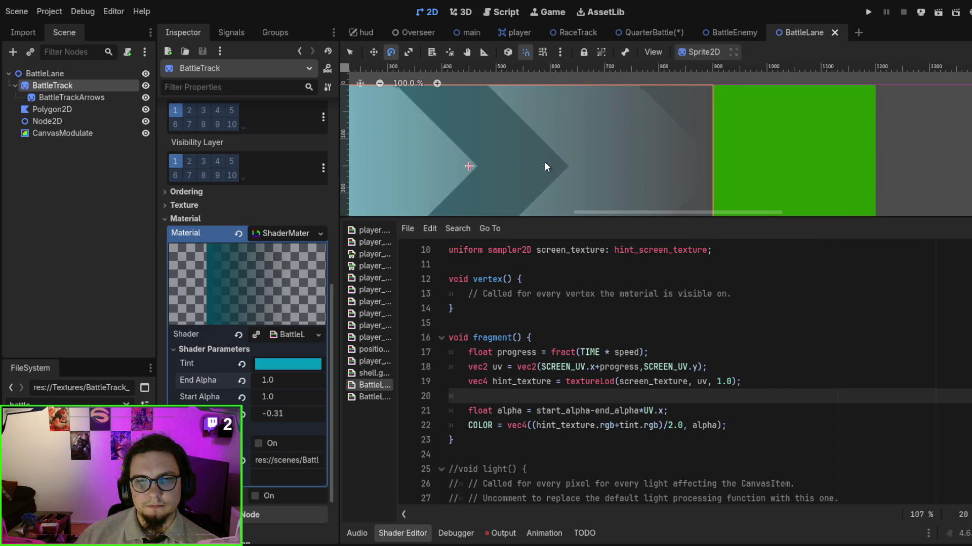
pyautogui.scroll(-1, 544, 166)
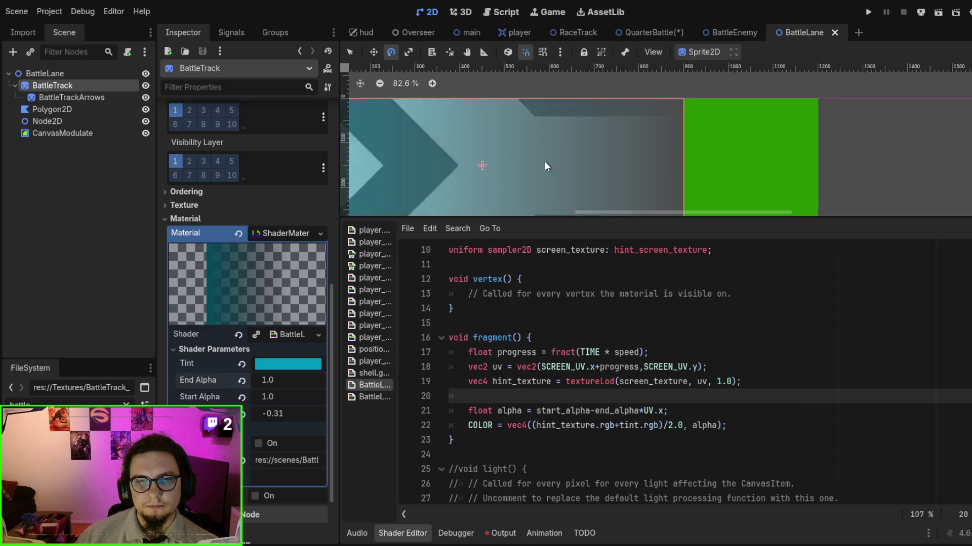
pyautogui.scroll(-3, 545, 166)
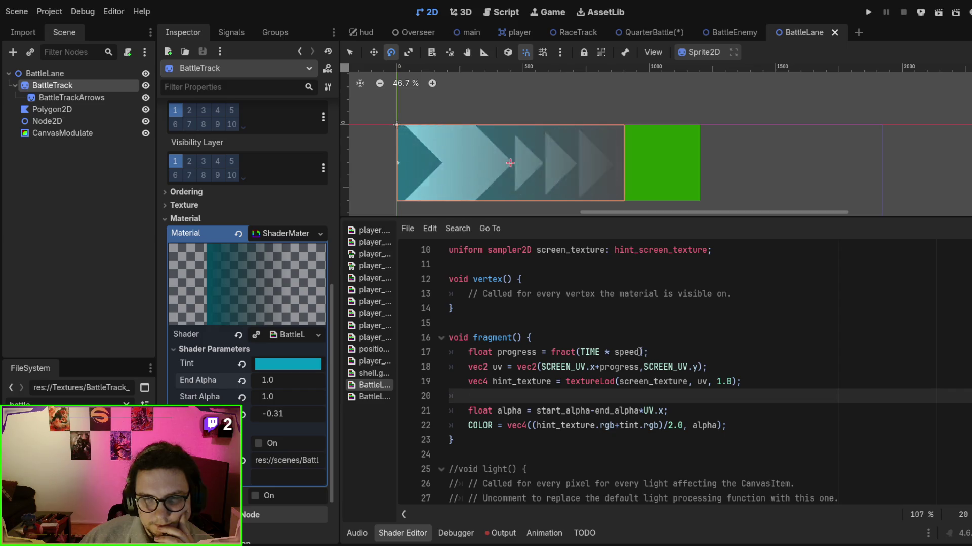
# - Change line 17 to compute progress as fract(TIME * speed - 0.5) and save the scene
pyautogui.click(609, 349)
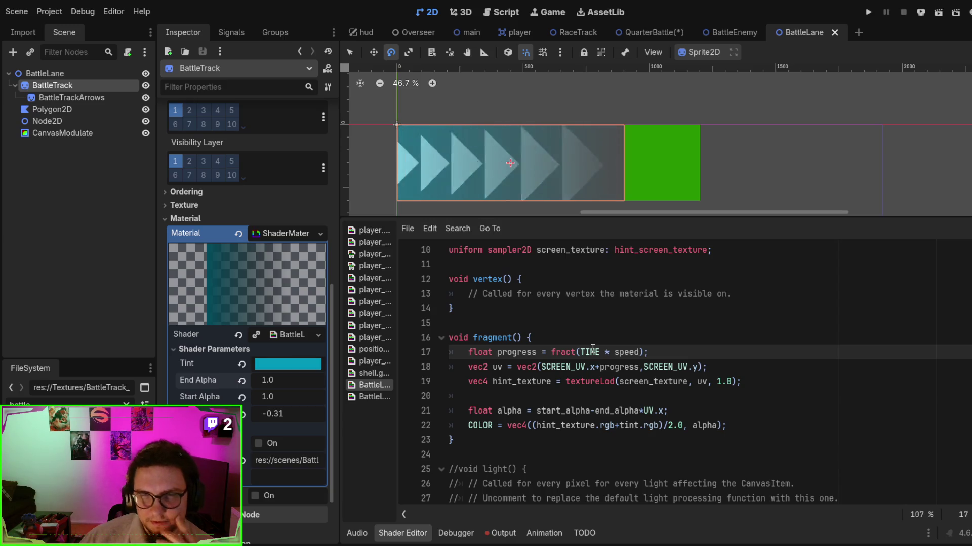
pyautogui.write('- ')
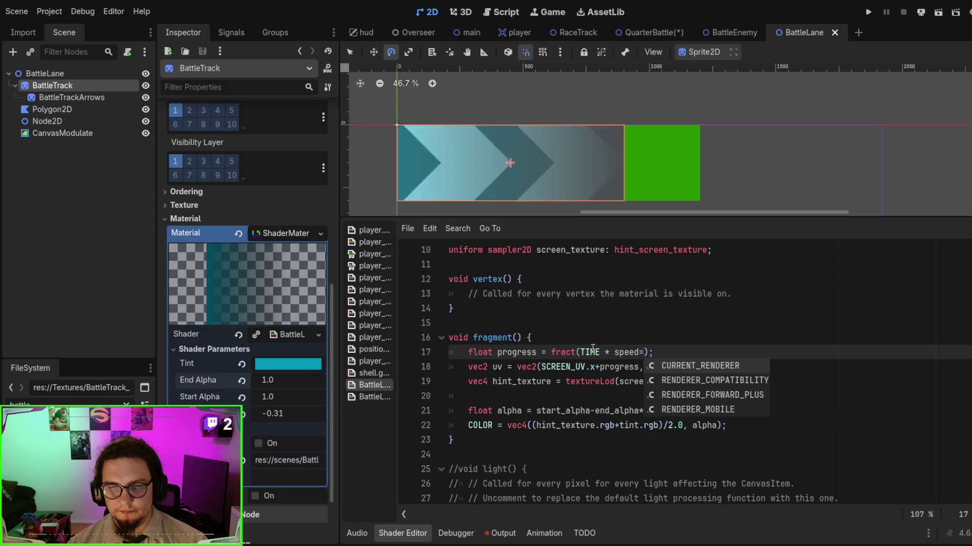
pyautogui.write('0.5')
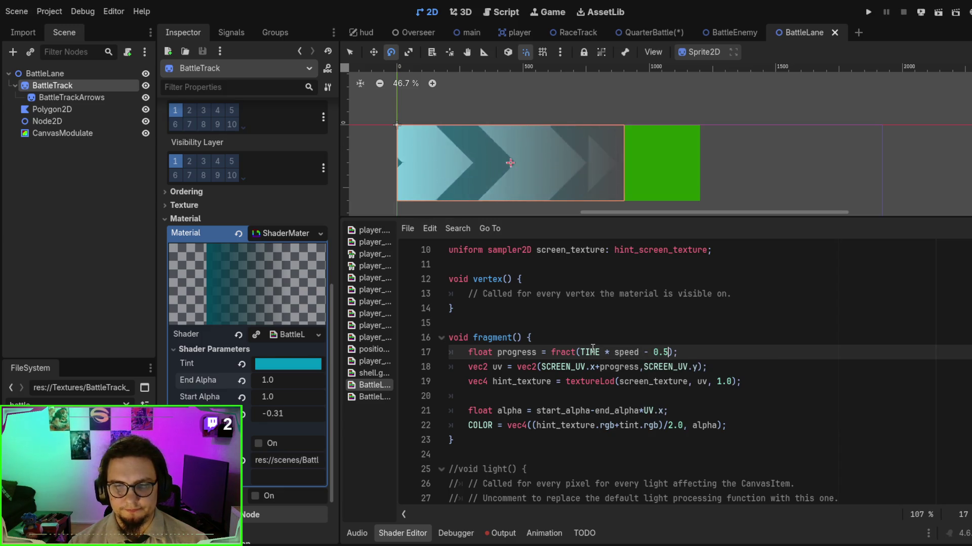
pyautogui.hotkey('ctrl', 's')
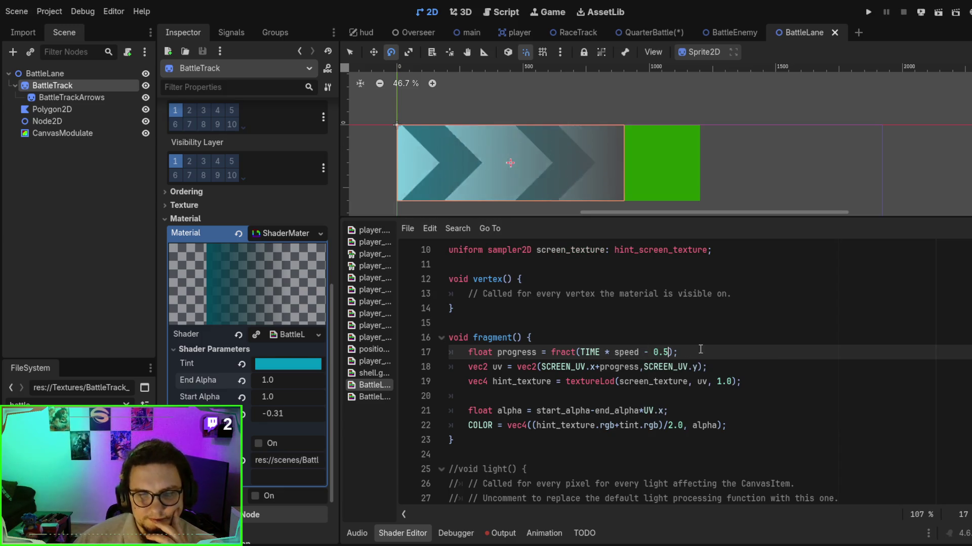
pyautogui.scroll(-2, 708, 158)
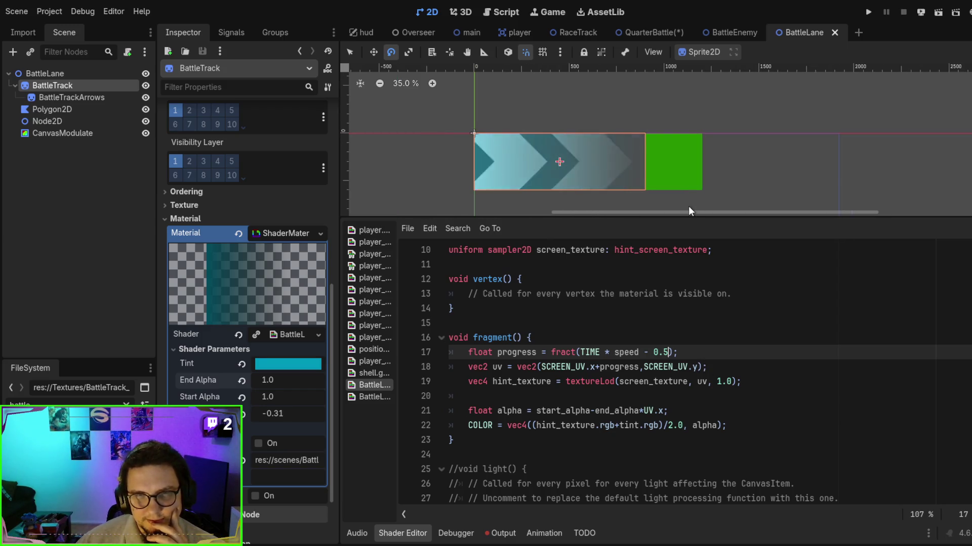
# - Find line 18, vec2(SCREEN_UV.x+progress,SCREEN_UV.y), and select its progress term
pyautogui.scroll(-1, 695, 153)
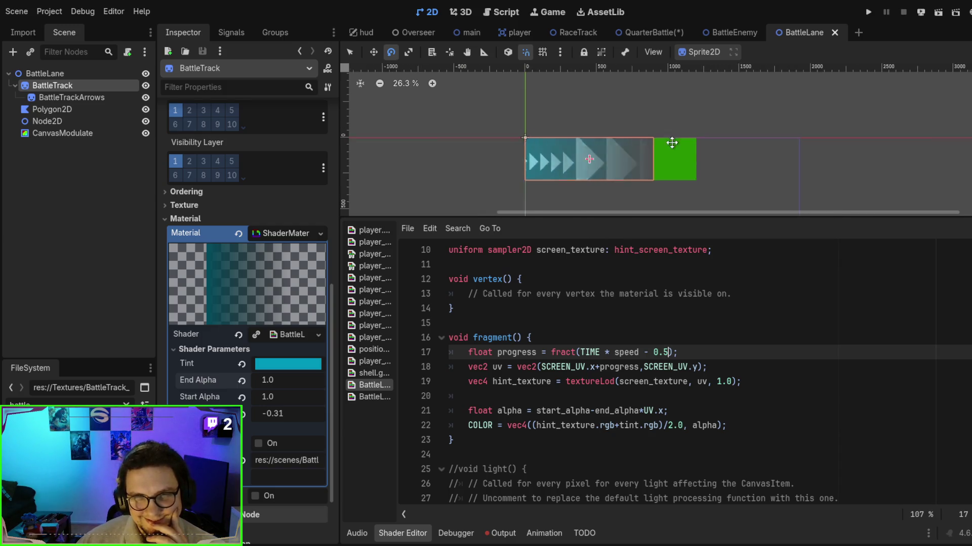
pyautogui.scroll(-1, 667, 126)
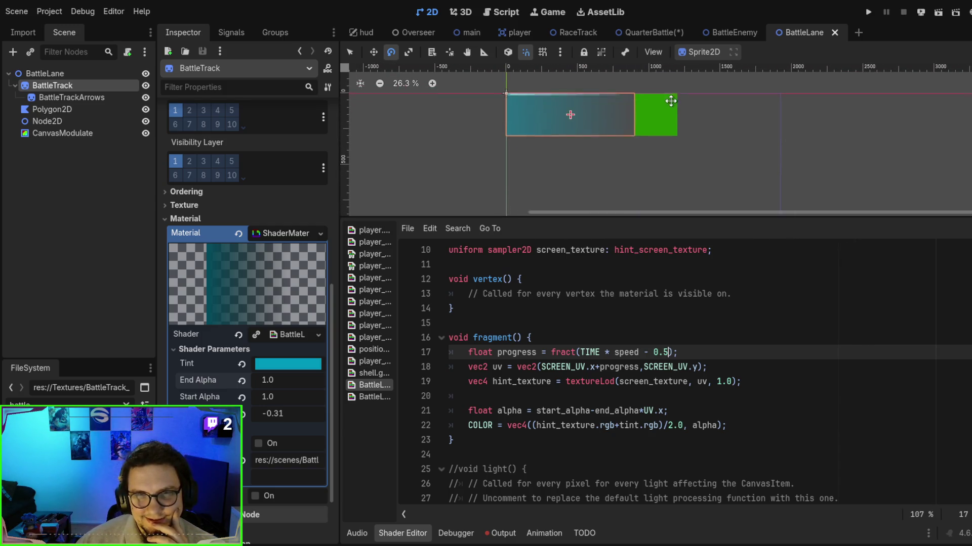
pyautogui.hscroll(-1, 676, 117)
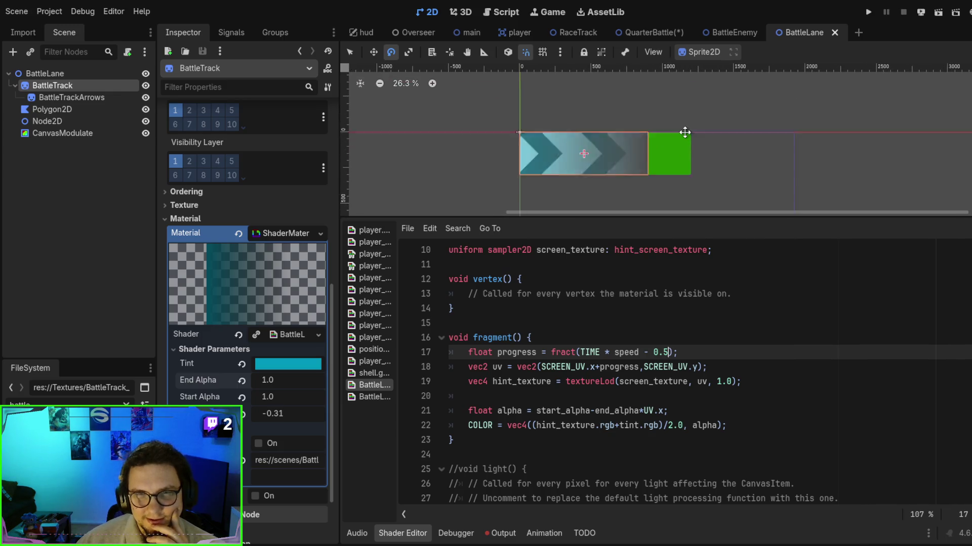
pyautogui.scroll(1, 687, 118)
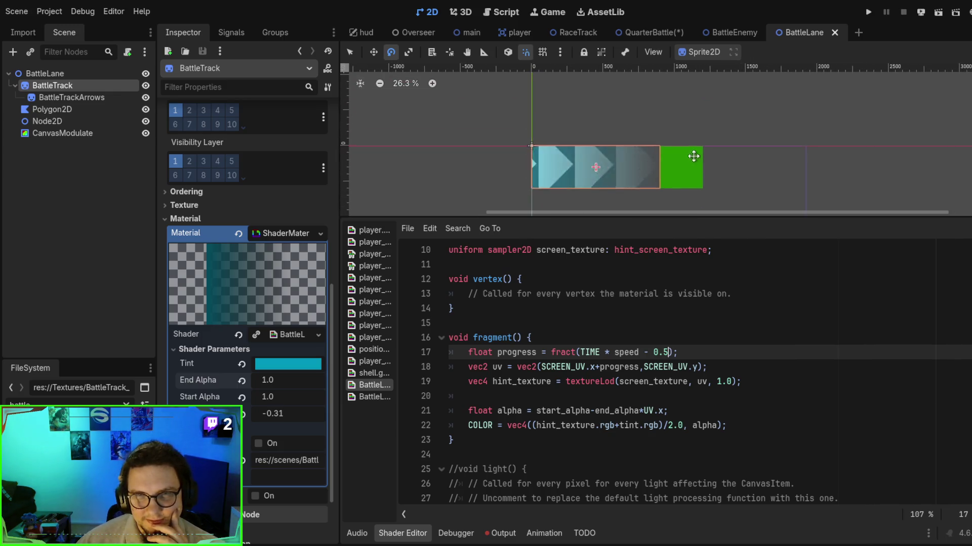
pyautogui.scroll(1, 686, 142)
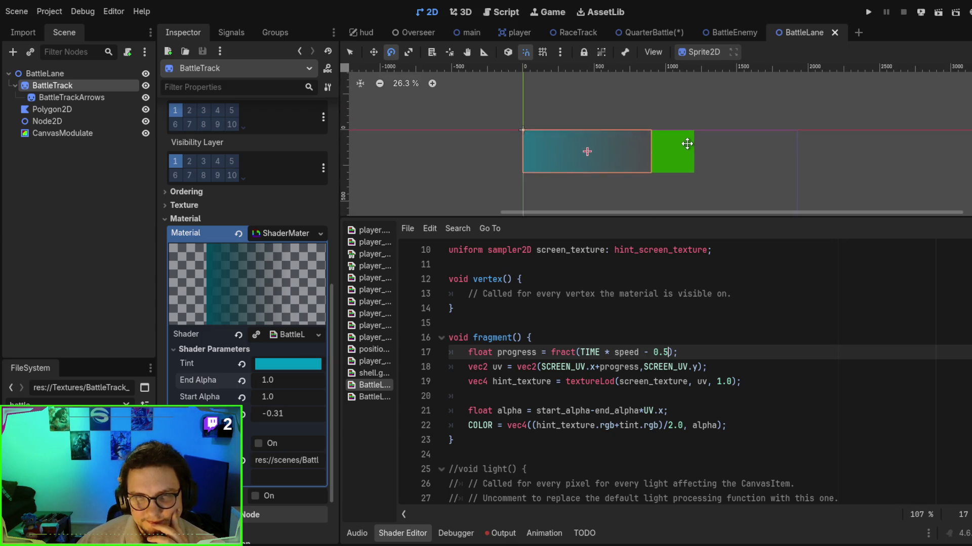
pyautogui.scroll(1, 687, 143)
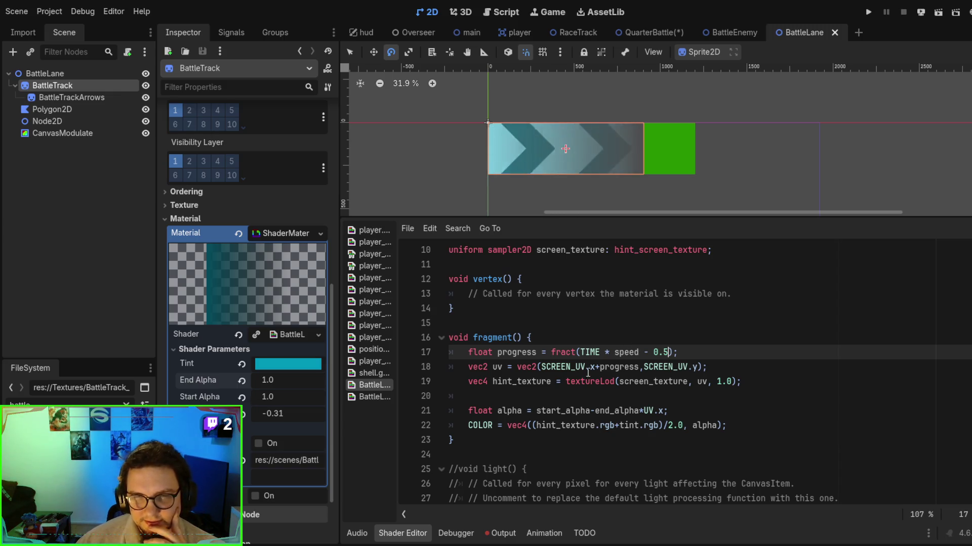
pyautogui.tripleClick(613, 367)
pyautogui.doubleClick(611, 368)
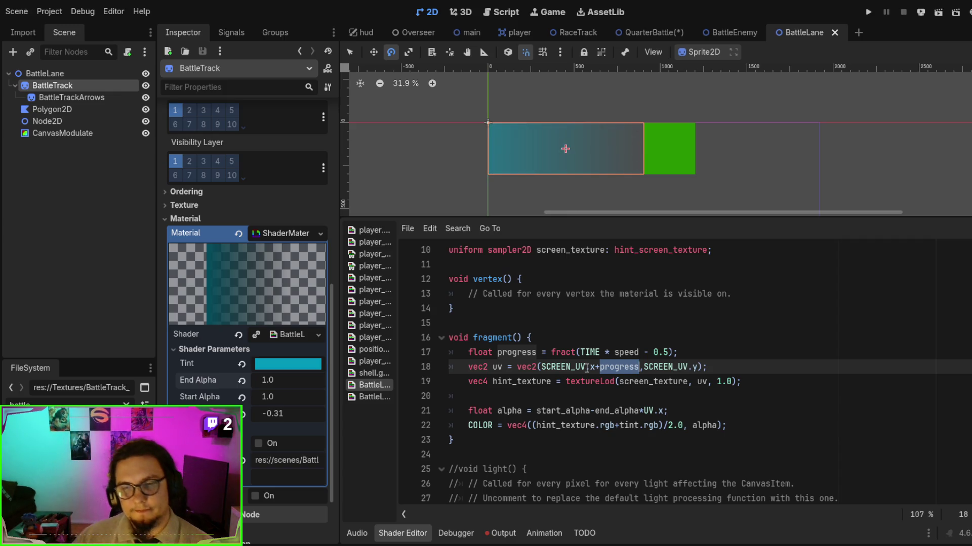
# - Strip the - 0.5 offset from line 17, leaving fract(TIME * speed), and save
pyautogui.click(660, 352)
pyautogui.press('BackSpace')
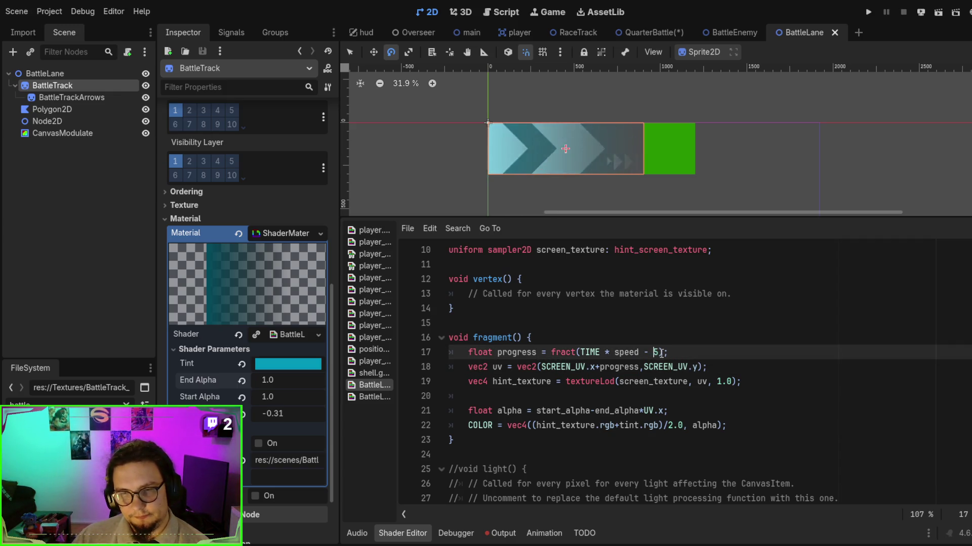
pyautogui.hotkey('ctrl', 's')
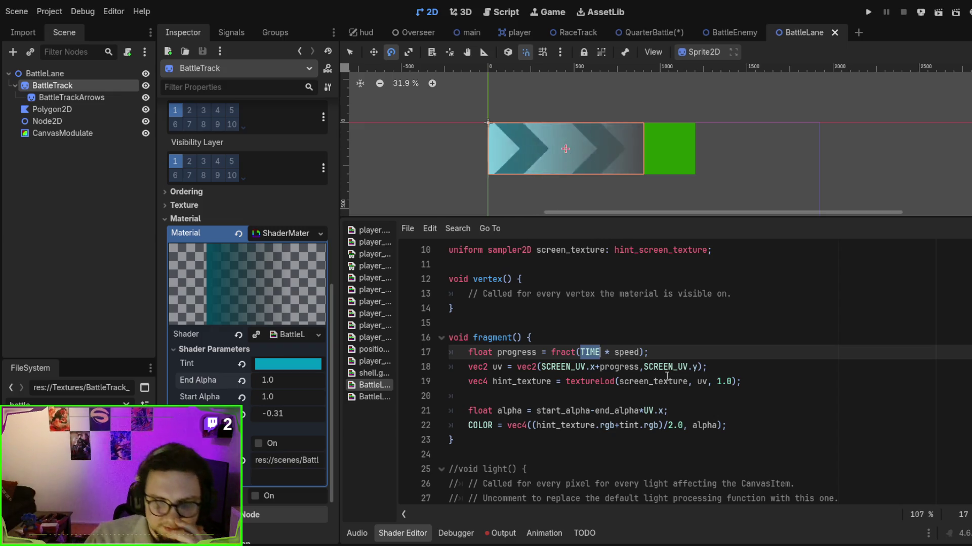
# - Replace both SCREEN_UV references on line 18 with UV and save the scene
pyautogui.click(636, 385)
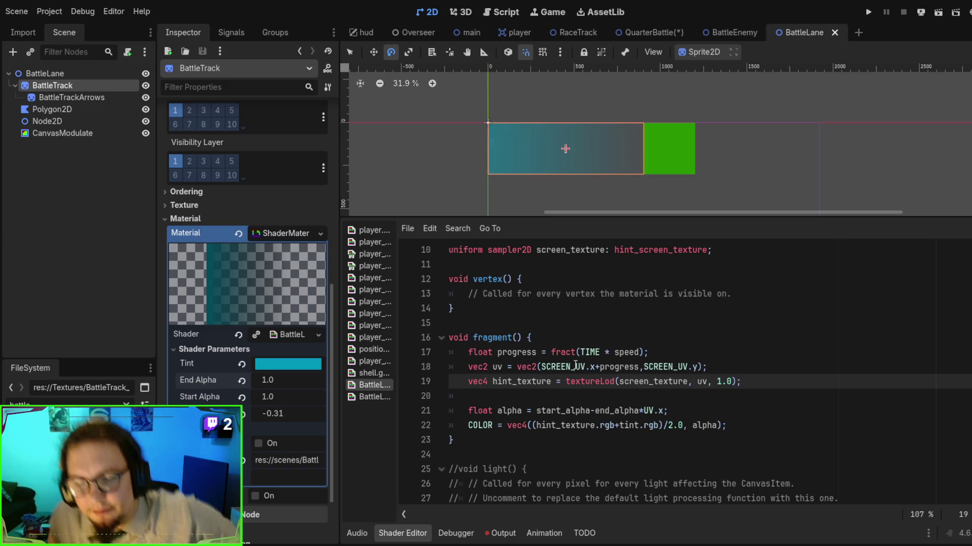
pyautogui.doubleClick(575, 367)
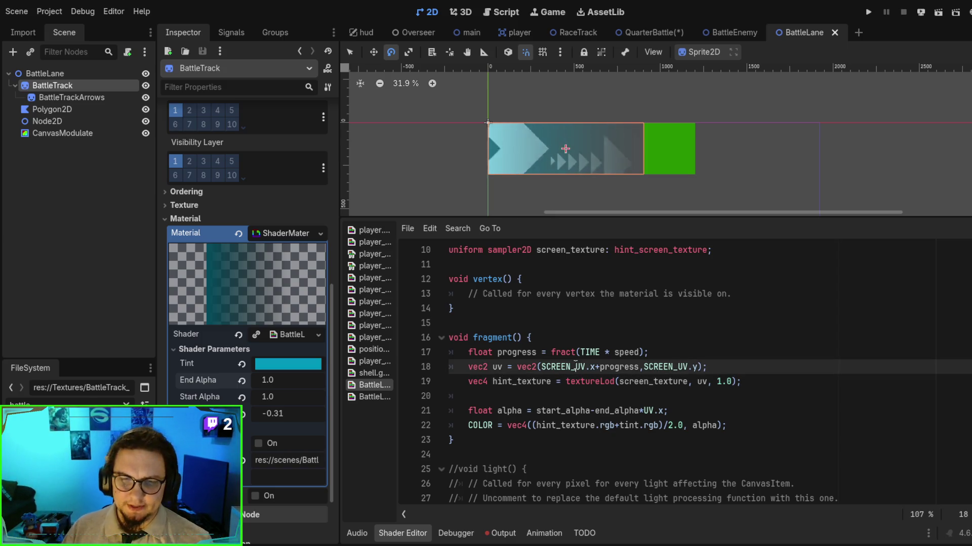
pyautogui.write('UV')
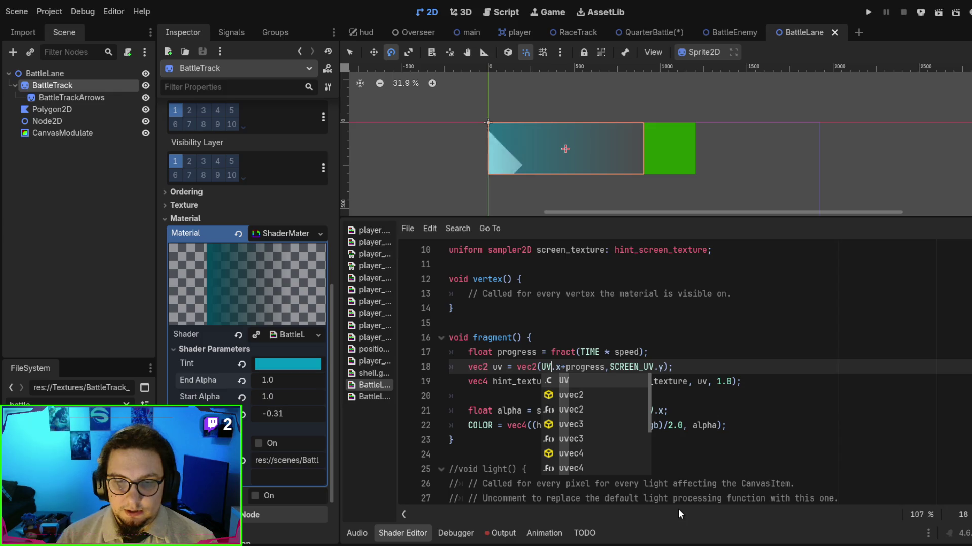
pyautogui.press('Escape')
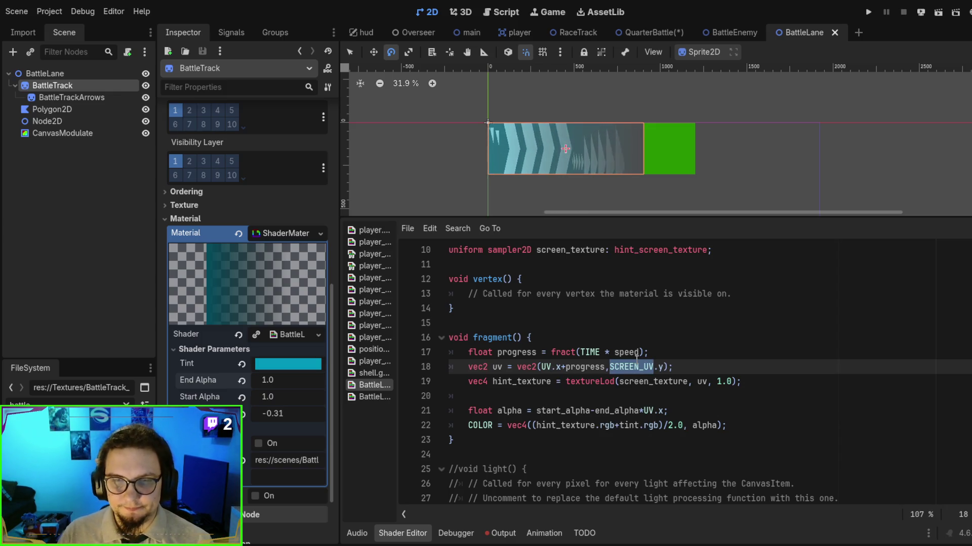
pyautogui.write('V')
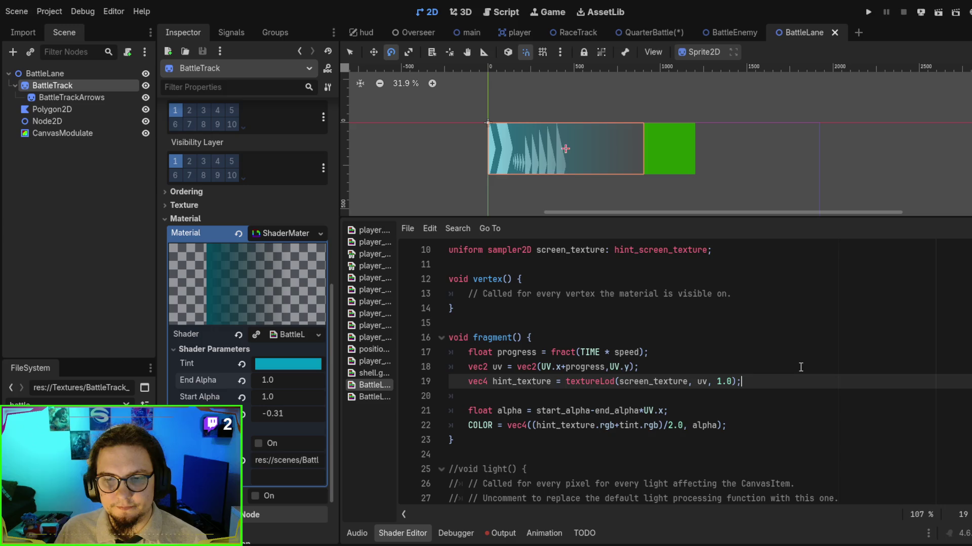
pyautogui.click(804, 381)
pyautogui.hotkey('ctrl', 's')
# - Pan the 2D viewport over the track sprite to check the cycling chevrons
pyautogui.scroll(4, 721, 168)
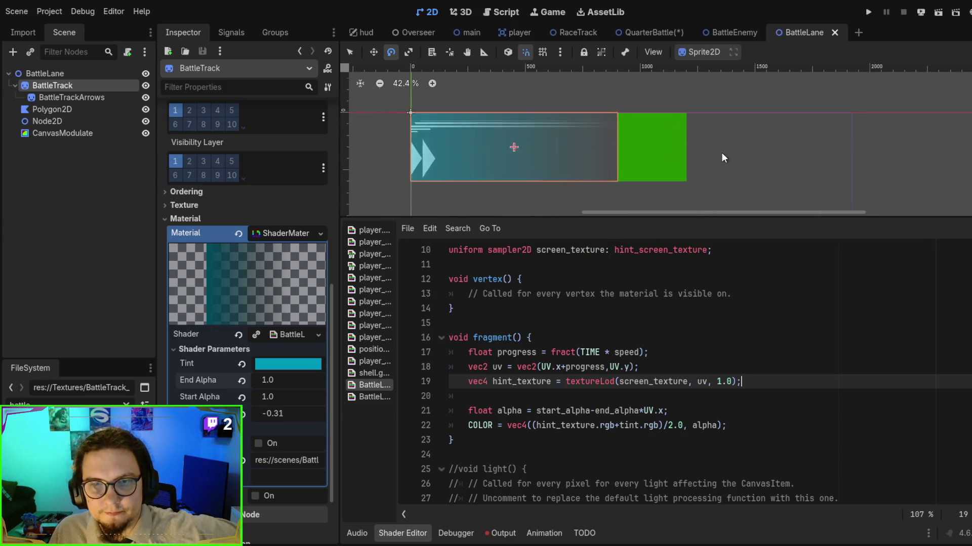
pyautogui.moveTo(678, 131); pyautogui.dragTo(841, 169)
pyautogui.scroll(-4, 830, 162)
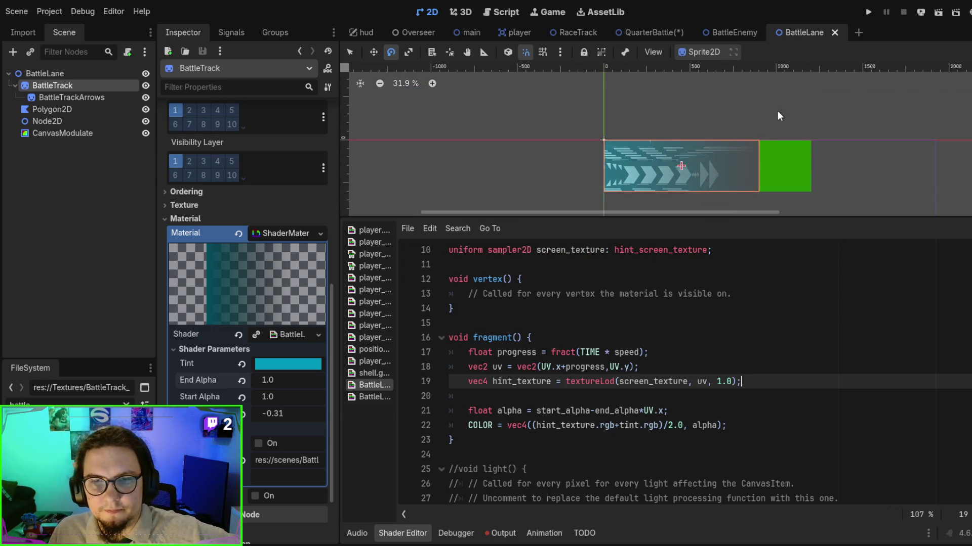
pyautogui.moveTo(777, 112)
pyautogui.mouseDown()
pyautogui.moveTo(662, 117)
pyautogui.moveTo(630, 142)
pyautogui.moveTo(556, 119)
pyautogui.moveTo(559, 70)
pyautogui.moveTo(579, 146)
pyautogui.moveTo(605, 108)
pyautogui.moveTo(609, 118)
pyautogui.mouseUp()
pyautogui.scroll(1, 605, 151)
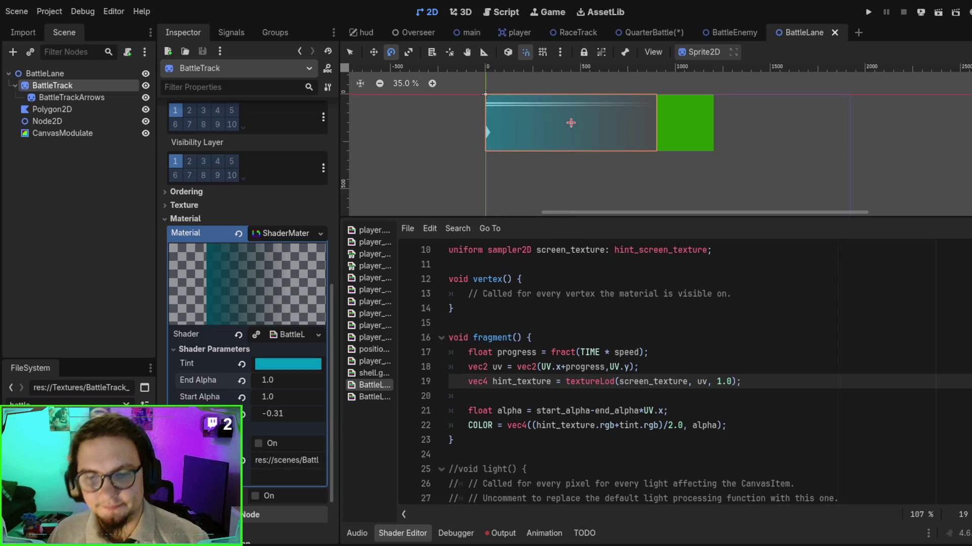
# - Revert line 18 to vec2(SCREEN_UV.x+progress,SCREEN_UV.y) and save the shader
pyautogui.press('Down')
pyautogui.press('Down')
pyautogui.press('Down')
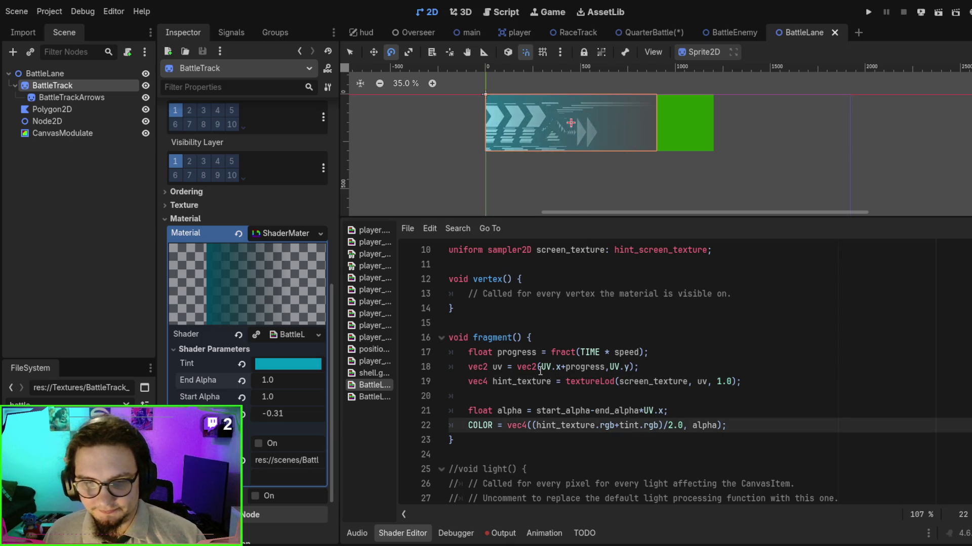
pyautogui.click(609, 367)
pyautogui.write('SCREEN_')
pyautogui.click(539, 366)
pyautogui.write('SCREEN_')
pyautogui.click(593, 411)
pyautogui.hotkey('ctrl', 's')
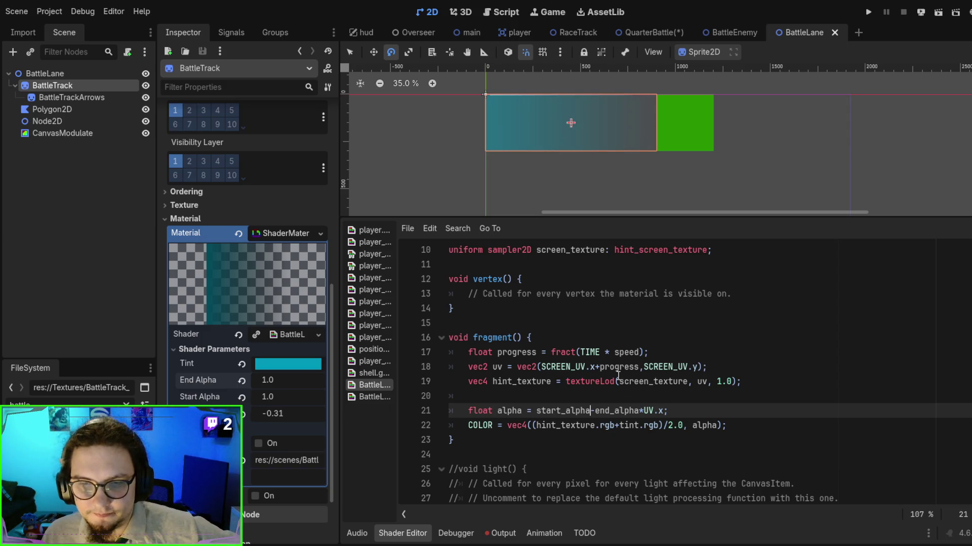
pyautogui.doubleClick(617, 368)
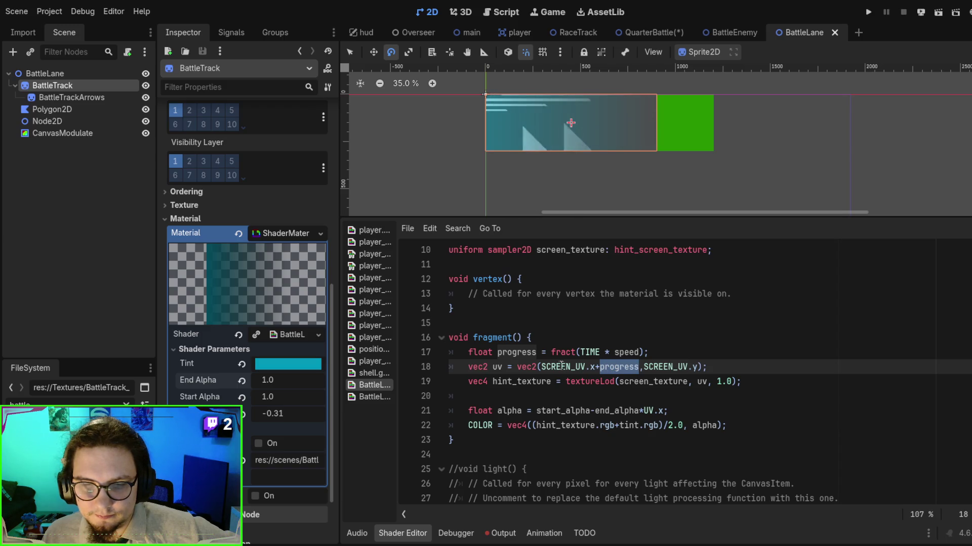
# - Rewrite line 18's x coordinate as (SCREEN_UV.x+progress)%1.0 and save, producing the '%' error
pyautogui.click(731, 380)
pyautogui.write('(')
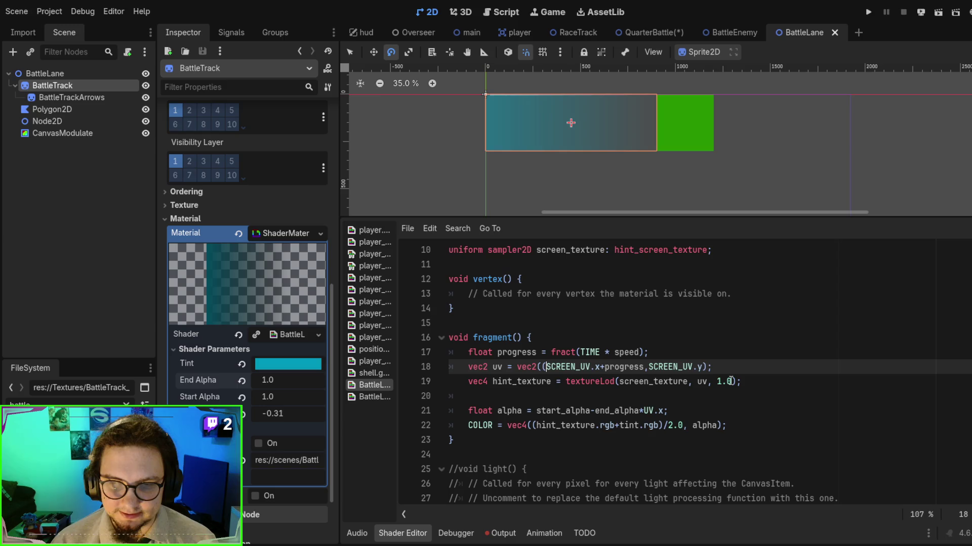
pyautogui.hotkey('ctrl', 'Right')
pyautogui.hotkey('ctrl', 'Right')
pyautogui.hotkey('ctrl', 'Right')
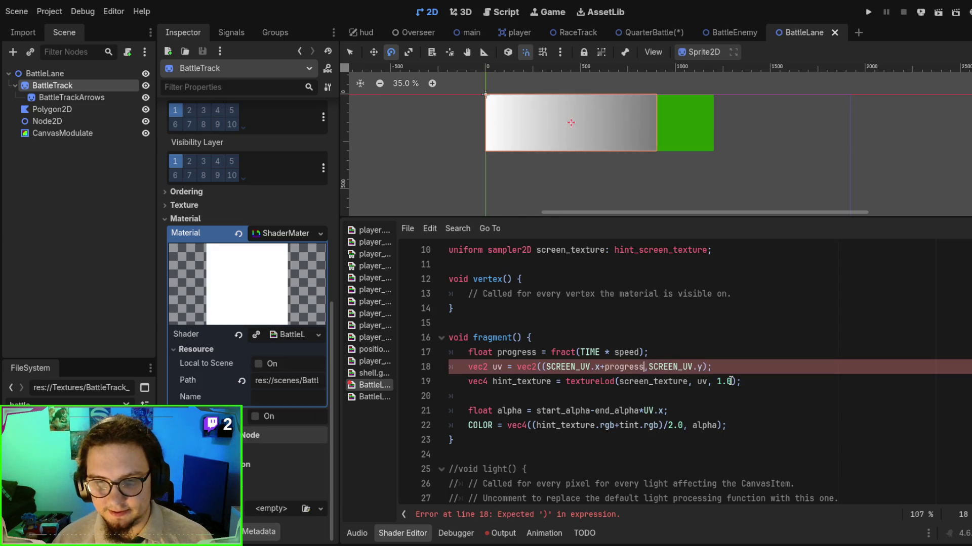
pyautogui.write(')%')
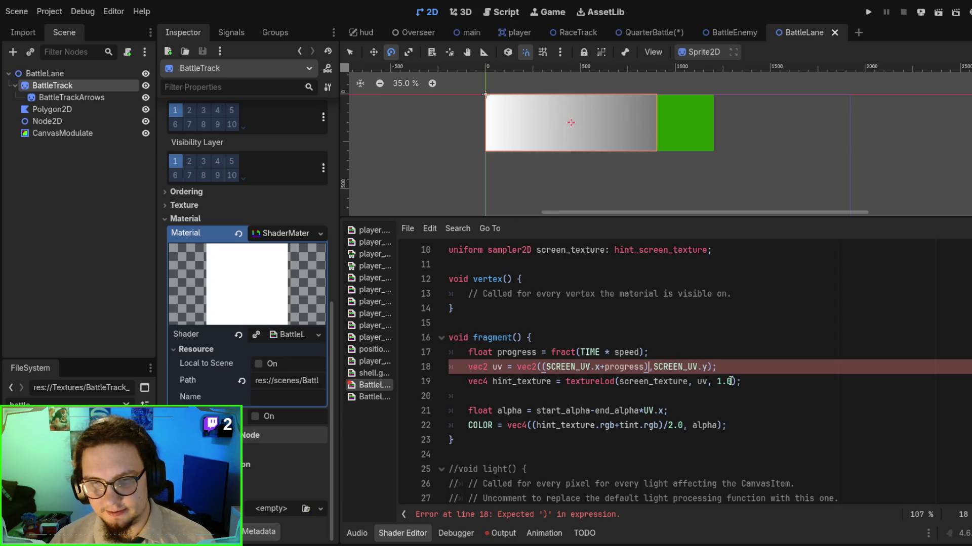
pyautogui.write('1.0')
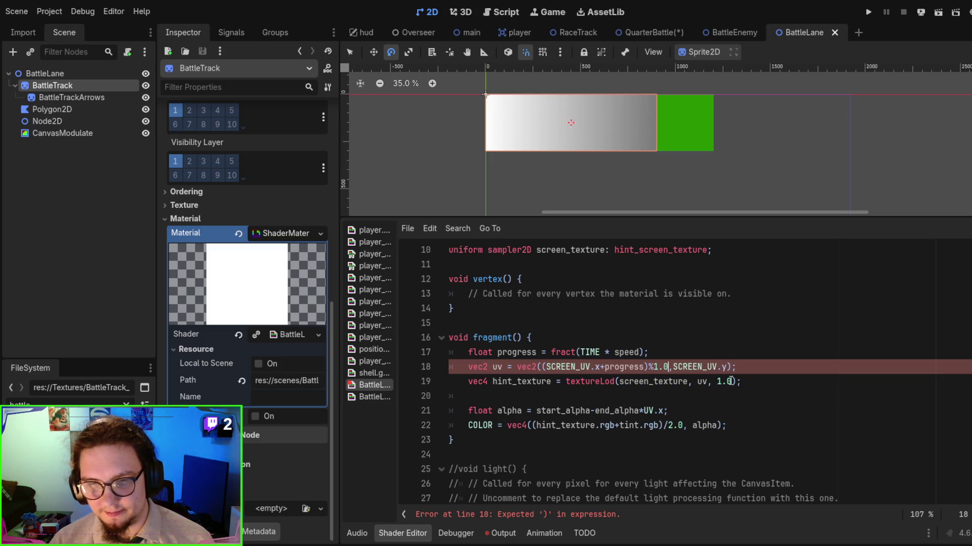
pyautogui.hotkey('ctrl', 's')
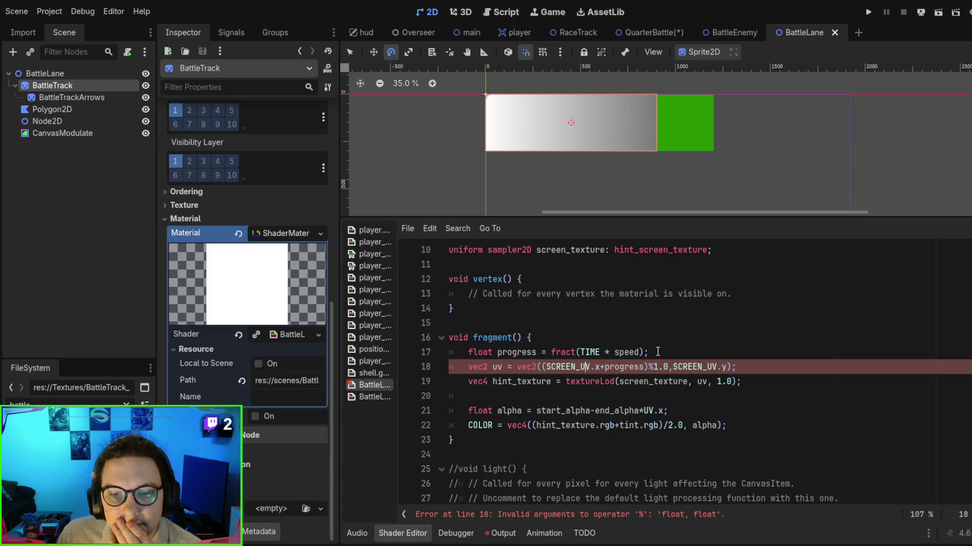
# - Try %1, then -1.0, in place of %1.0 on line 18, saving each variant
pyautogui.press('BackSpace')
pyautogui.press('BackSpace')
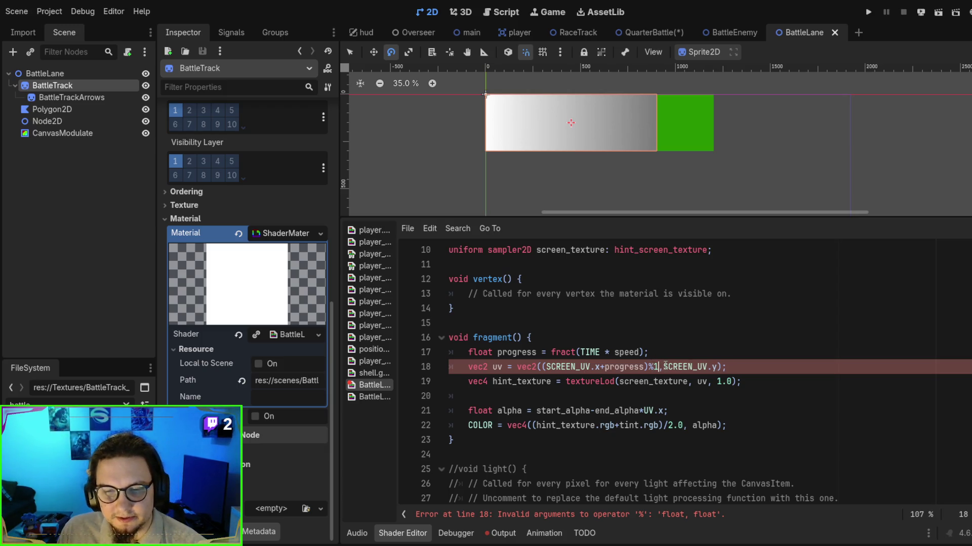
pyautogui.hotkey('ctrl', 's')
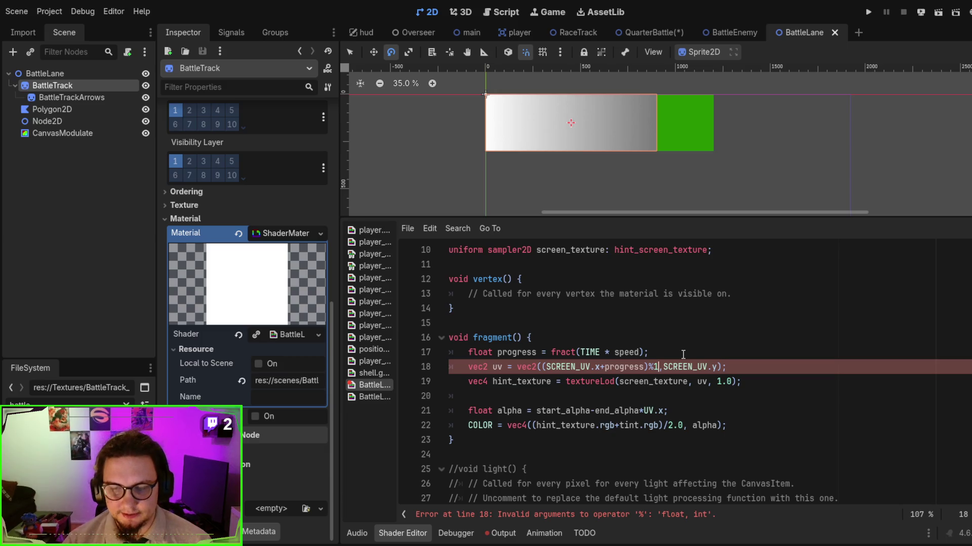
pyautogui.write('.0')
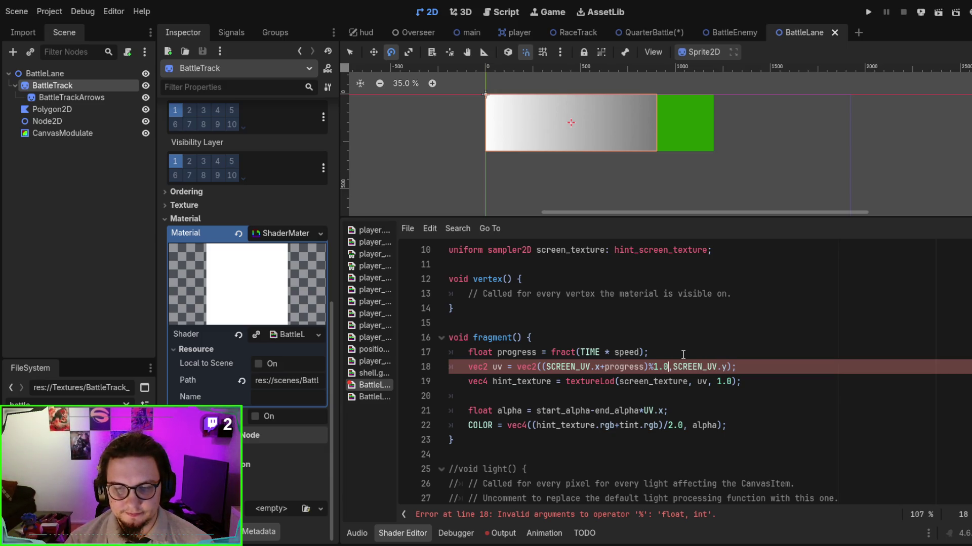
pyautogui.press('BackSpace')
pyautogui.press('BackSpace')
pyautogui.press('BackSpace')
pyautogui.press('BackSpace')
pyautogui.write('-1.0')
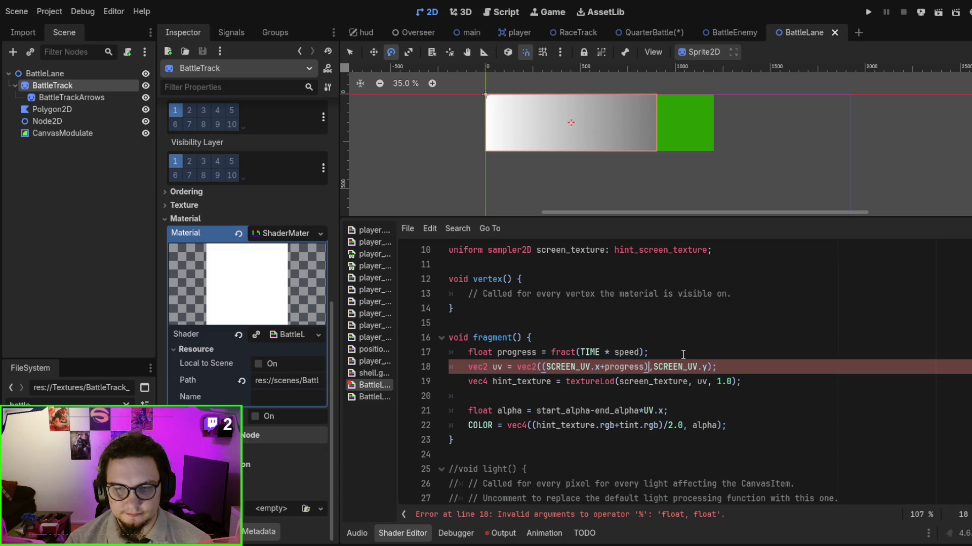
pyautogui.hotkey('ctrl', 's')
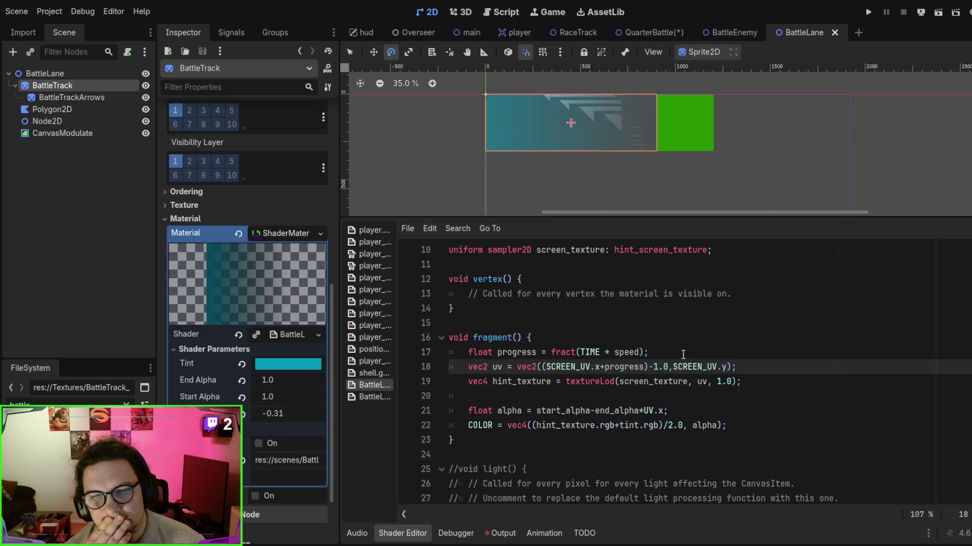
# - Change the offset to -0.5, then delete it, leaving (SCREEN_UV.x+progress)
pyautogui.press('BackSpace')
pyautogui.press('BackSpace')
pyautogui.press('BackSpace')
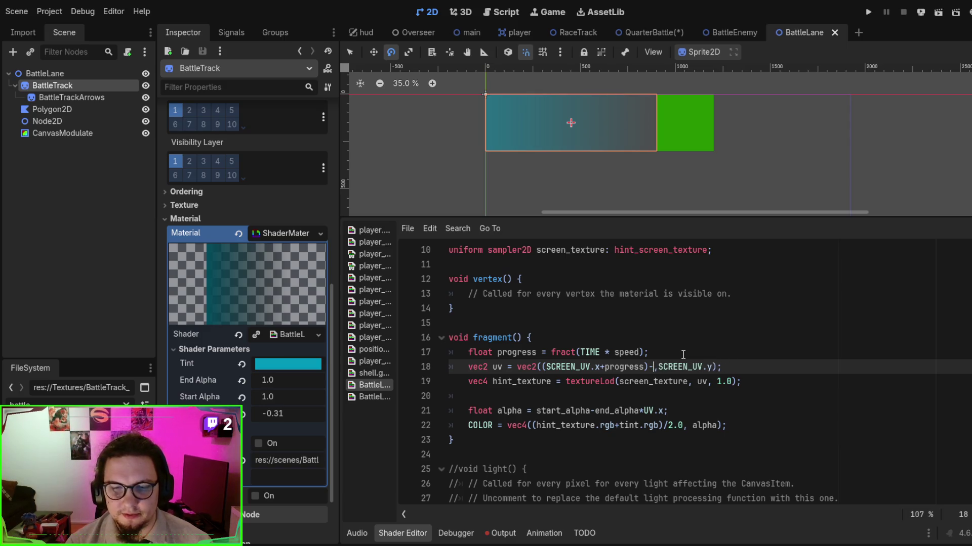
pyautogui.write('0.5')
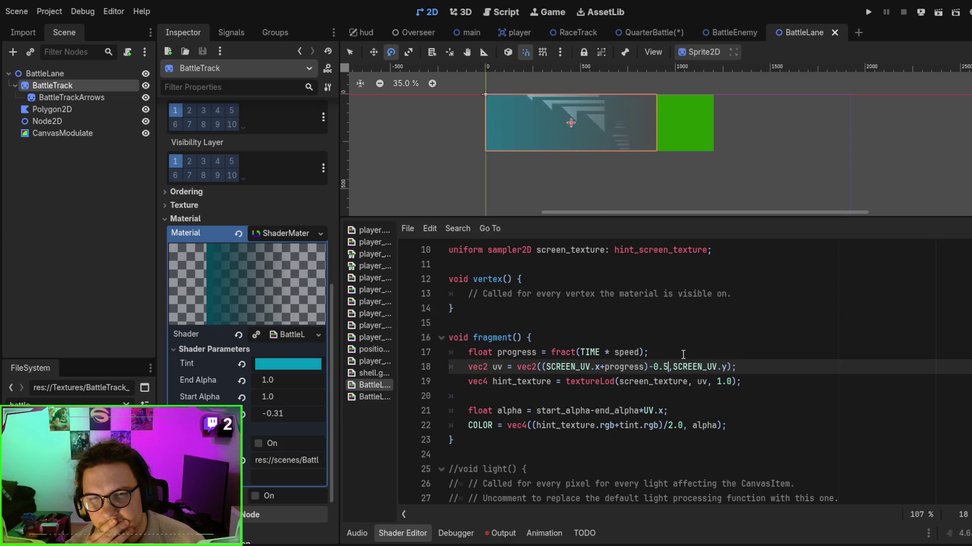
pyautogui.press('BackSpace')
pyautogui.press('BackSpace')
pyautogui.press('BackSpace')
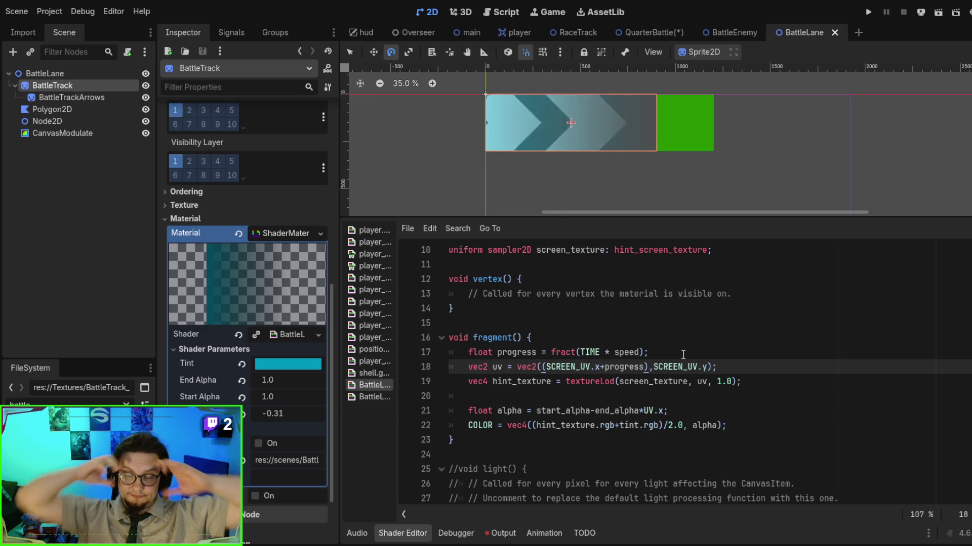
# - Multiply the horizontal UV on line 18 by 2.0 and save
pyautogui.write('*2')
pyautogui.hotkey('ctrl', 's')
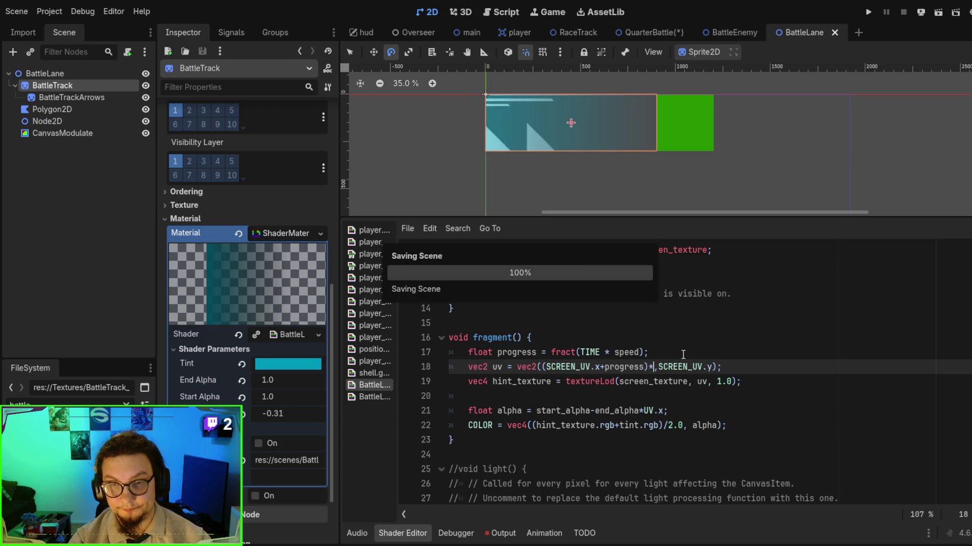
pyautogui.write('.0')
pyautogui.hotkey('ctrl', 's')
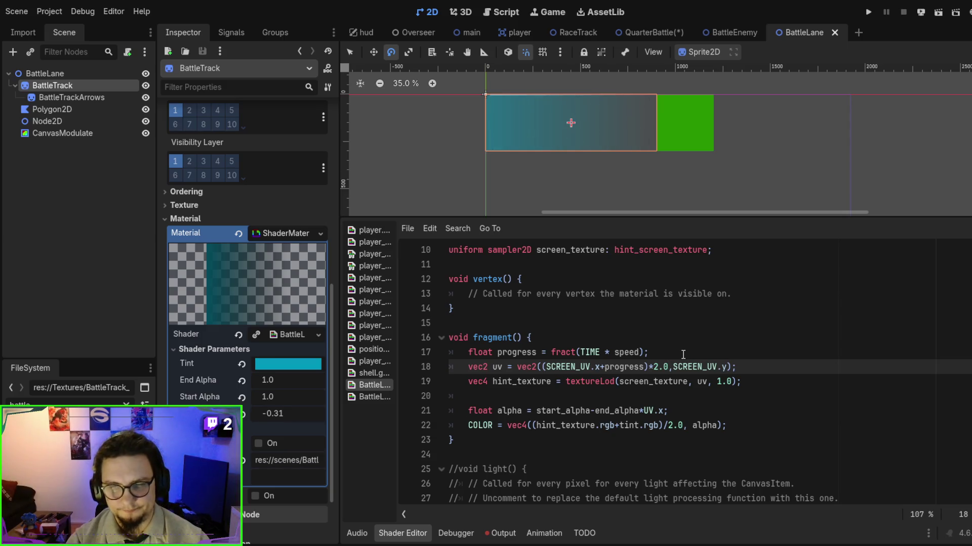
# - Change the factor to /2.0, then delete it, leaving (SCREEN_UV.x+progress)
pyautogui.press('BackSpace')
pyautogui.press('BackSpace')
pyautogui.press('BackSpace')
pyautogui.write('/')
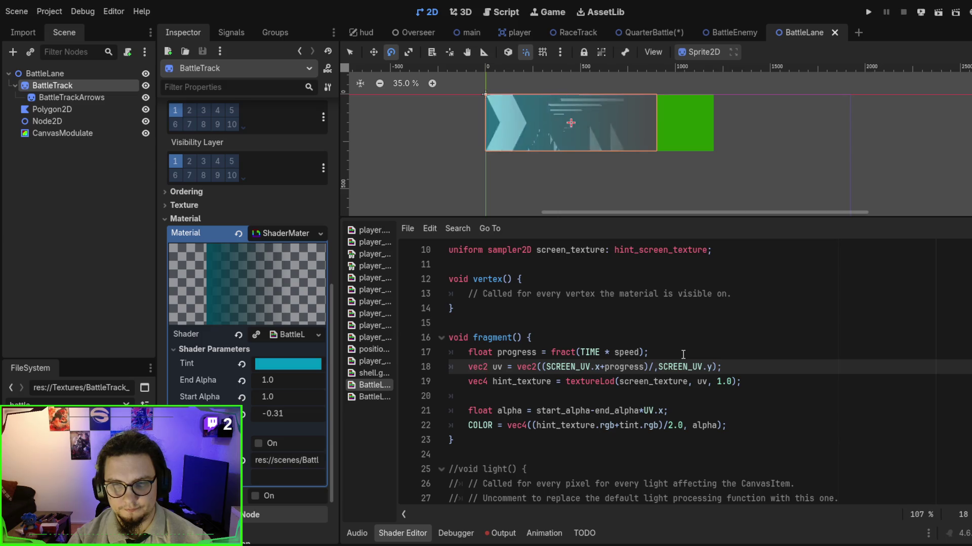
pyautogui.write('2.0')
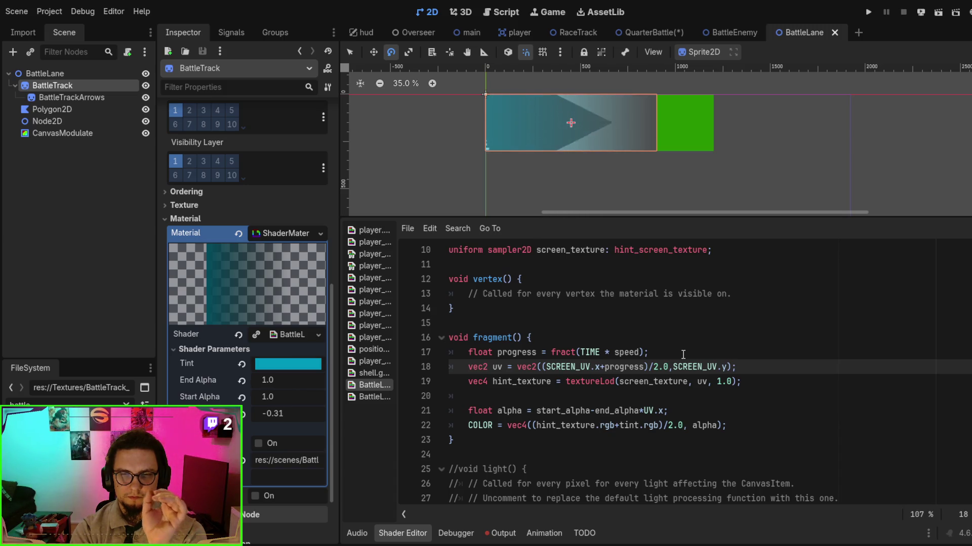
pyautogui.press('Left')
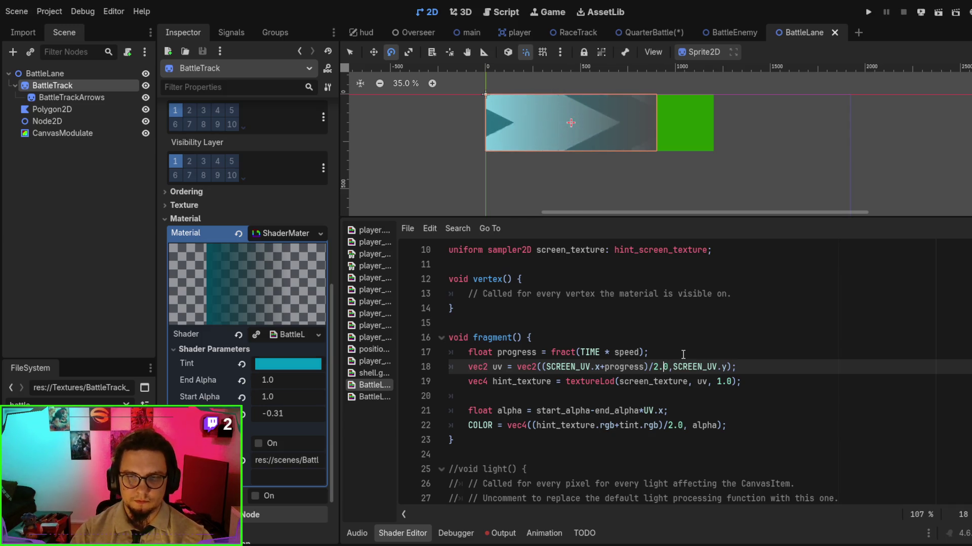
pyautogui.press('Right')
pyautogui.press('Right')
pyautogui.press('Delete')
pyautogui.press('Delete')
pyautogui.press('Delete')
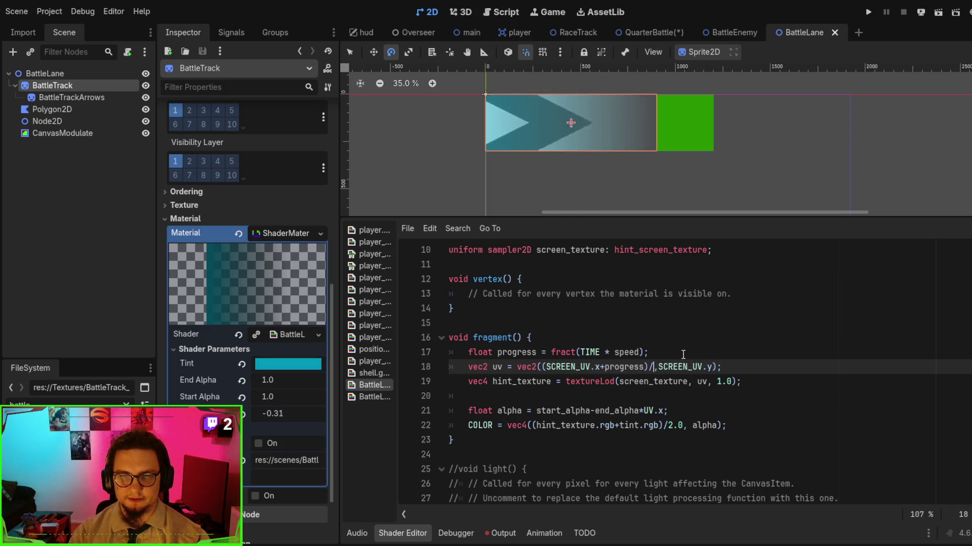
pyautogui.press('BackSpace')
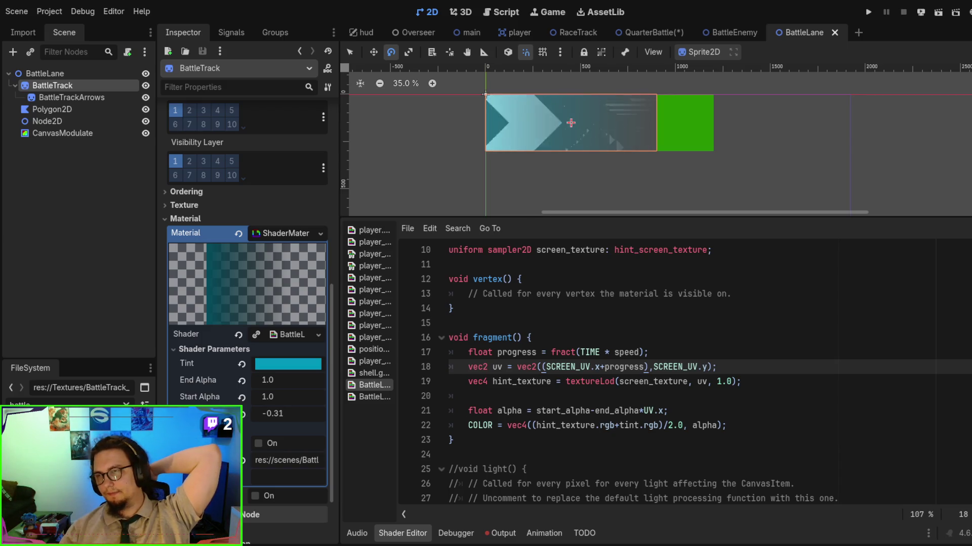
pyautogui.doubleClick(553, 365)
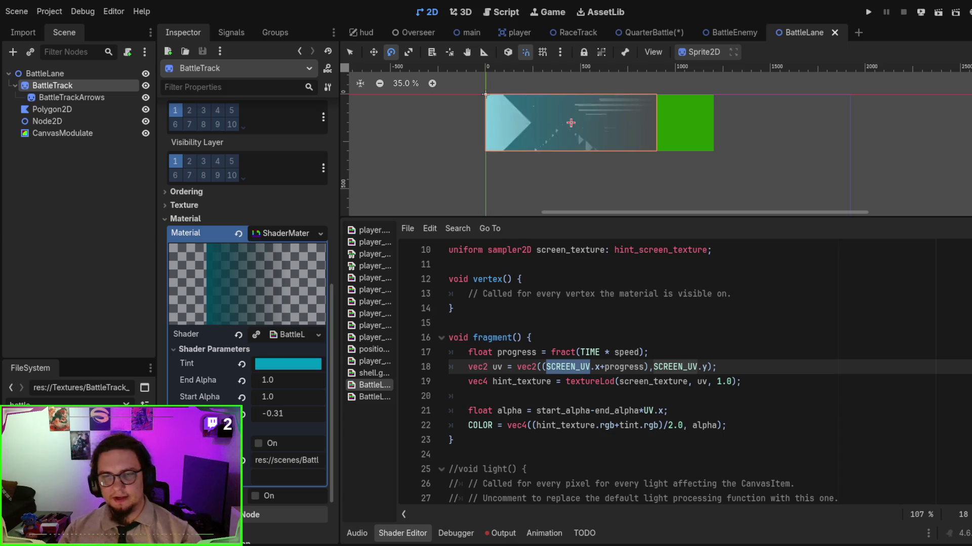
pyautogui.press('Down')
pyautogui.press('Down')
pyautogui.click(646, 359)
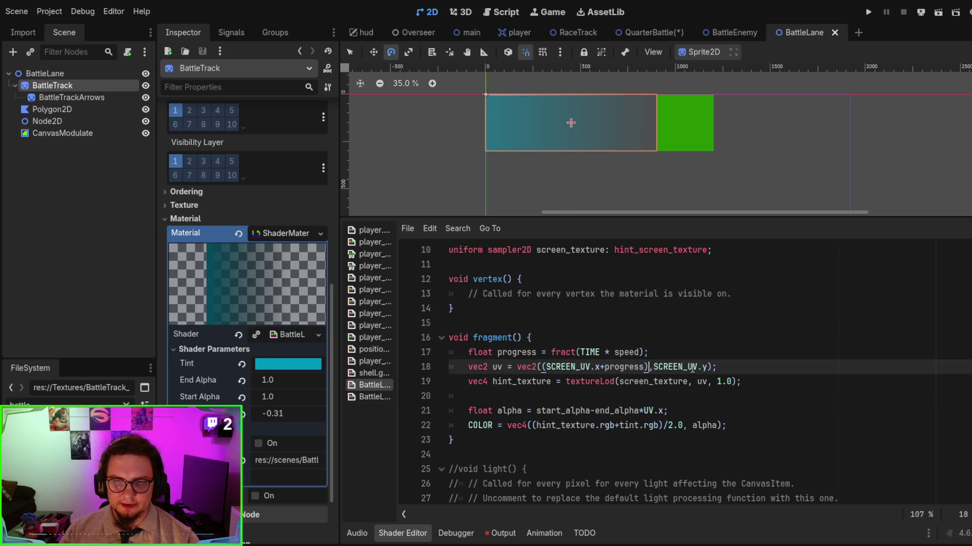
pyautogui.press('Down')
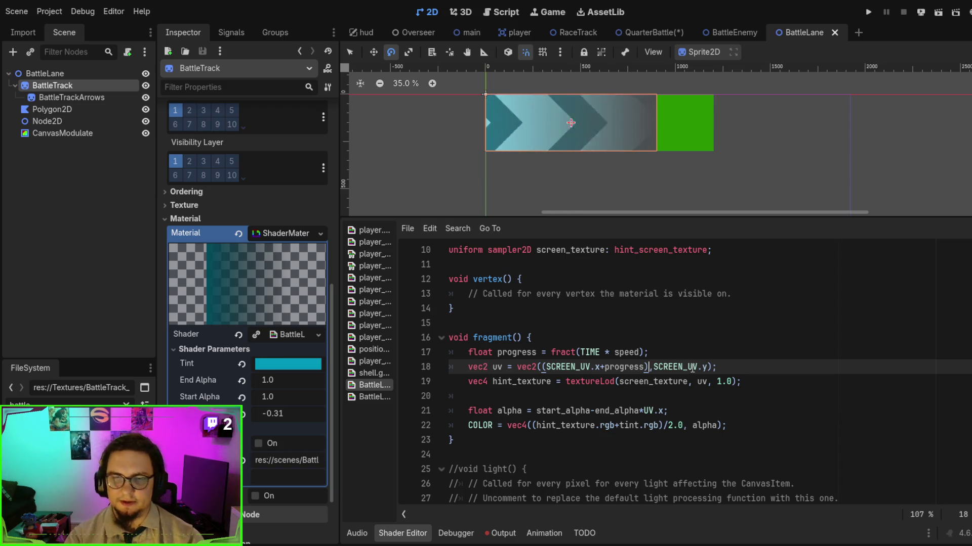
pyautogui.write('/900.0')
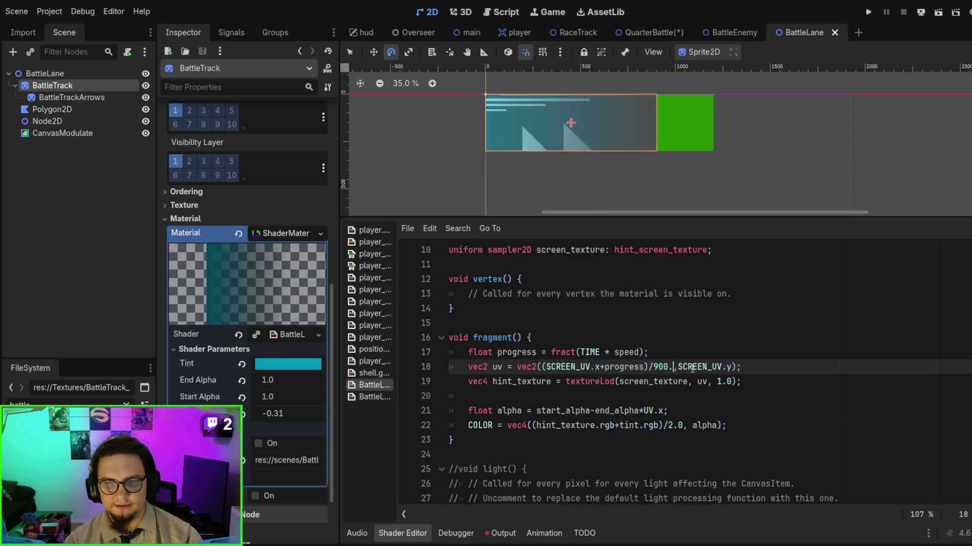
pyautogui.hotkey('ctrl', 's')
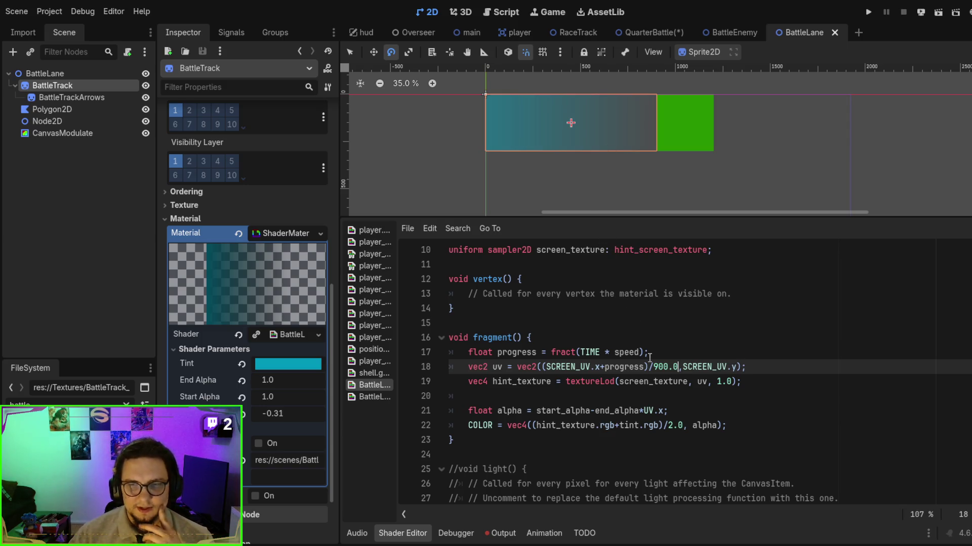
pyautogui.moveTo(649, 361); pyautogui.dragTo(679, 360)
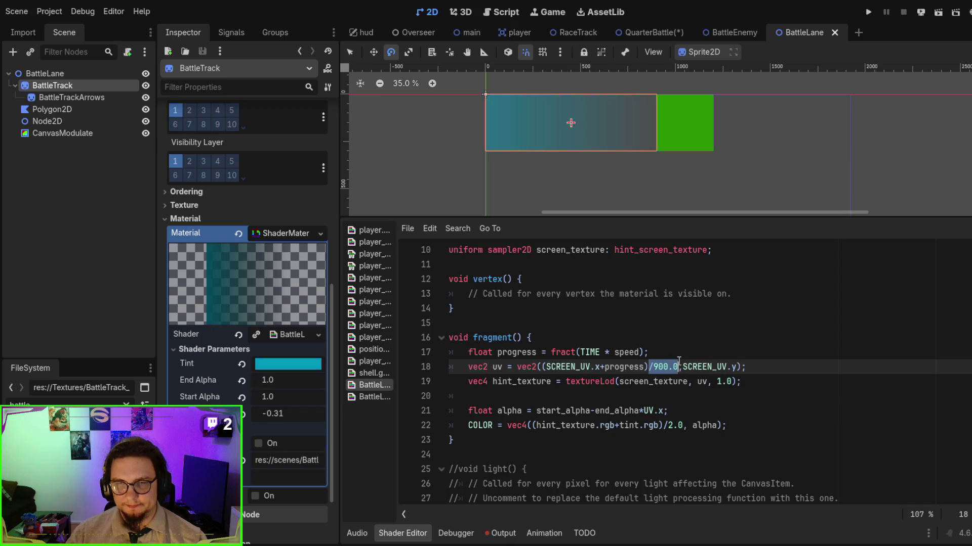
pyautogui.press('BackSpace')
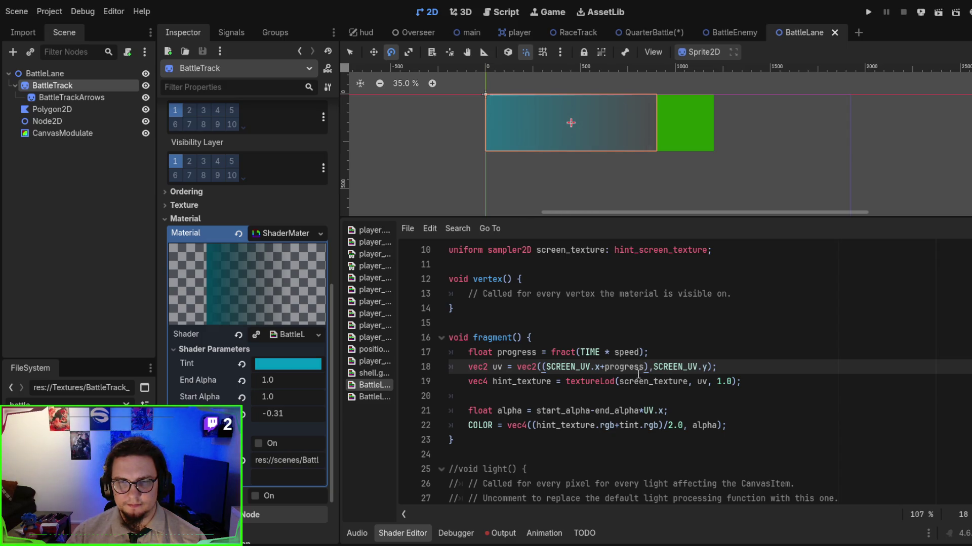
pyautogui.click(643, 352)
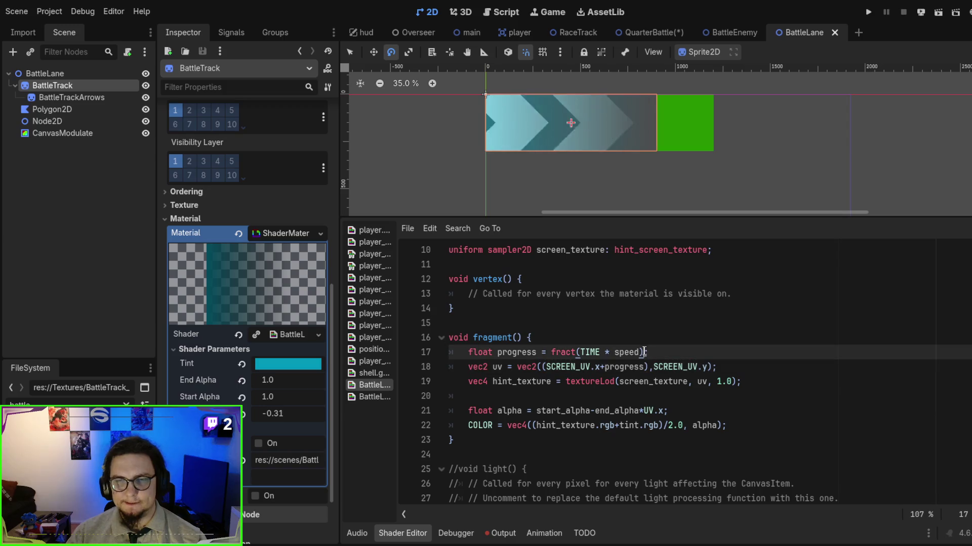
pyautogui.write('/900.0')
pyautogui.hotkey('ctrl', 's')
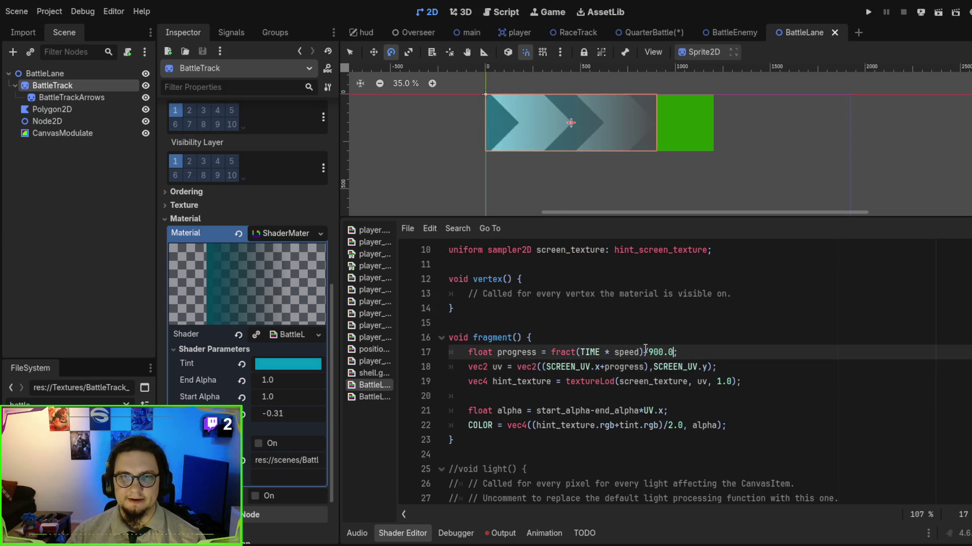
pyautogui.moveTo(543, 122); pyautogui.dragTo(479, 98)
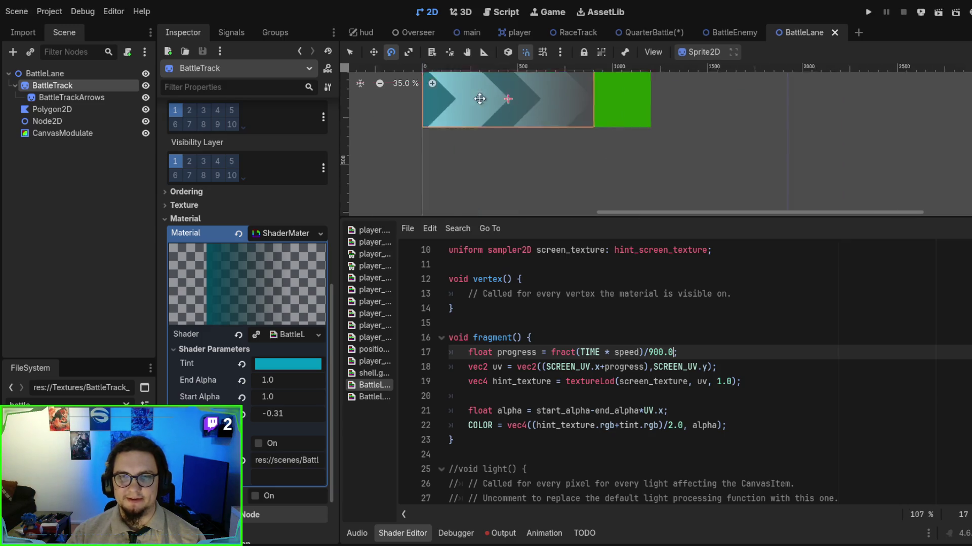
pyautogui.scroll(5, 607, 180)
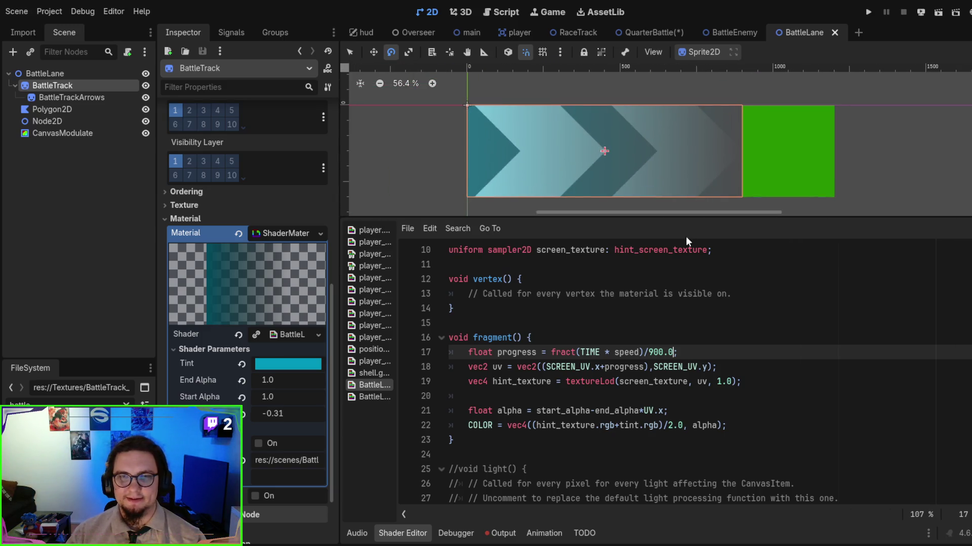
pyautogui.hotkey('ctrl', 'shift', 'Left')
pyautogui.hotkey('ctrl', 'shift', 'Left')
pyautogui.press('BackSpace')
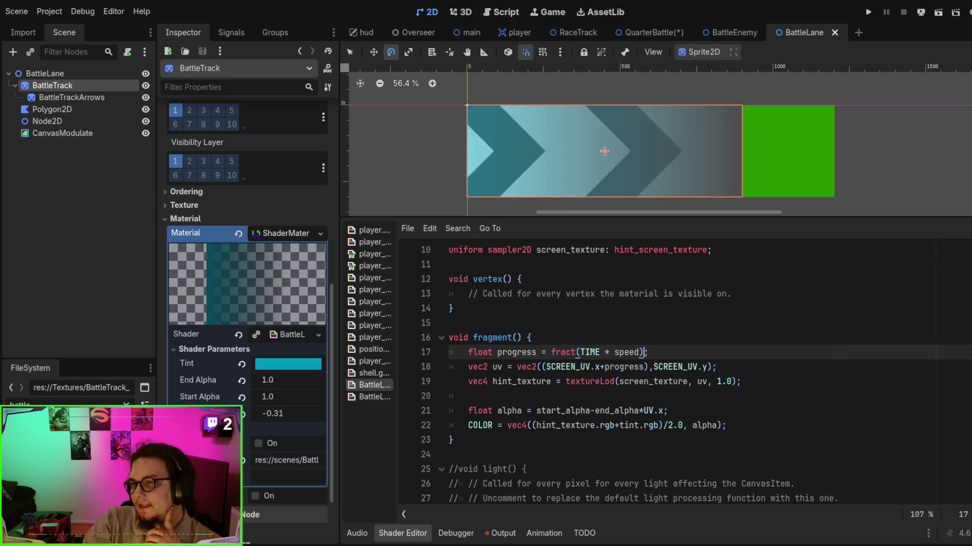
pyautogui.click(540, 425)
pyautogui.scroll(-3, 660, 381)
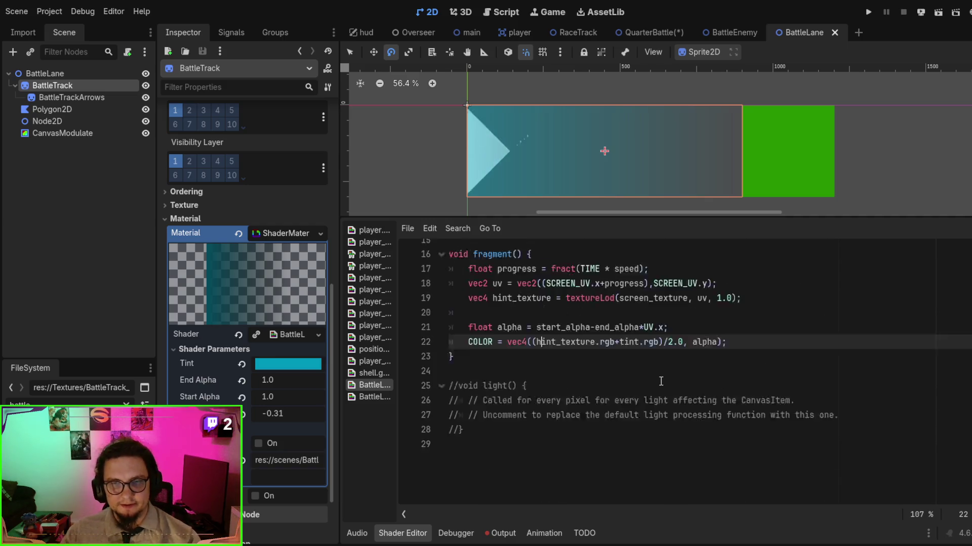
pyautogui.scroll(1, 660, 381)
pyautogui.click(604, 410)
pyautogui.hotkey('ctrl', 'a')
pyautogui.click(615, 410)
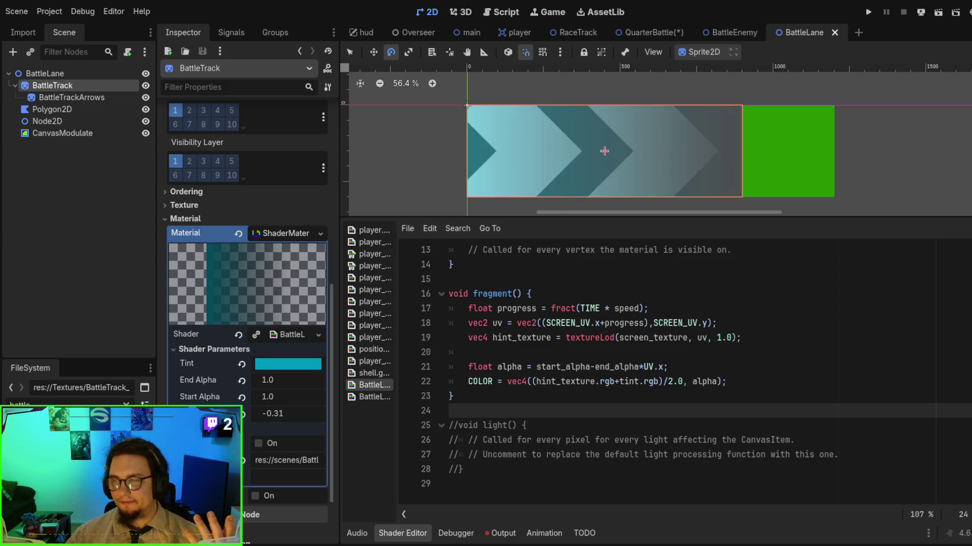
# - Work at the end of line 23 in the track shader, then scroll up to the uniforms
pyautogui.click(862, 401)
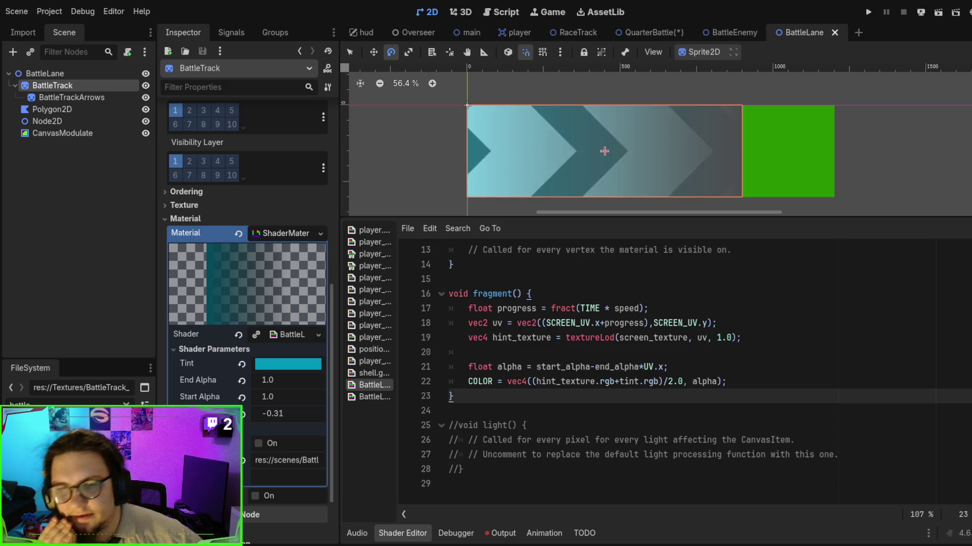
pyautogui.scroll(4, 658, 374)
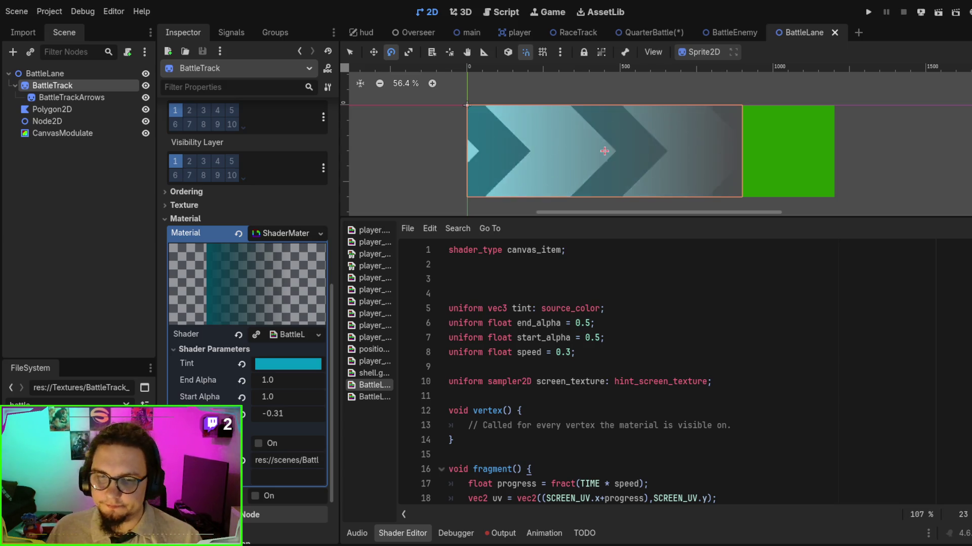
# - Remove the hint_screen_texture hint from the line 10 texture uniform and save to recompile
pyautogui.doubleClick(666, 381)
pyautogui.press('BackSpace')
pyautogui.press('BackSpace')
pyautogui.press('BackSpace')
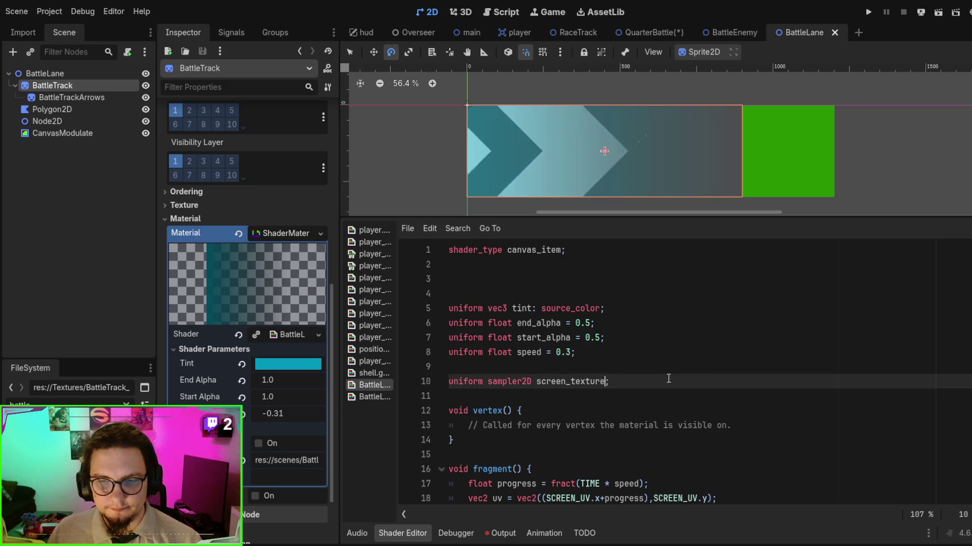
pyautogui.hotkey('ctrl', 's')
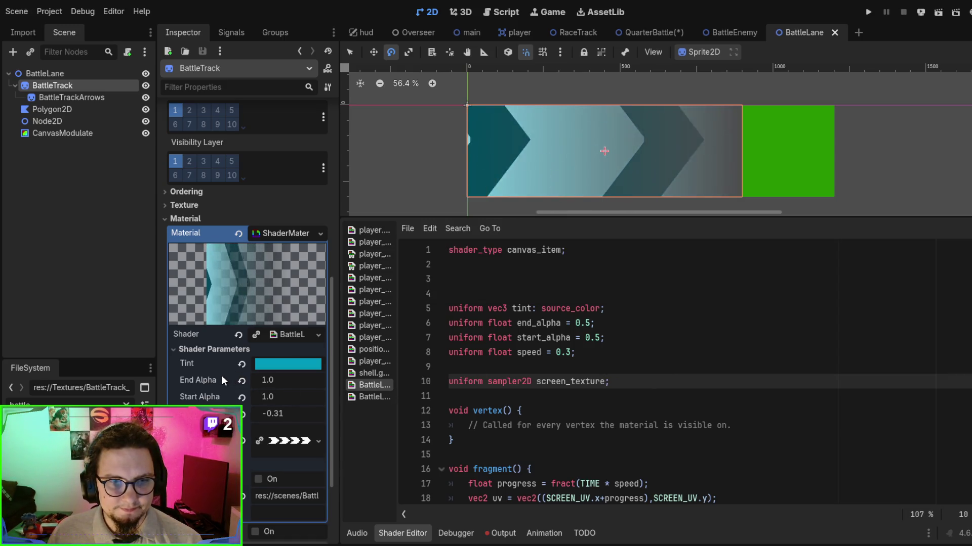
pyautogui.scroll(-2, 221, 376)
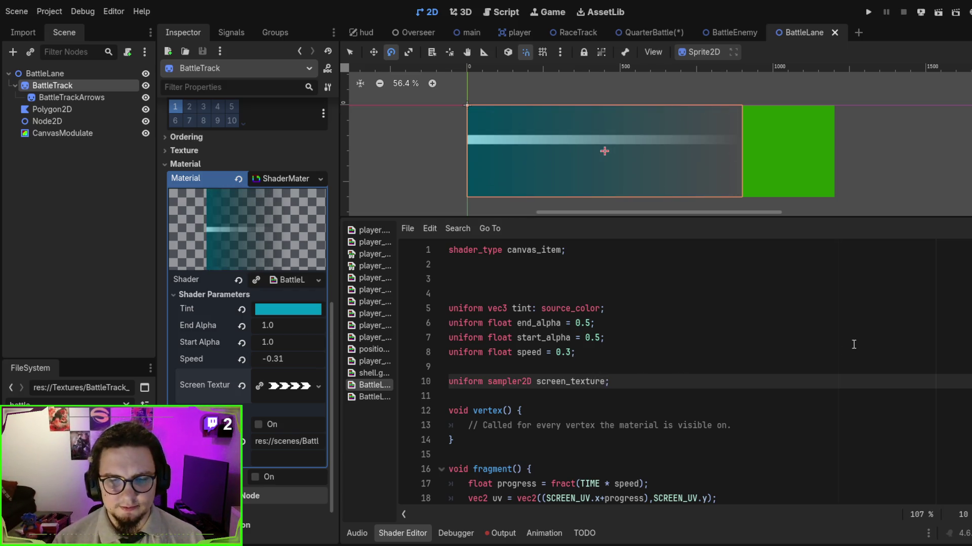
# - Try ': repeate_enable' on line 10, then restore the hint_screen_texture hint
pyautogui.write(':')
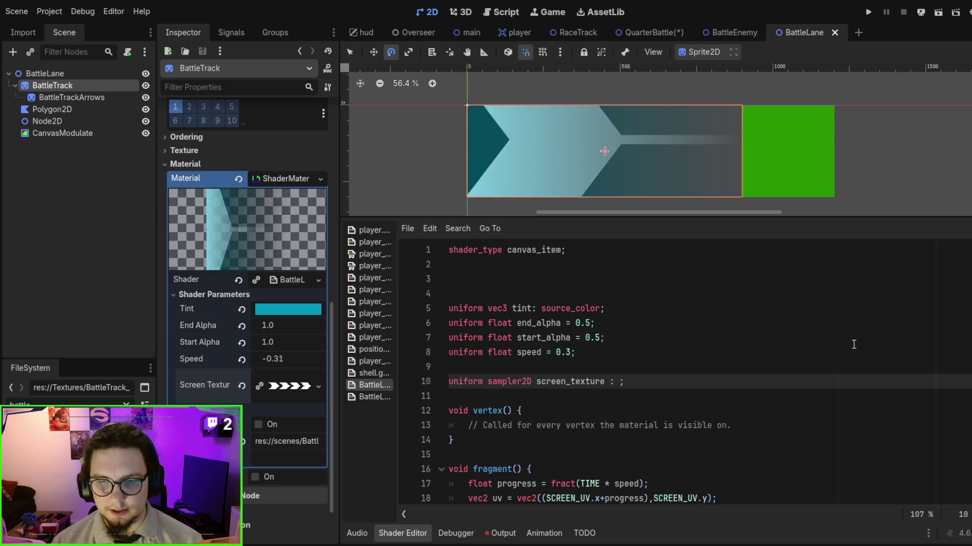
pyautogui.write(' repeate_e')
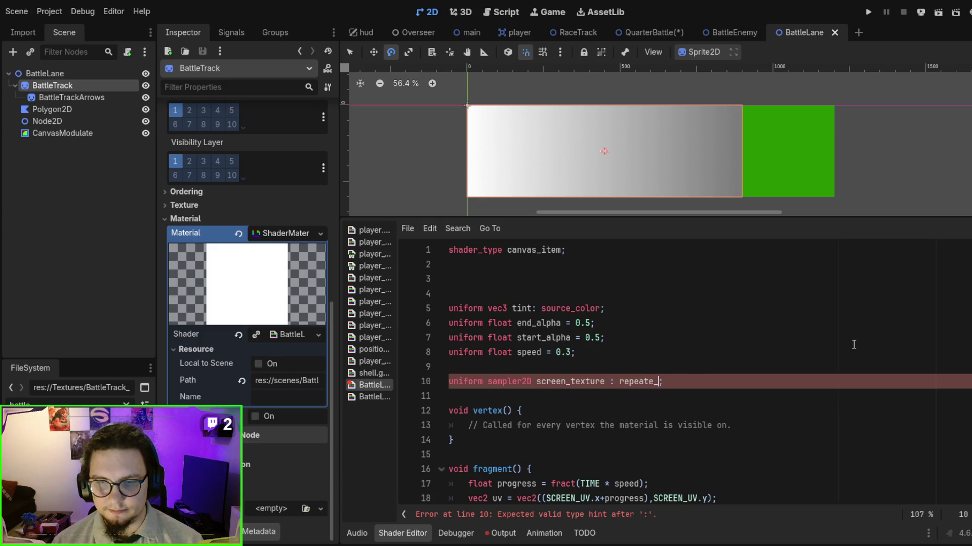
pyautogui.write('nabled')
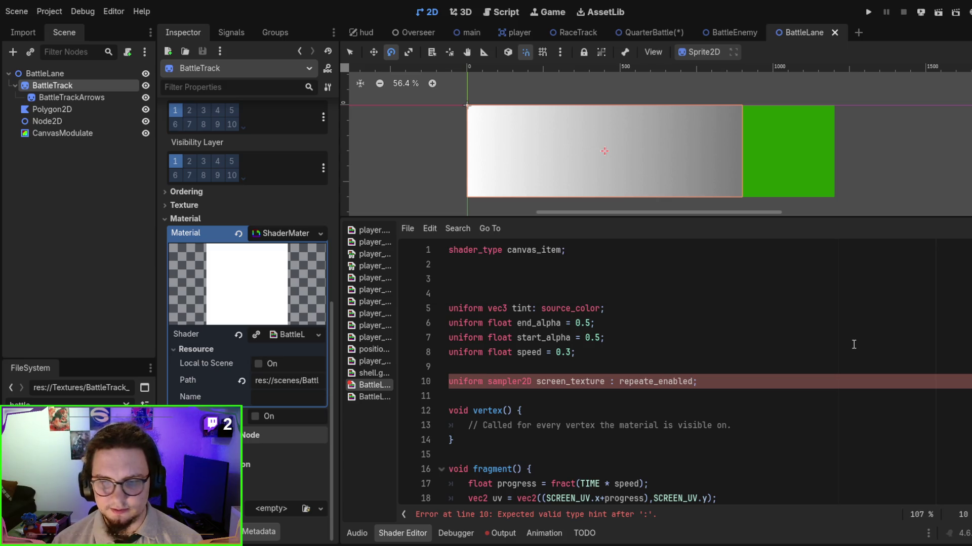
pyautogui.press('BackSpace')
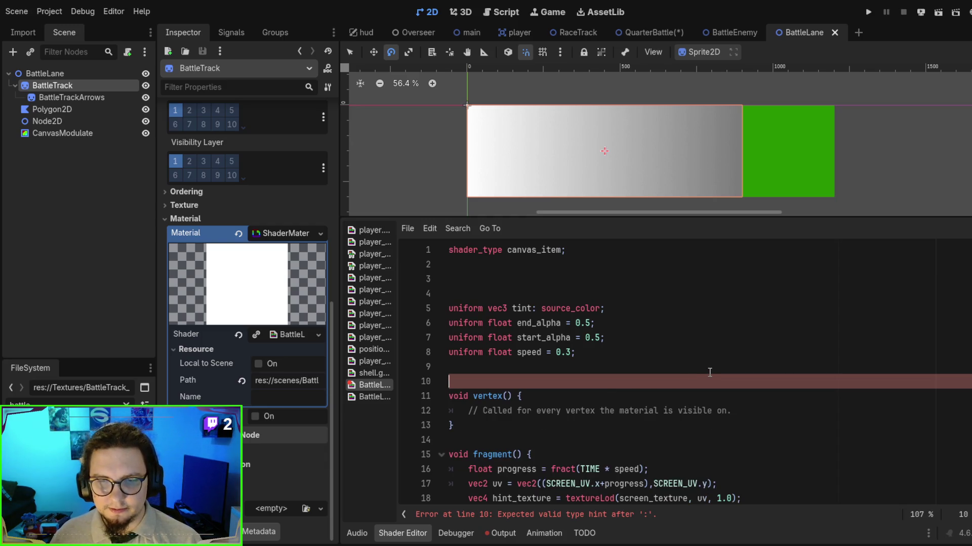
pyautogui.hotkey('ctrl', 'BackSpace')
pyautogui.hotkey('ctrl', 'BackSpace')
pyautogui.write(': hint_screen_texture')
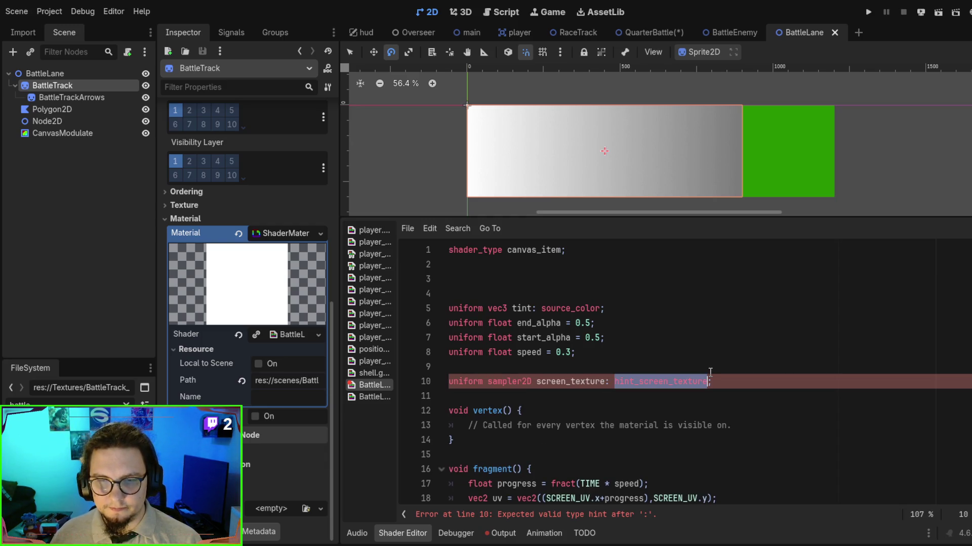
# - Change line 10's hint_screen_texture to just repeat_enable so the screen_texture uniform tiles
pyautogui.click(680, 379)
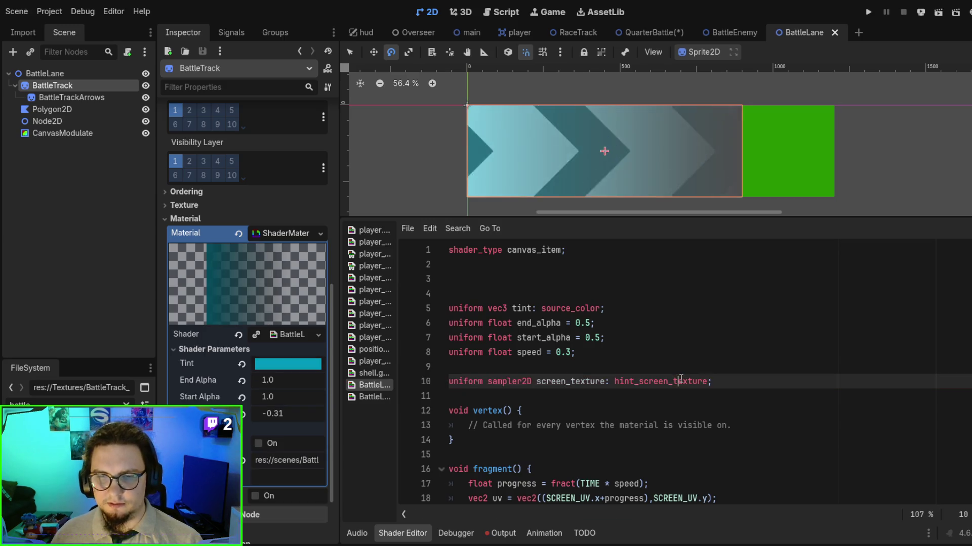
pyautogui.doubleClick(681, 381)
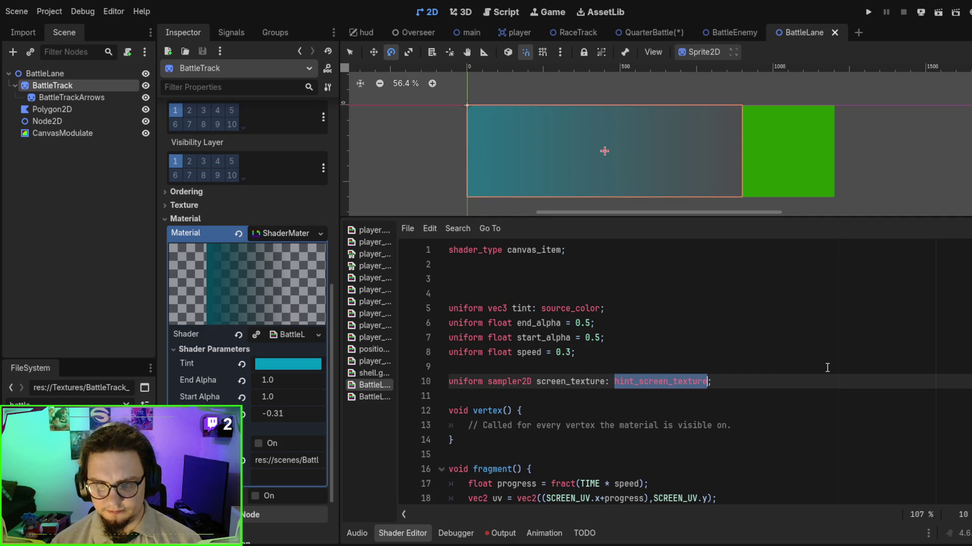
pyautogui.write('hint_textu')
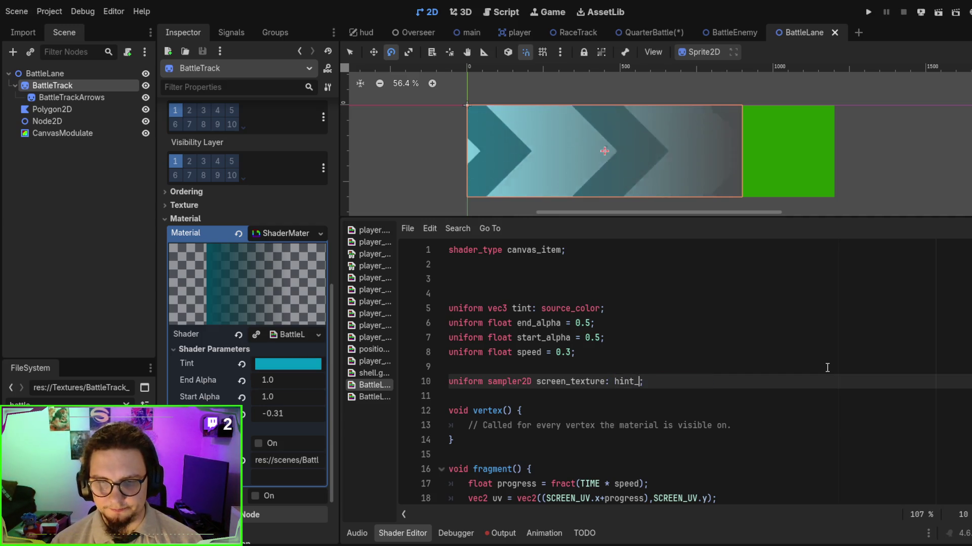
pyautogui.write('re')
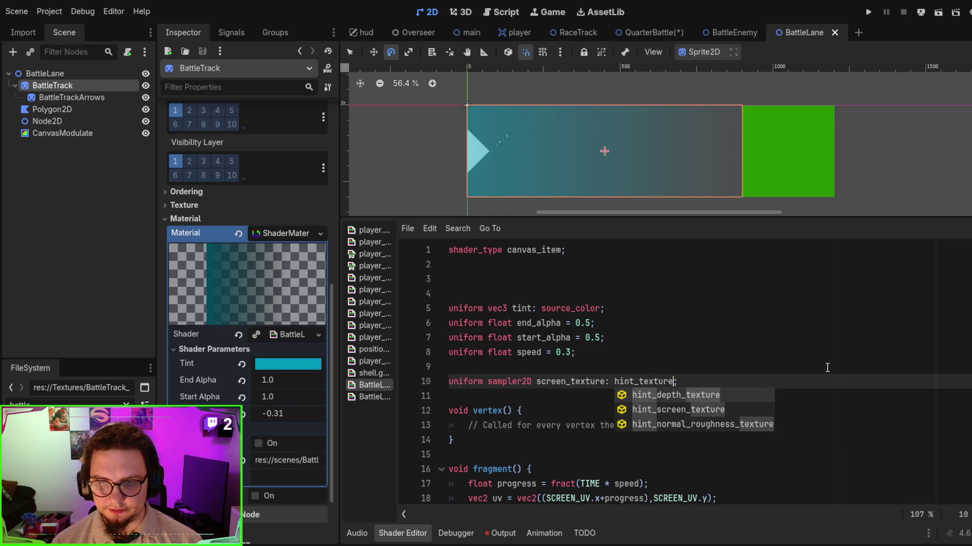
pyautogui.write(', repeate')
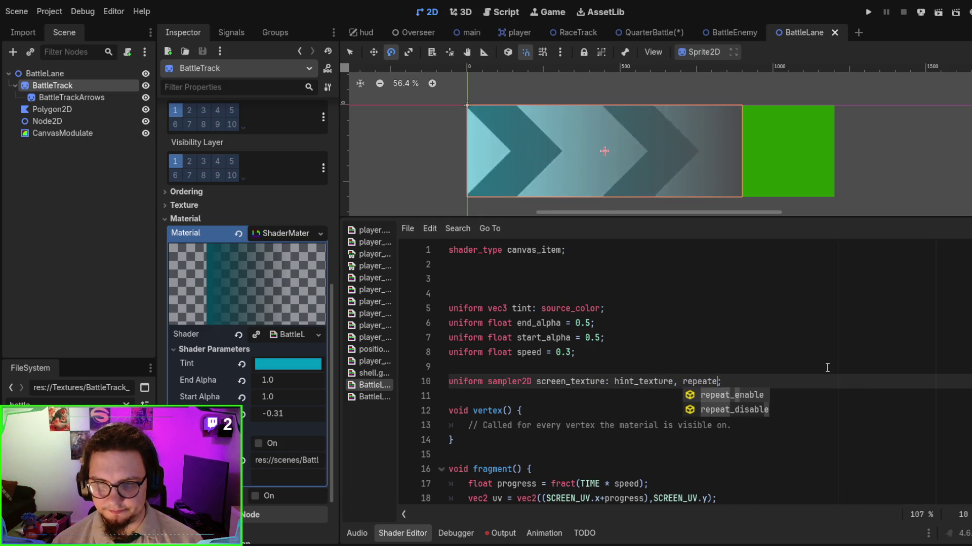
pyautogui.press('Return')
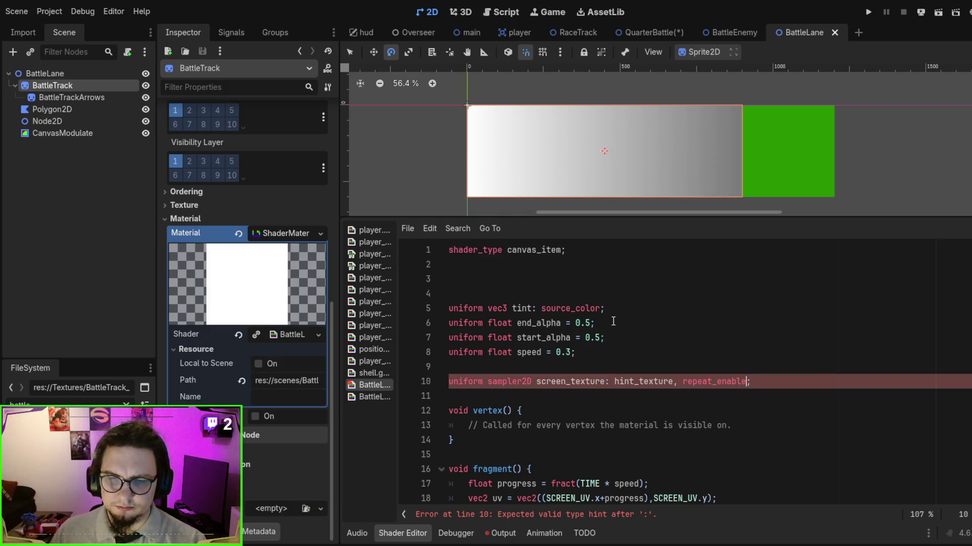
pyautogui.doubleClick(645, 382)
pyautogui.press('BackSpace')
pyautogui.press('Delete')
pyautogui.press('Delete')
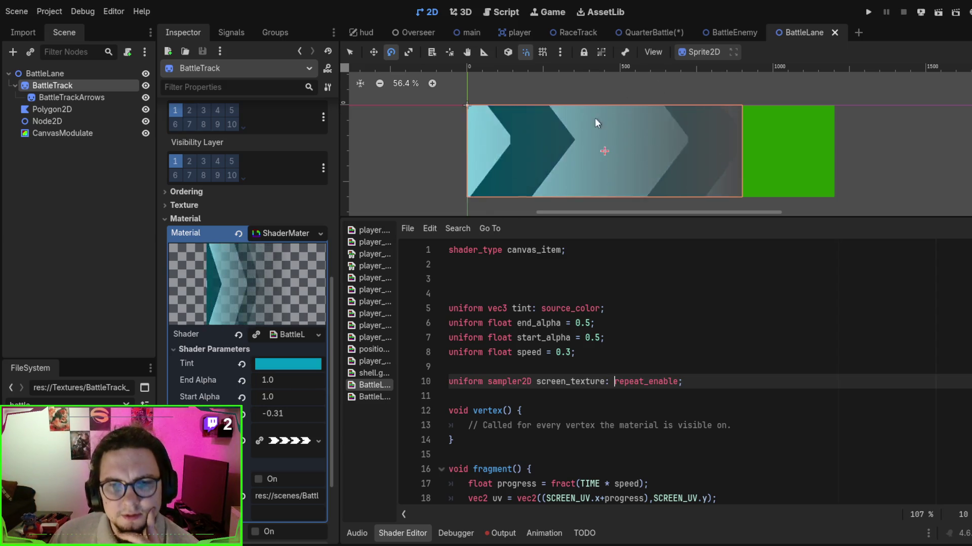
pyautogui.scroll(-3, 551, 147)
pyautogui.hscroll(2, 549, 142)
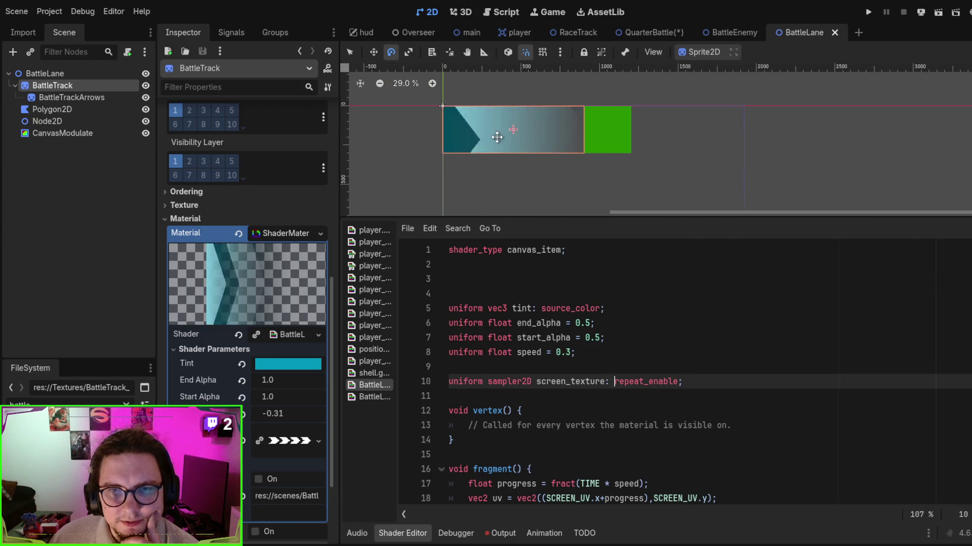
pyautogui.hscroll(-1, 568, 156)
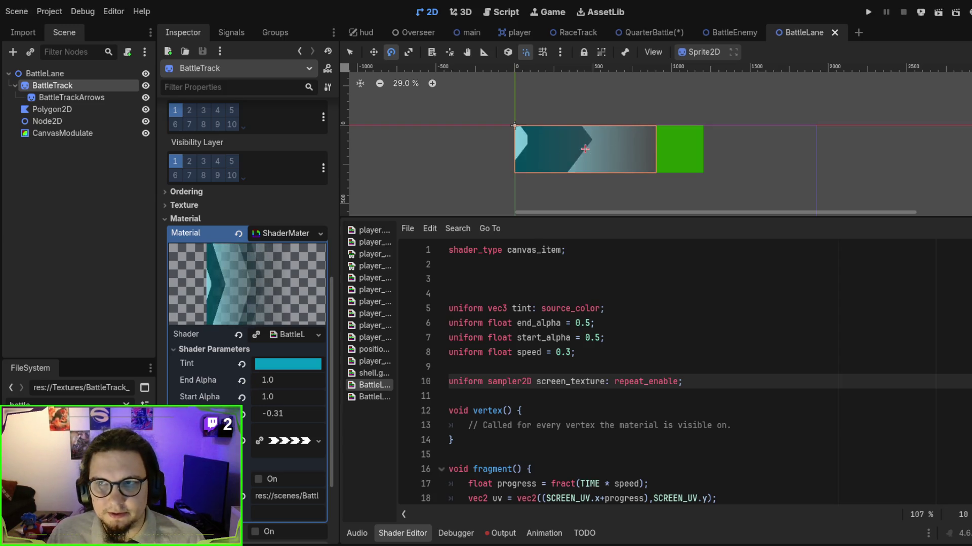
pyautogui.scroll(-3, 632, 374)
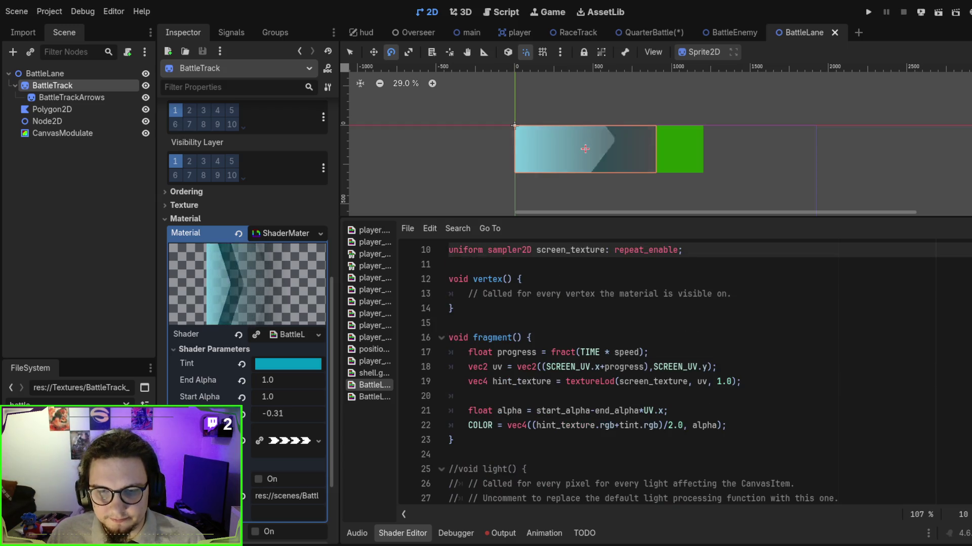
# - Replace both SCREEN_UV occurrences on line 18 with UV
pyautogui.doubleClick(567, 367)
pyautogui.hotkey('ctrl', 'd')
pyautogui.write('UV')
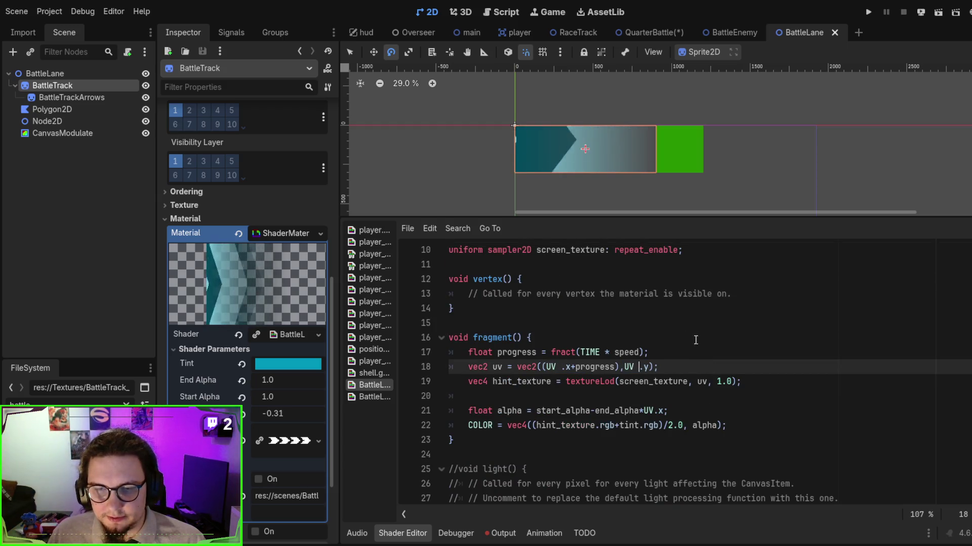
pyautogui.press('BackSpace')
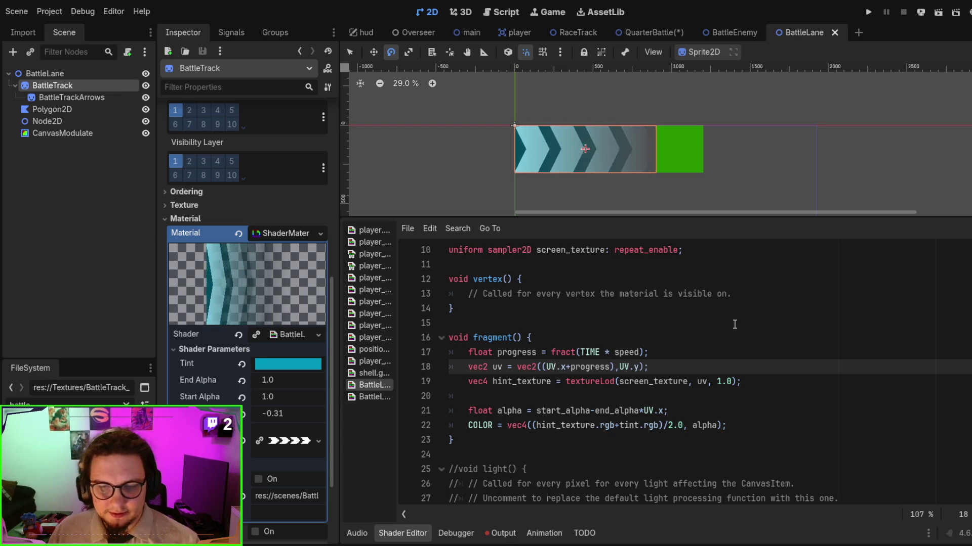
# - Save the scene and re-centre the viewport on the track sprite
pyautogui.hotkey('ctrl', 's')
pyautogui.moveTo(760, 182); pyautogui.dragTo(697, 174)
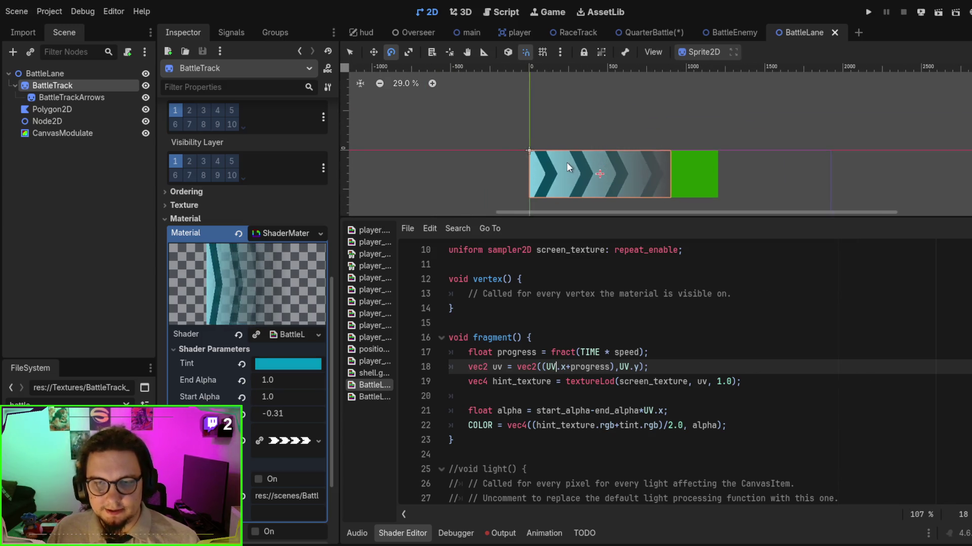
pyautogui.scroll(3, 572, 122)
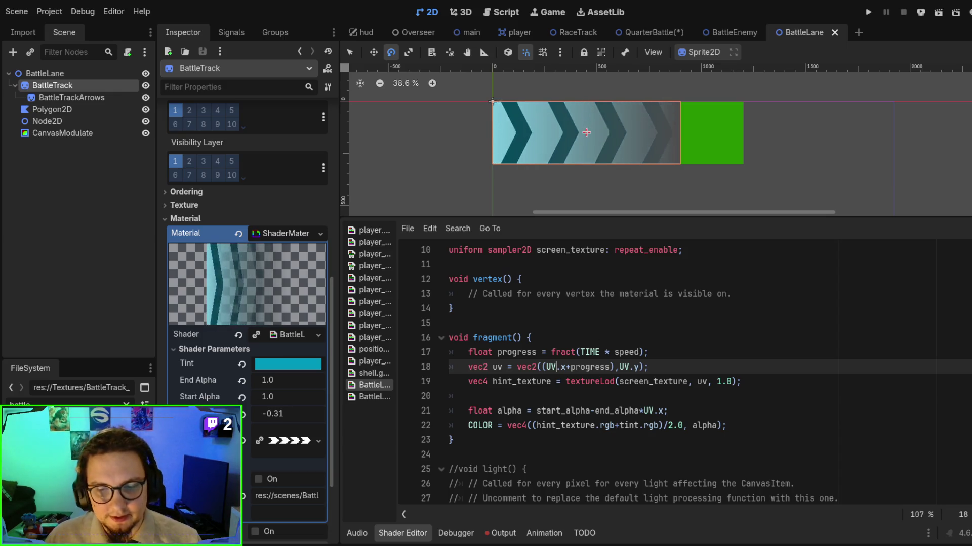
pyautogui.hotkey('alt', 'Tab')
# - Switch the BattleTrack_Arrows document from the Export persona to the Designer persona
pyautogui.scroll(-5, 345, 256)
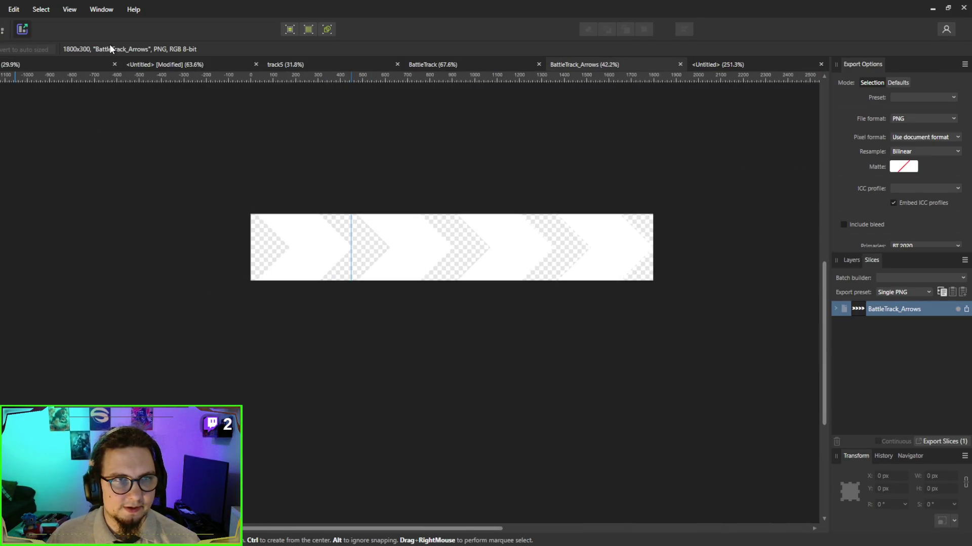
pyautogui.hotkey('ctrl', '1')
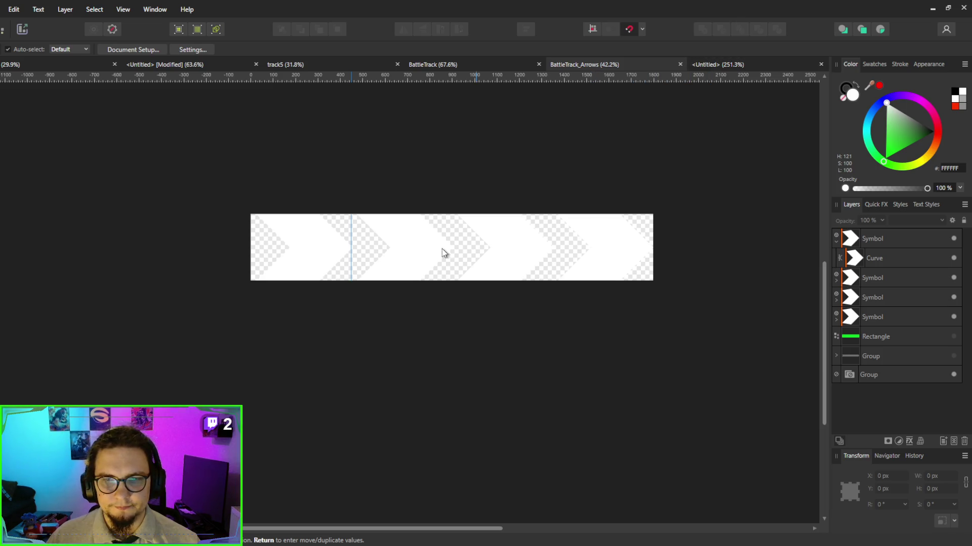
pyautogui.click(27, 29)
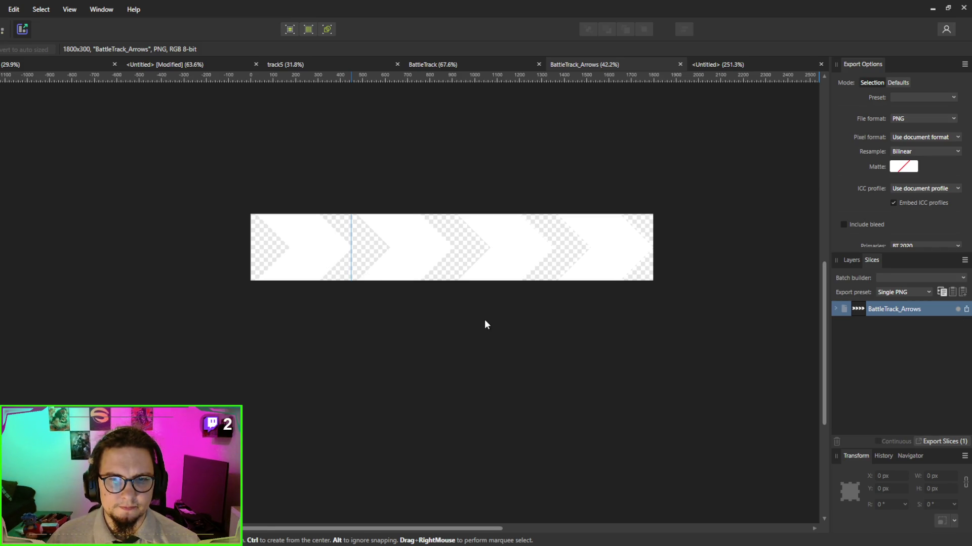
pyautogui.click(932, 8)
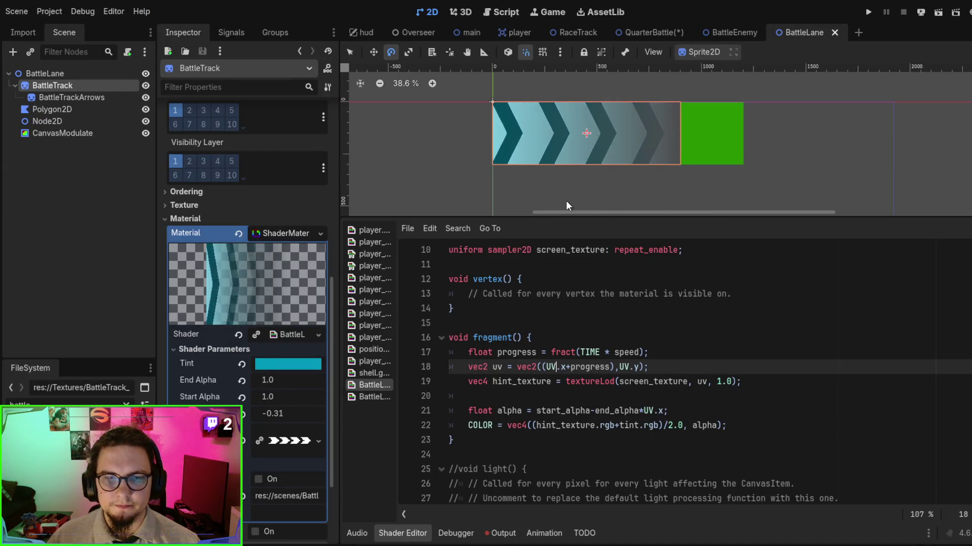
pyautogui.hotkey('alt', 'Tab')
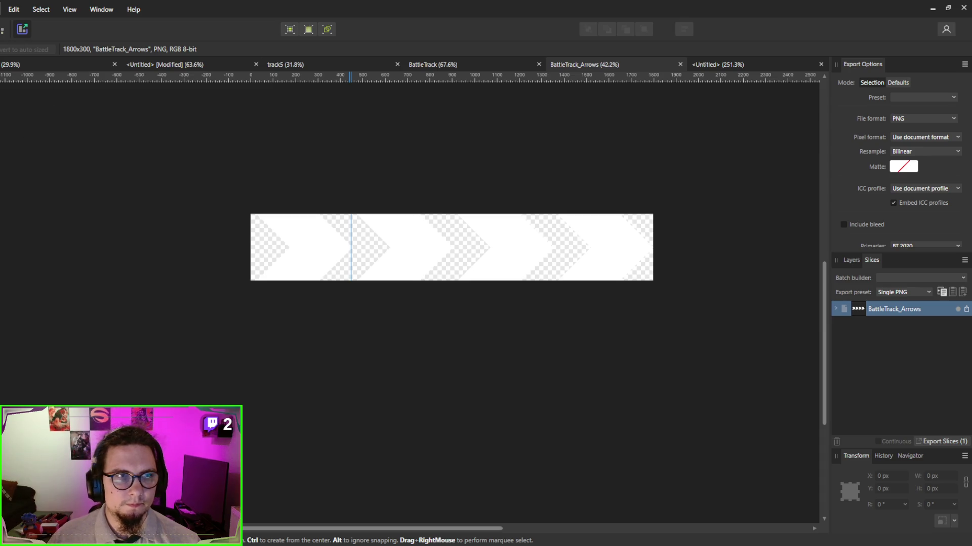
pyautogui.hotkey('ctrl', '1')
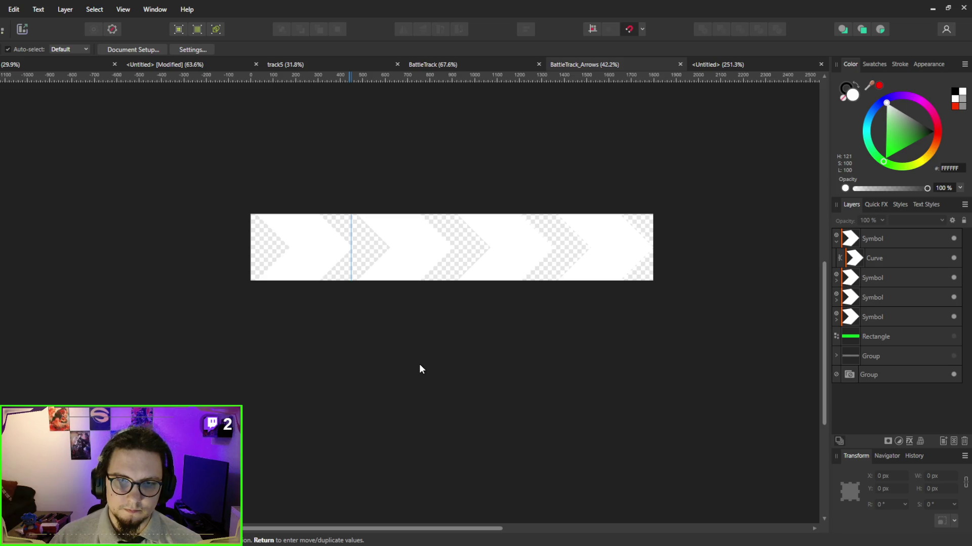
# - Select all four chevron Symbol layers in the Layers panel
pyautogui.hotkey('ctrl', 'z')
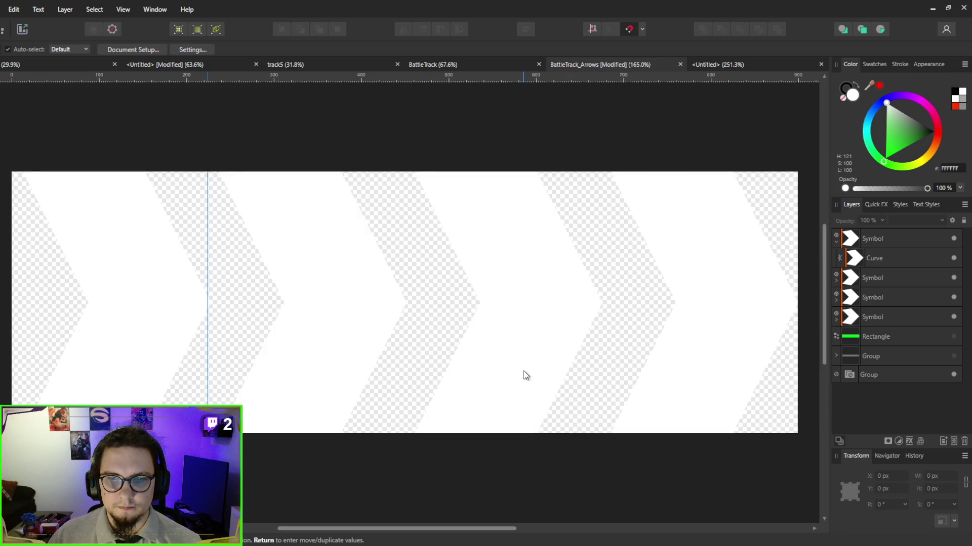
pyautogui.scroll(-3, 522, 341)
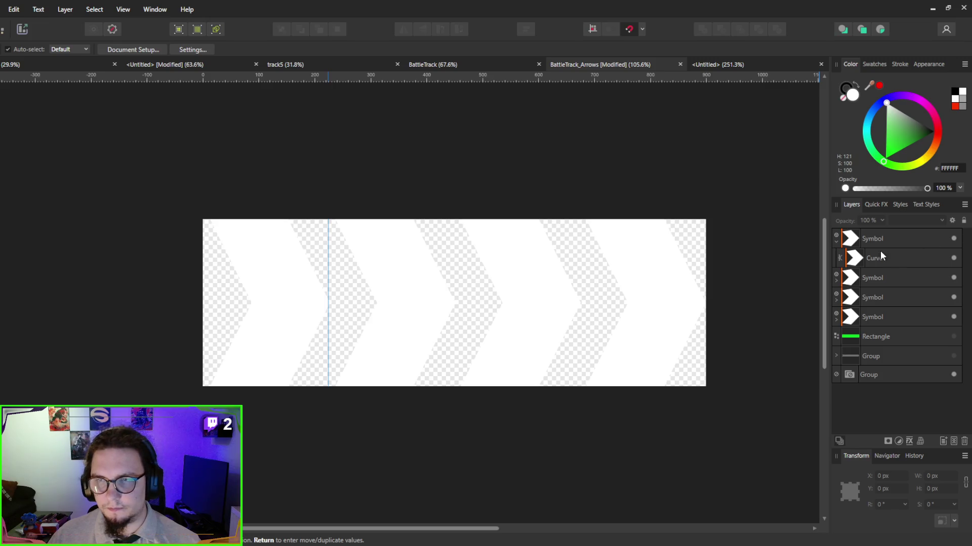
pyautogui.click(861, 241)
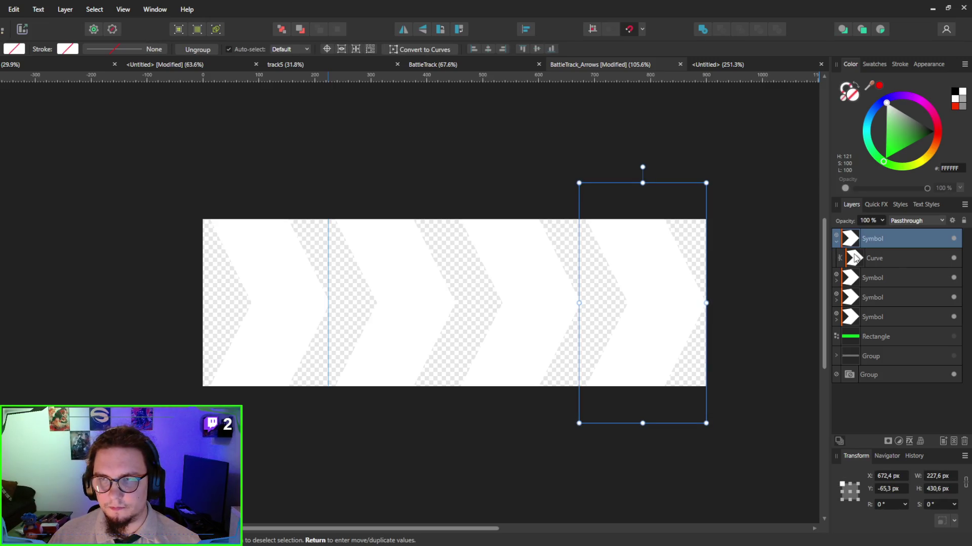
pyautogui.click(836, 242)
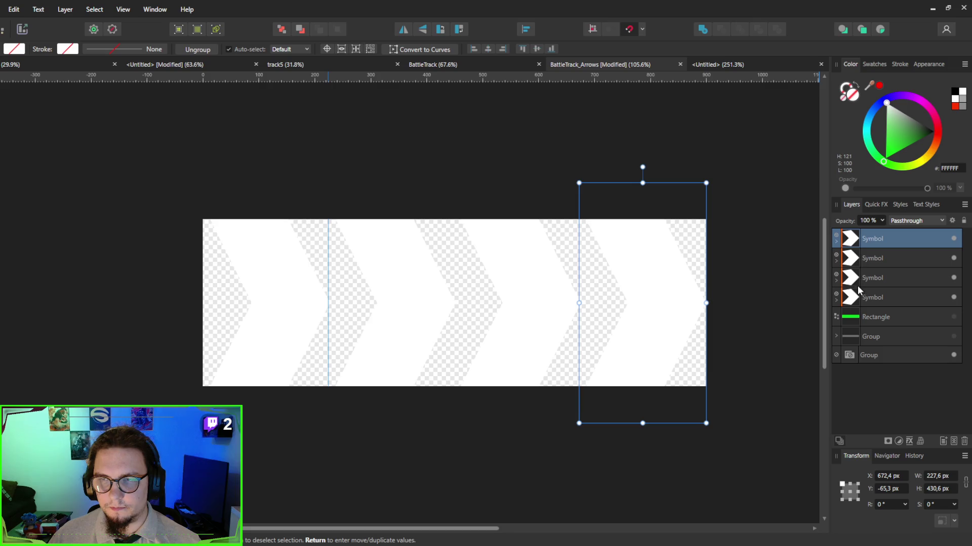
pyautogui.keyDown('shift'); pyautogui.click(854, 258); pyautogui.keyUp('shift')
pyautogui.keyDown('shift'); pyautogui.click(857, 278); pyautogui.keyUp('shift')
pyautogui.keyDown('shift'); pyautogui.click(857, 298); pyautogui.keyUp('shift')
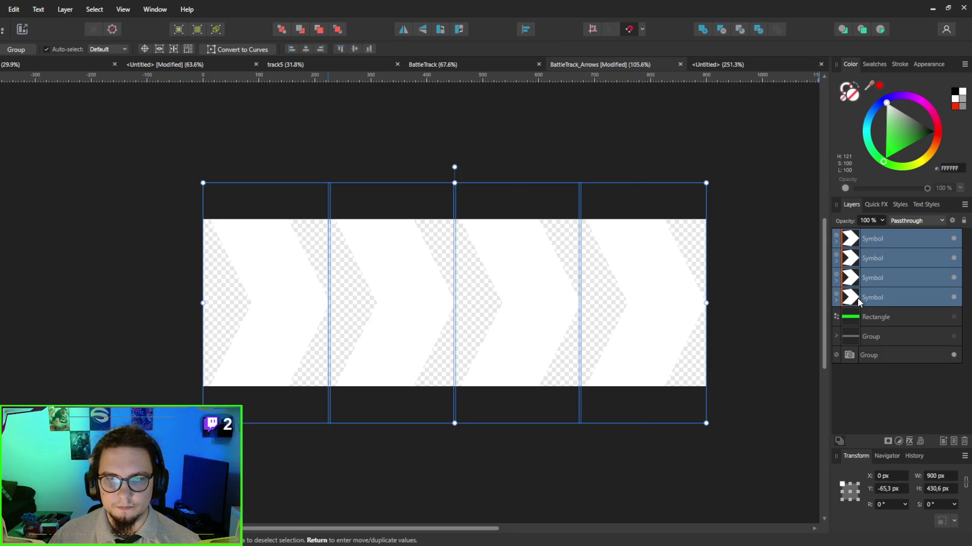
# - Stretch the four arrows to about double width and snap the second arrow to X 0
pyautogui.moveTo(203, 303)
pyautogui.mouseDown()
pyautogui.moveTo(1, 299)
pyautogui.moveTo(76, 303)
pyautogui.mouseUp()
pyautogui.scroll(-5, 251, 227)
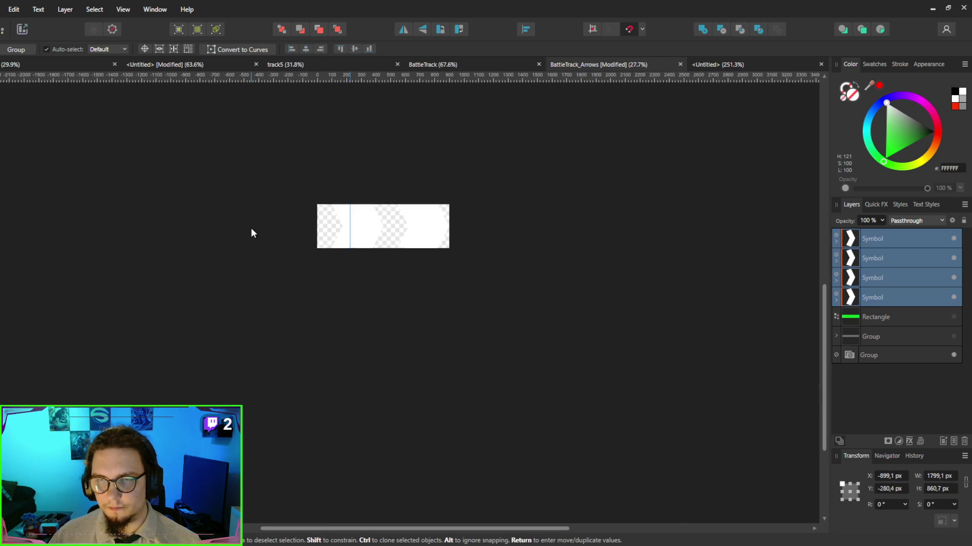
pyautogui.hotkey('ctrl', 'z')
pyautogui.scroll(3, 329, 293)
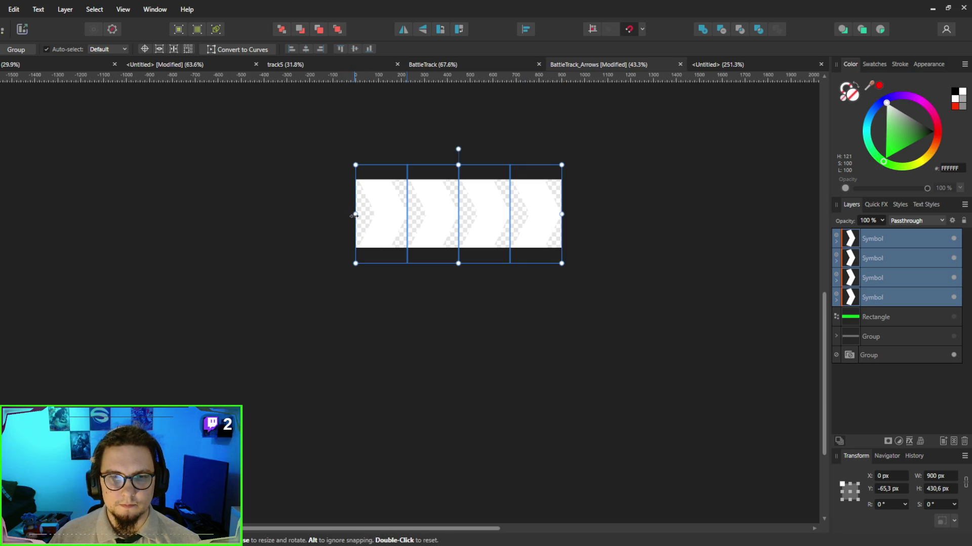
pyautogui.moveTo(355, 214); pyautogui.dragTo(150, 220)
pyautogui.scroll(5, 303, 186)
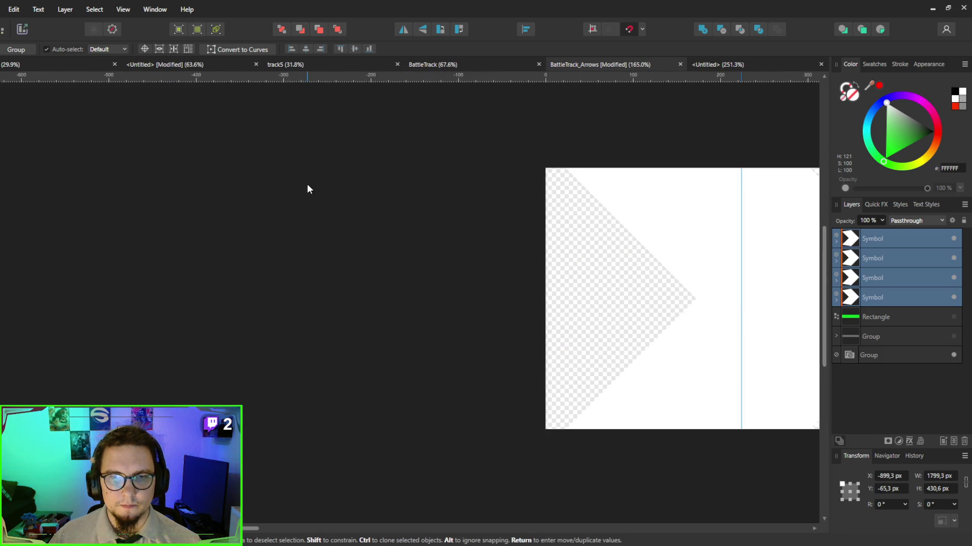
pyautogui.scroll(-3, 450, 240)
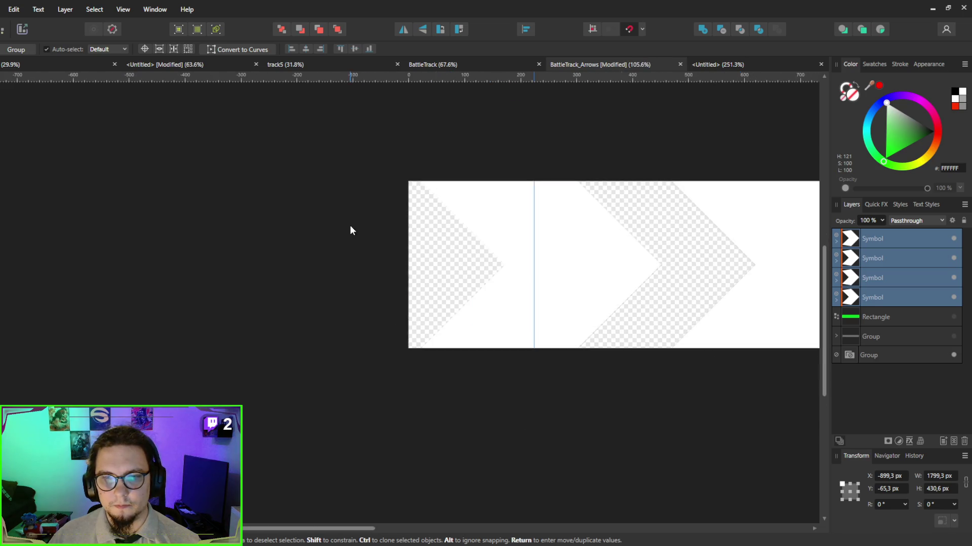
pyautogui.scroll(-2, 456, 234)
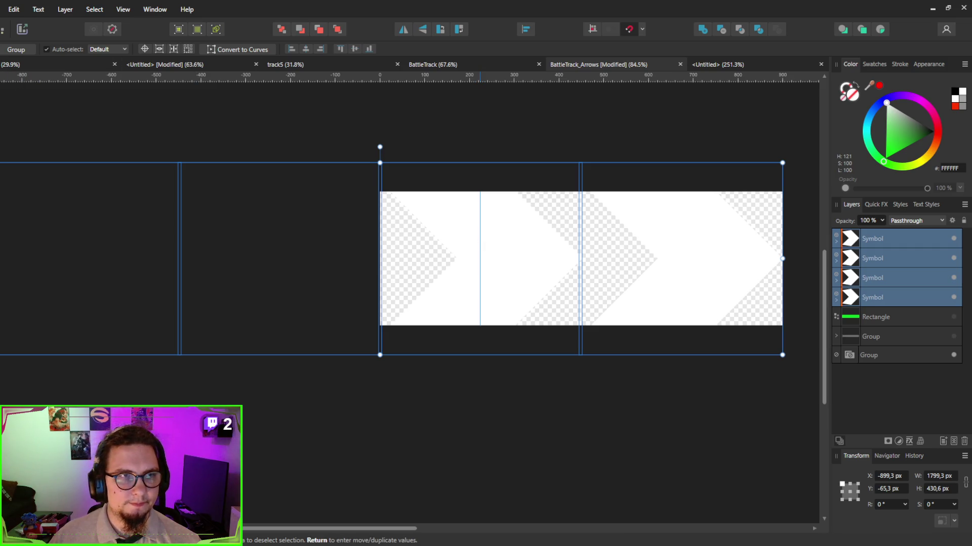
pyautogui.click(501, 241)
pyautogui.moveTo(529, 253)
pyautogui.mouseDown()
pyautogui.moveTo(508, 248)
pyautogui.moveTo(523, 253)
pyautogui.mouseUp()
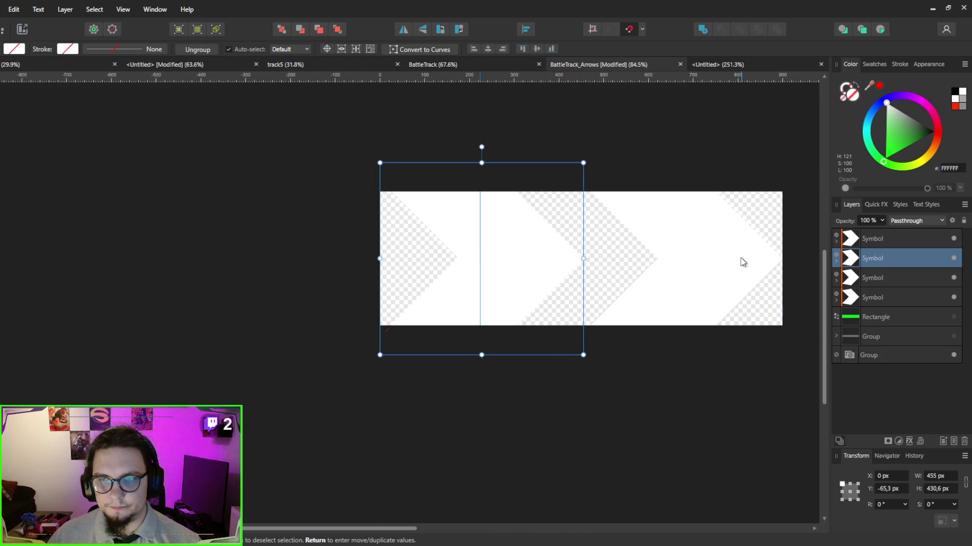
# - Delete the extra chevron symbols, leaving a single arrow selected
pyautogui.press('Delete')
pyautogui.click(862, 251)
pyautogui.press('Delete')
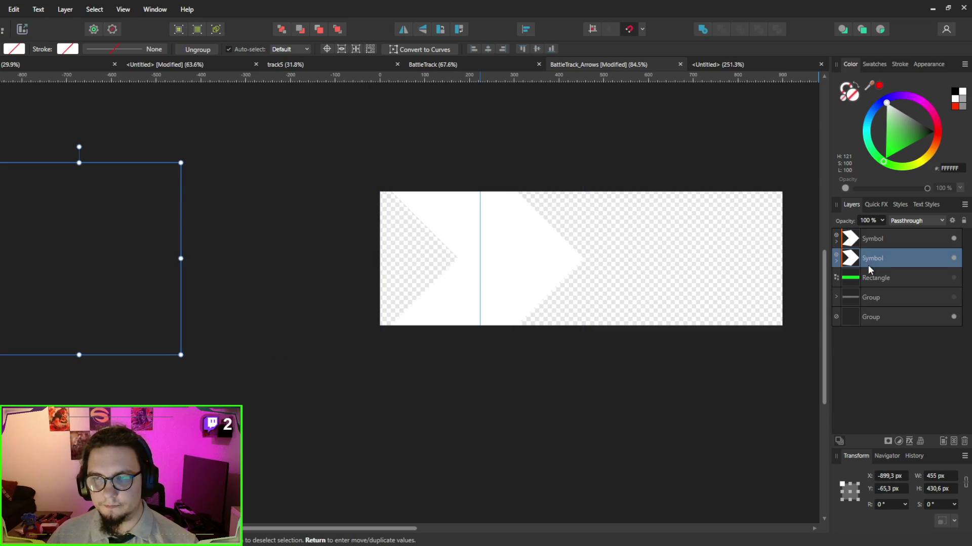
pyautogui.press('Delete')
pyautogui.click(854, 247)
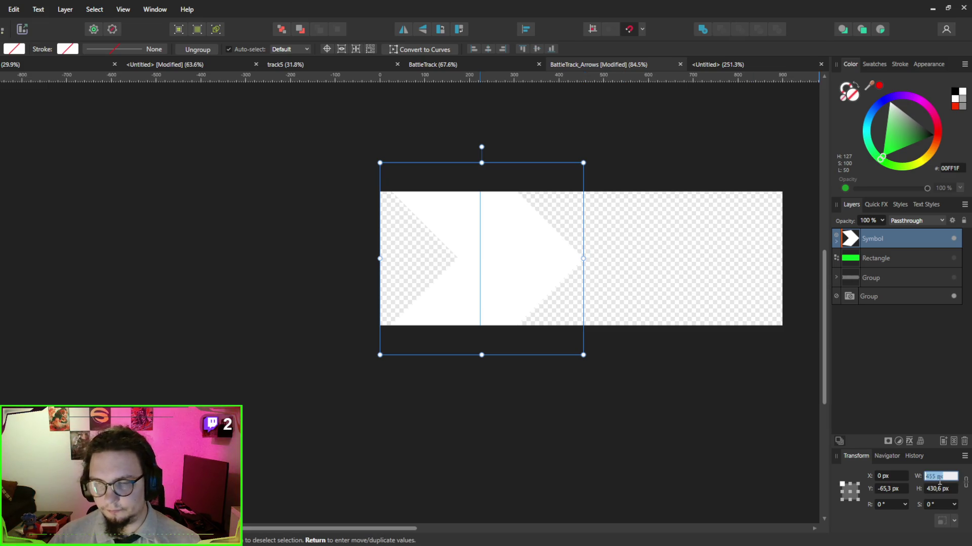
# - Set the arrow's width to 450 px and place a duplicate at X 450
pyautogui.press('Return')
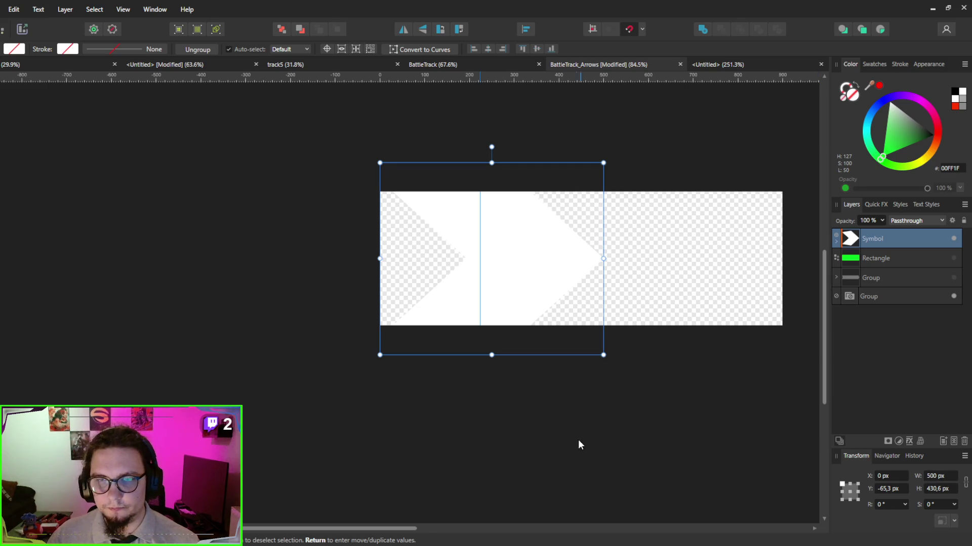
pyautogui.hotkey('ctrl', 'j')
pyautogui.moveTo(521, 279)
pyautogui.mouseDown()
pyautogui.moveTo(830, 274)
pyautogui.moveTo(742, 273)
pyautogui.mouseUp()
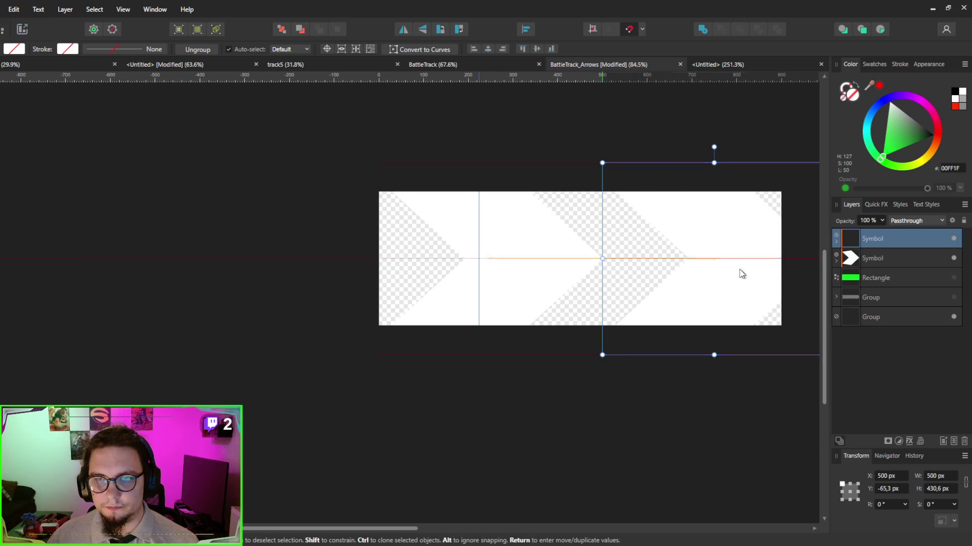
pyautogui.hotkey('ctrl', 'z')
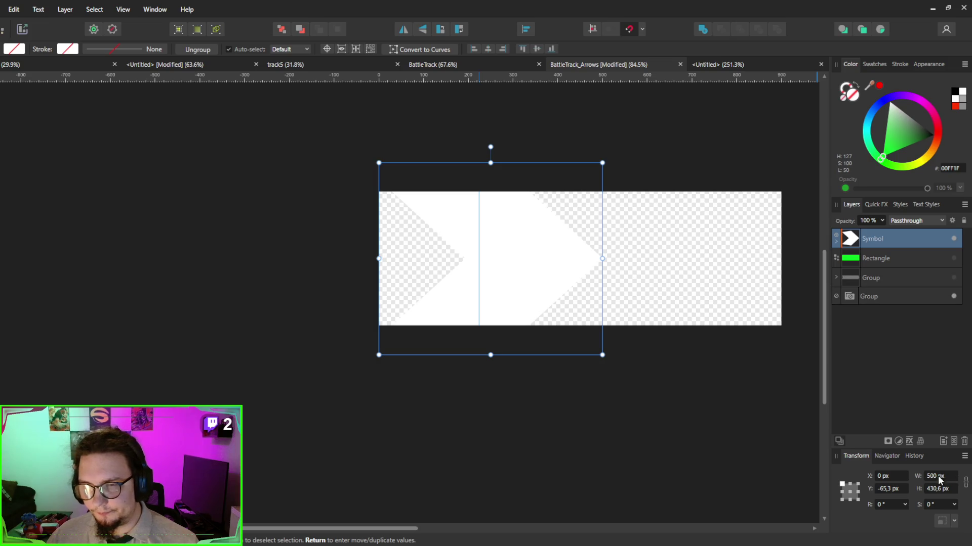
pyautogui.press('Return')
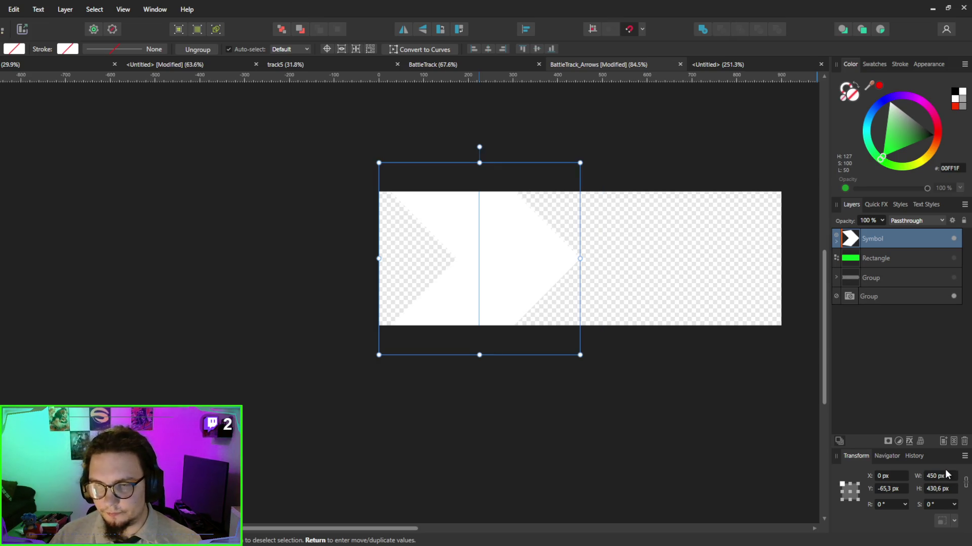
pyautogui.hotkey('ctrl', 'j')
pyautogui.moveTo(511, 278)
pyautogui.mouseDown()
pyautogui.moveTo(748, 282)
pyautogui.moveTo(716, 282)
pyautogui.mouseUp()
# - Clear the selection and switch to the Export persona's slices view
pyautogui.scroll(-3, 674, 301)
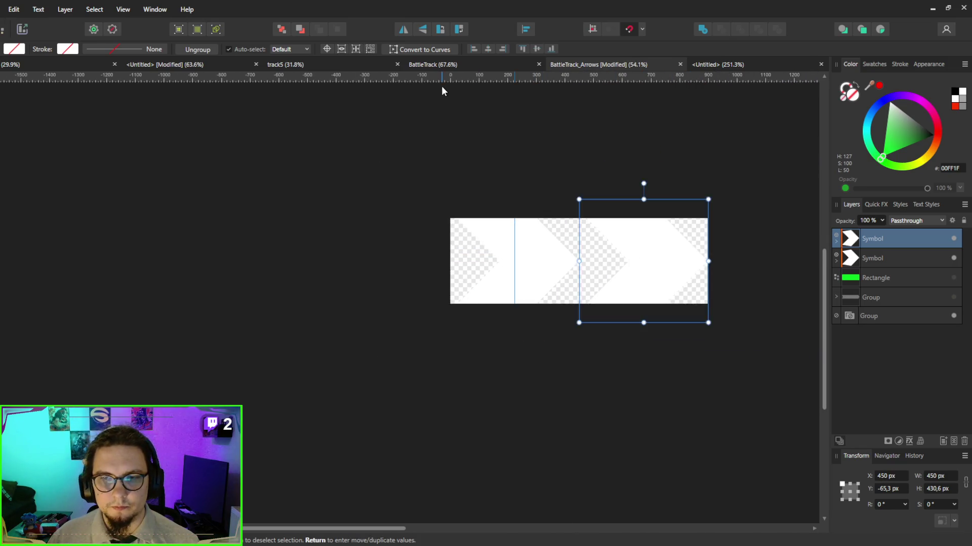
pyautogui.click(441, 89)
pyautogui.click(23, 29)
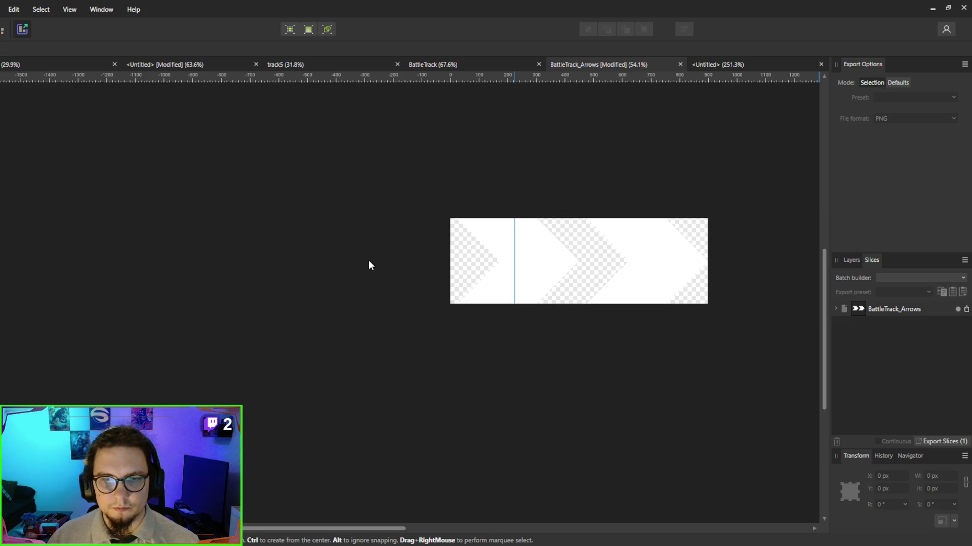
# - Insert a document-sized 900 × 300 px artboard around the two-arrow design
pyautogui.click(932, 9)
pyautogui.hotkey('alt', 'Tab')
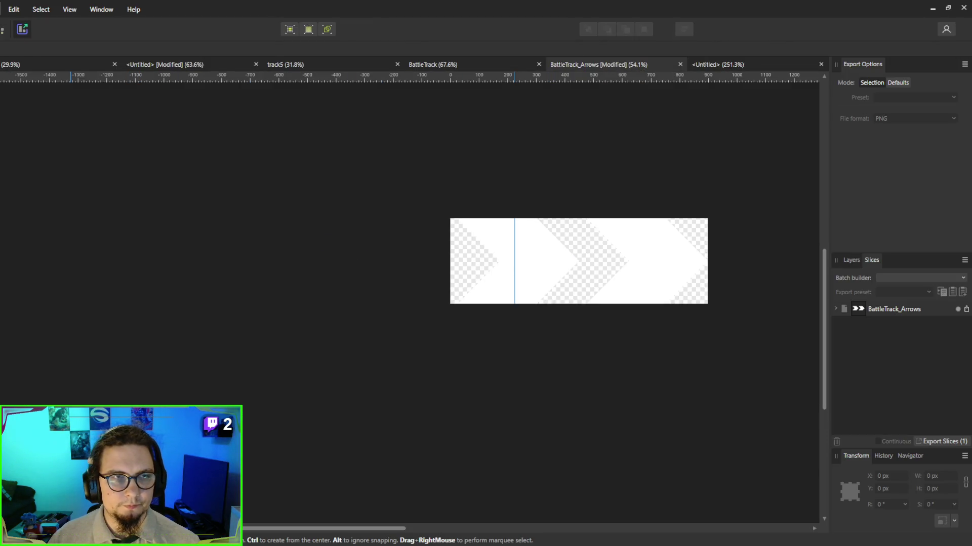
pyautogui.click(3, 29)
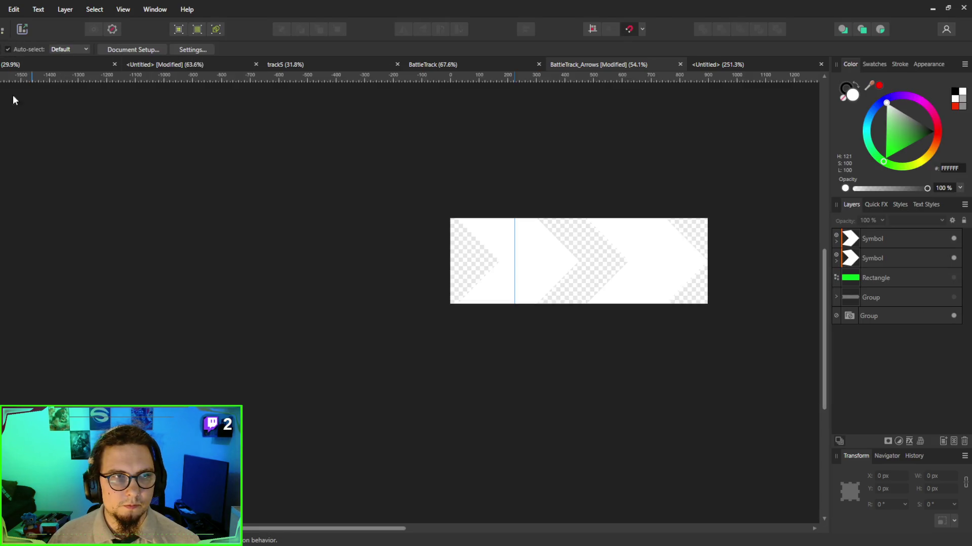
pyautogui.hotkey('shift', 'a')
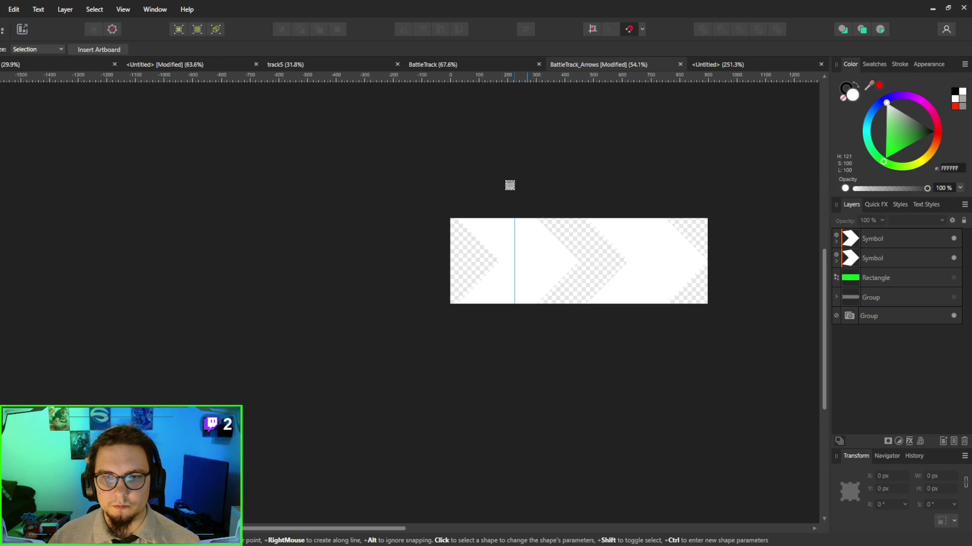
pyautogui.click(50, 49)
pyautogui.click(49, 59)
pyautogui.click(84, 52)
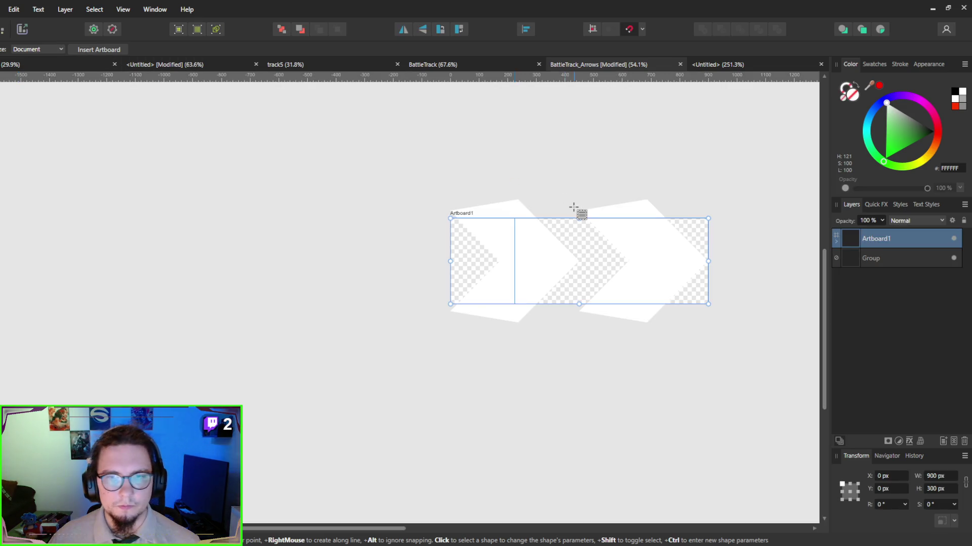
pyautogui.press('v')
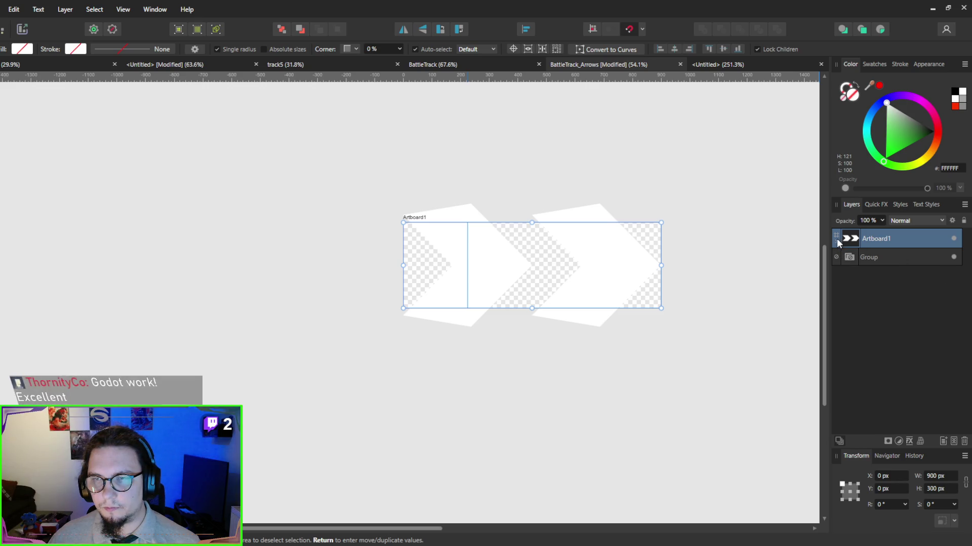
# - Begin renaming Artboard1 by clearing its name field
pyautogui.doubleClick(873, 238)
pyautogui.write('a')
pyautogui.press('BackSpace')
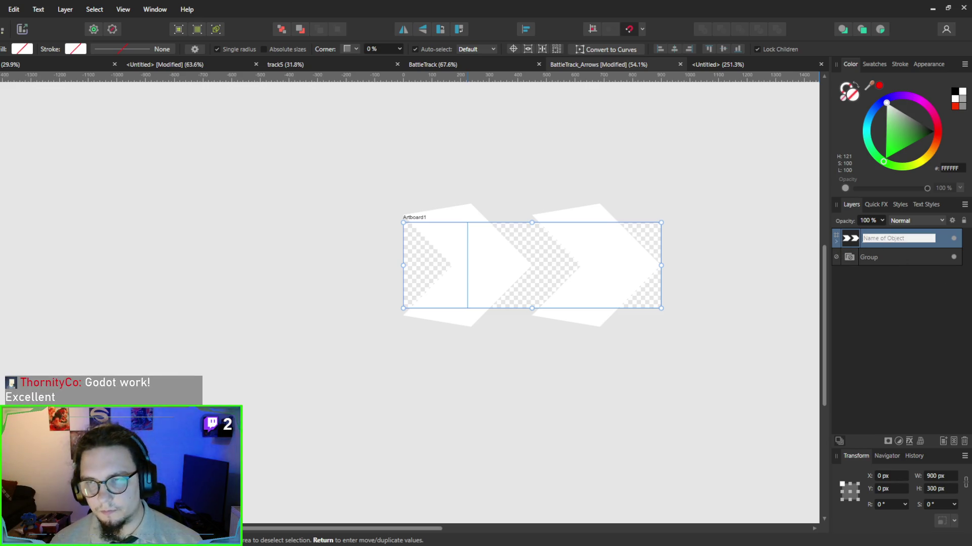
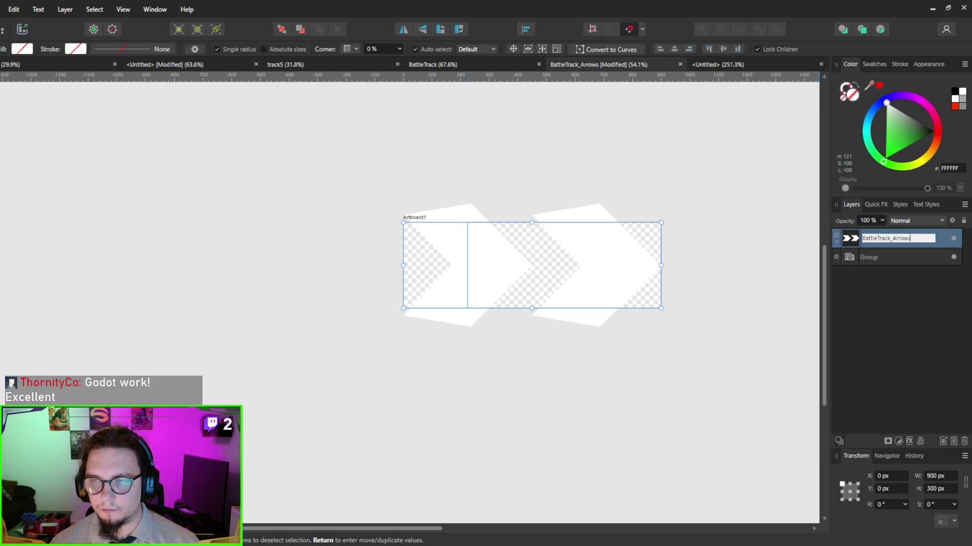
# - Confirm the artboard name BattleTrack_Arrows and place a duplicate of it above the original
pyautogui.press('Return')
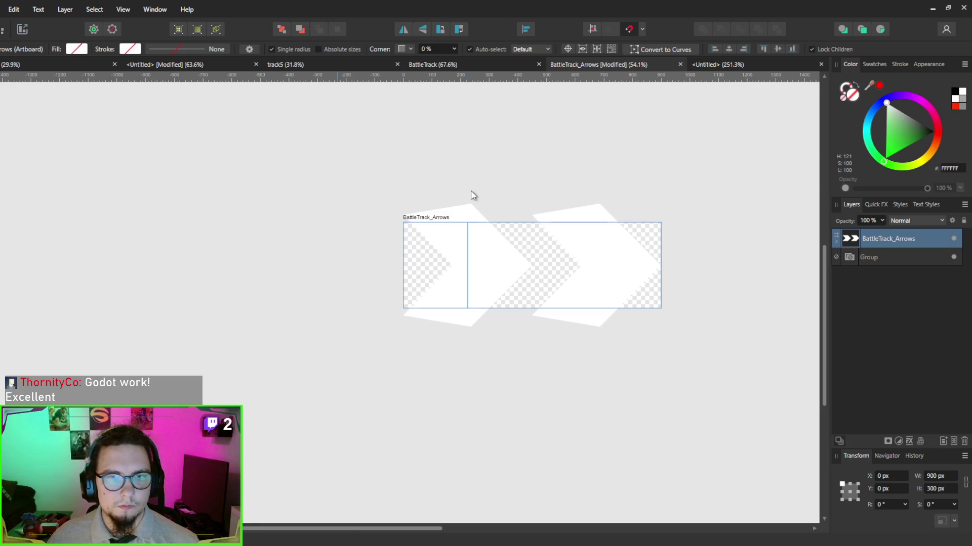
pyautogui.moveTo(473, 195)
pyautogui.mouseDown()
pyautogui.moveTo(471, 219)
pyautogui.moveTo(570, 122)
pyautogui.moveTo(394, 294)
pyautogui.mouseUp()
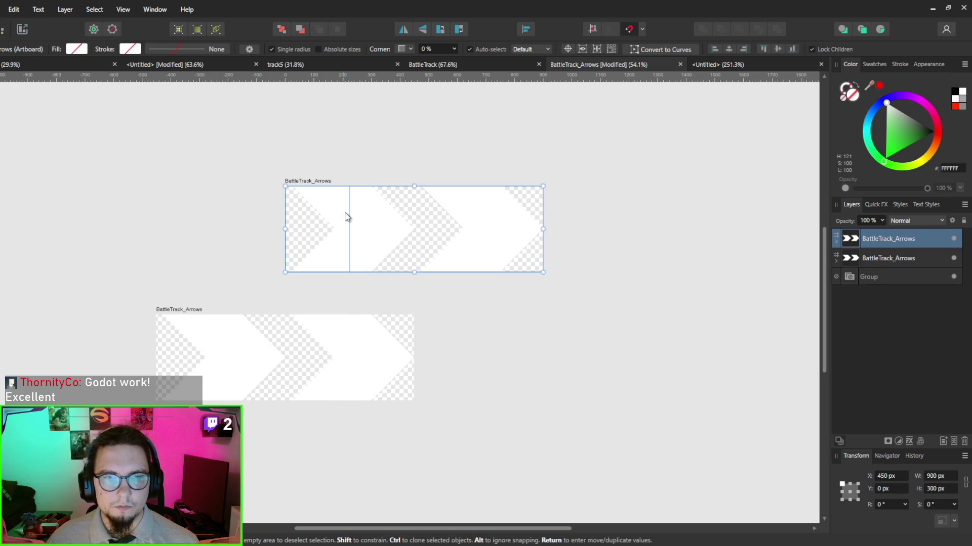
pyautogui.moveTo(344, 217)
pyautogui.mouseDown()
pyautogui.moveTo(204, 340)
pyautogui.moveTo(214, 242)
pyautogui.mouseUp()
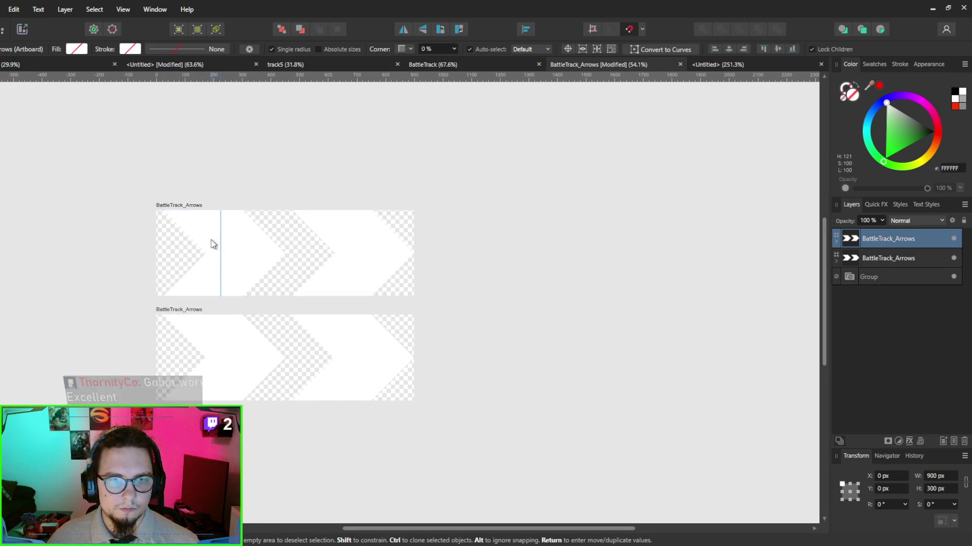
# - Delete both arrow symbols from the copied artboard and clear the selection
pyautogui.scroll(3, 210, 243)
pyautogui.click(397, 232)
pyautogui.scroll(-1, 397, 232)
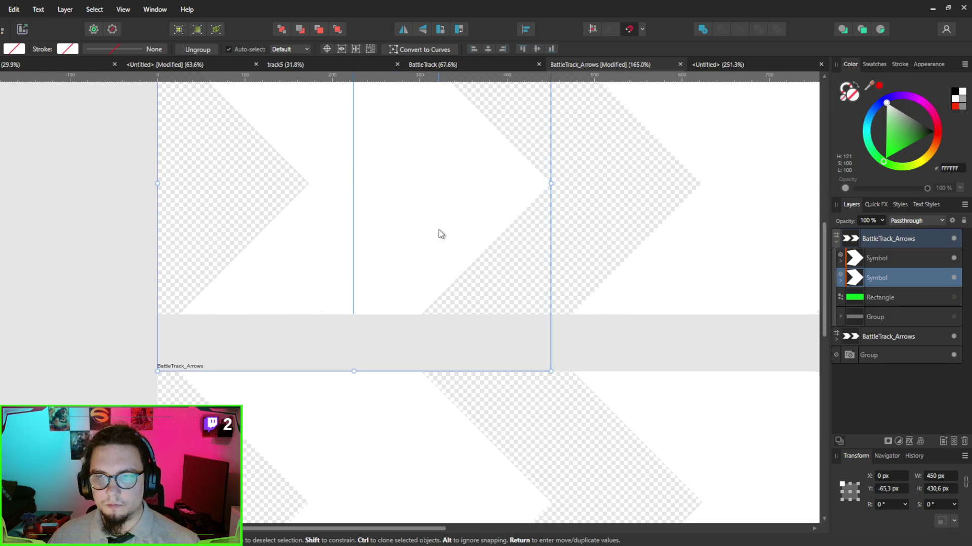
pyautogui.press('Delete')
pyautogui.click(859, 283)
pyautogui.click(855, 259)
pyautogui.press('Delete')
pyautogui.scroll(-1, 526, 261)
pyautogui.scroll(1, 247, 295)
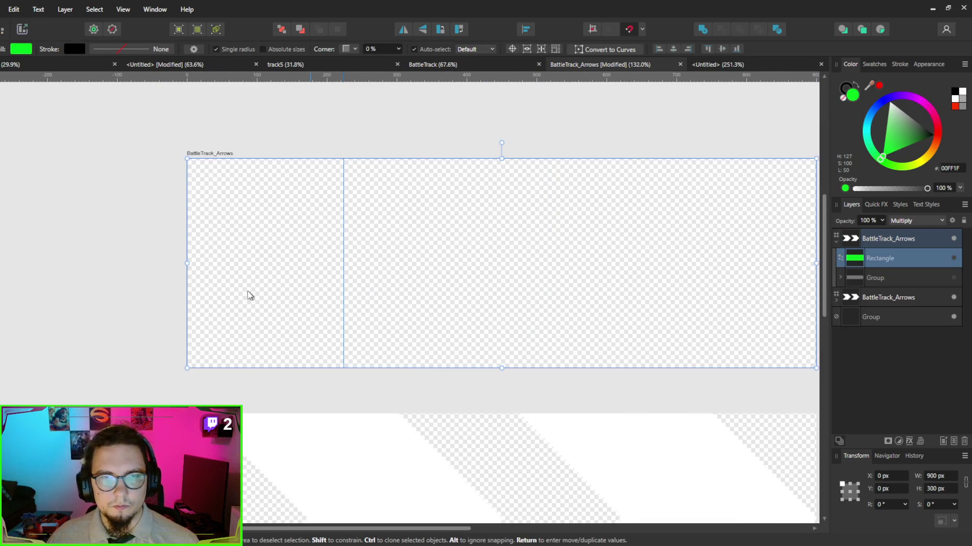
pyautogui.click(3, 222)
pyautogui.scroll(-2, 155, 198)
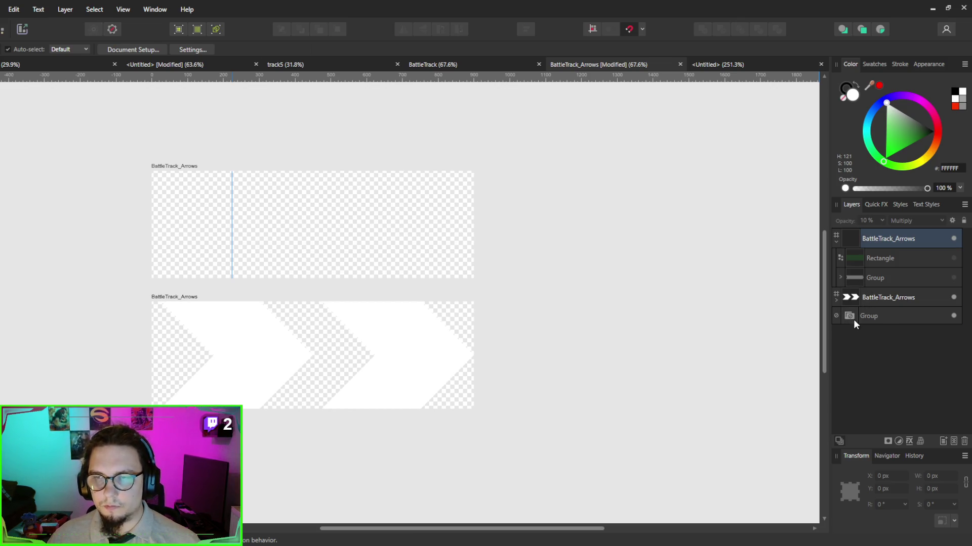
# - Select the green background rectangle in the lower artboard and turn it into a symbol
pyautogui.moveTo(853, 320); pyautogui.dragTo(850, 298)
pyautogui.click(835, 300)
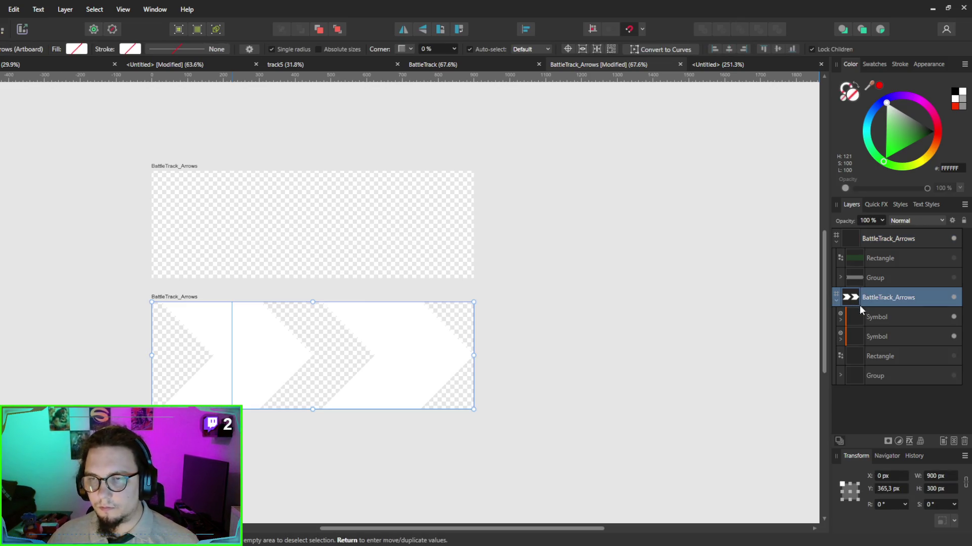
pyautogui.click(852, 359)
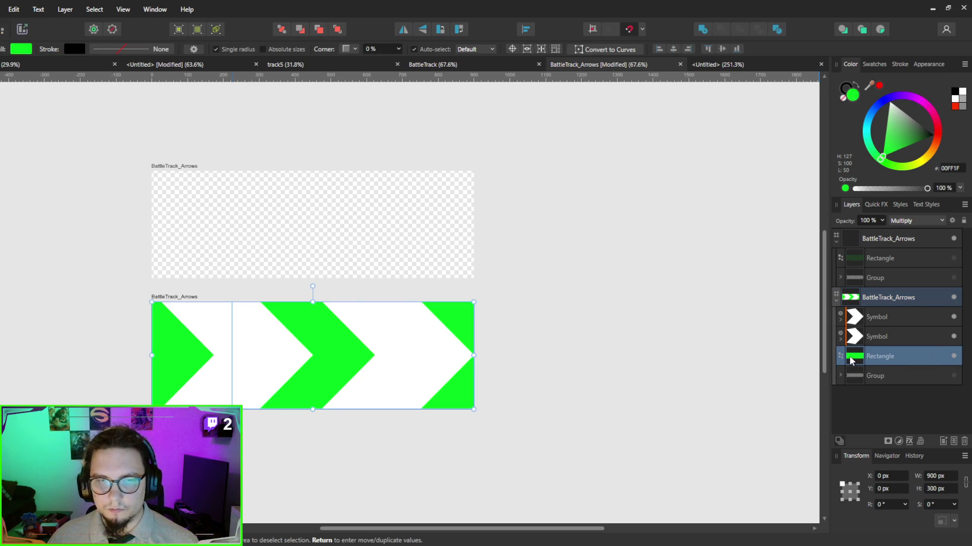
pyautogui.doubleClick(871, 357)
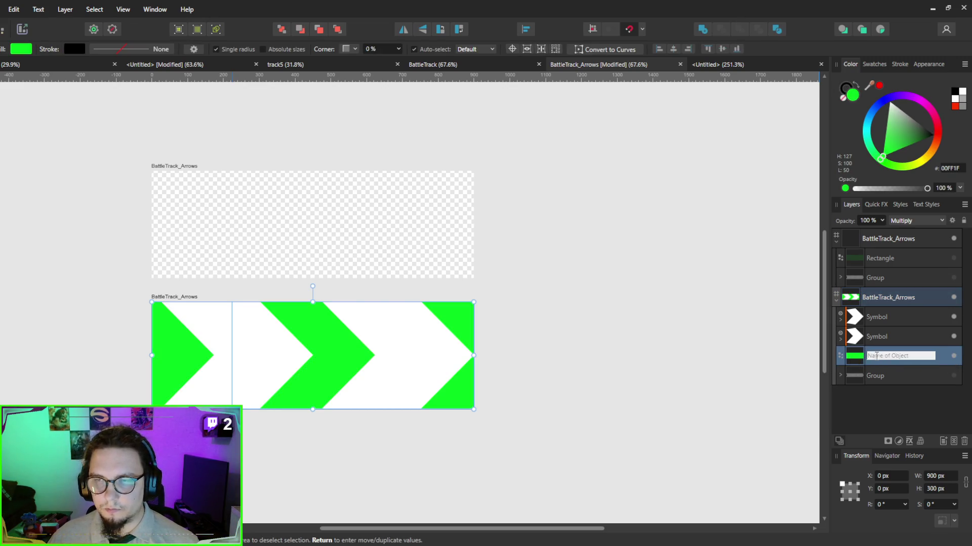
pyautogui.click(854, 360)
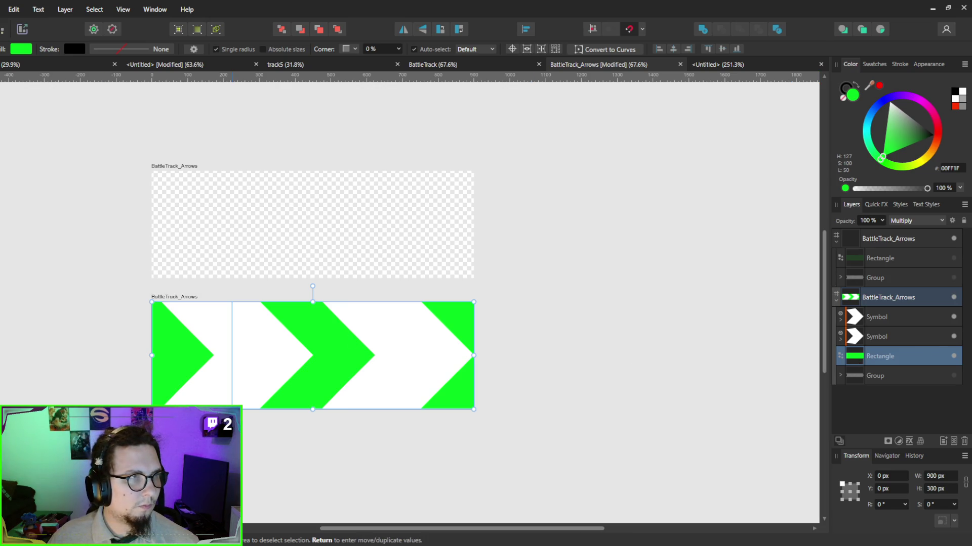
# - Place an instance of the green symbol so it fills the top artboard
pyautogui.hscroll(-5, 306, 176)
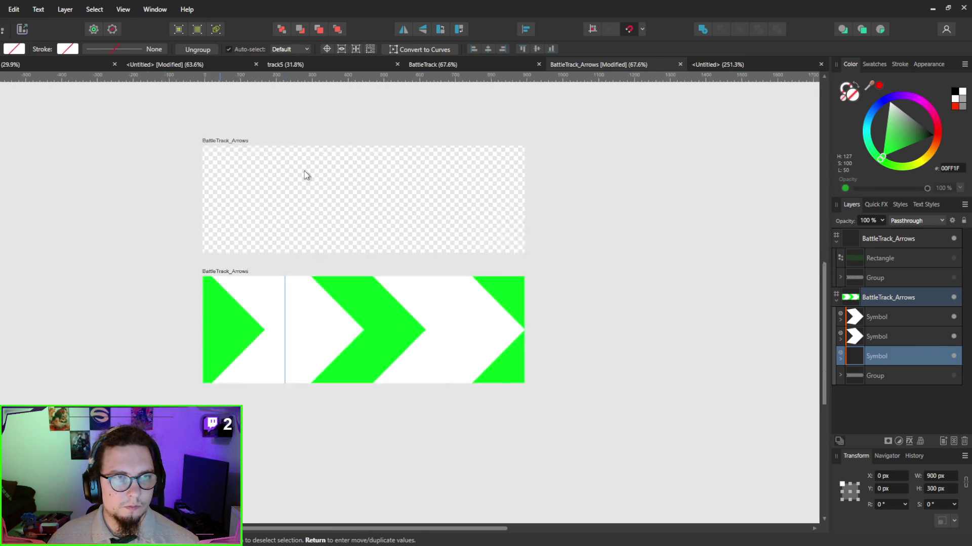
pyautogui.moveTo(69, 176)
pyautogui.mouseDown()
pyautogui.moveTo(167, 189)
pyautogui.moveTo(581, 169)
pyautogui.moveTo(539, 170)
pyautogui.mouseUp()
pyautogui.moveTo(451, 172); pyautogui.dragTo(426, 204)
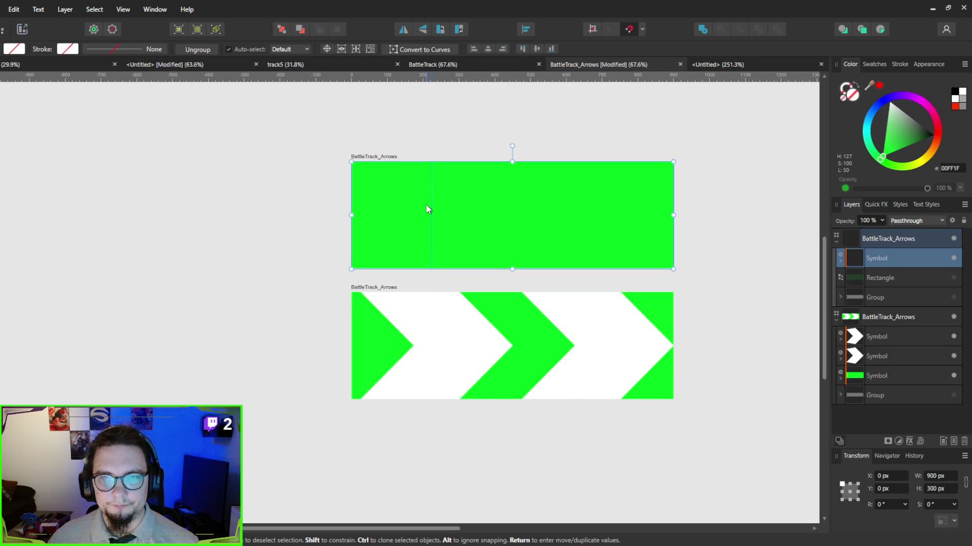
pyautogui.click(293, 180)
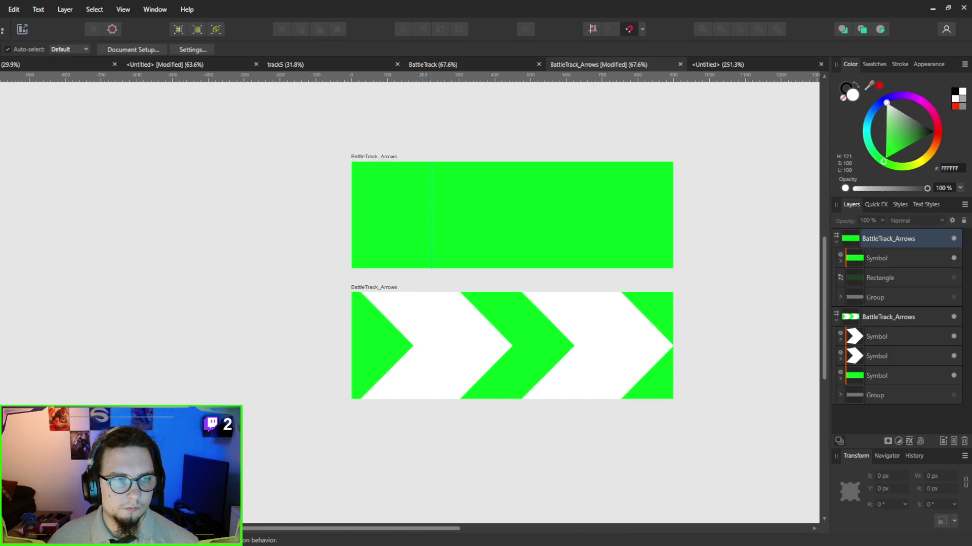
# - Draw a white two-bar exclamation mark in the top artboard and duplicate it to the right
pyautogui.press('m')
pyautogui.moveTo(386, 175)
pyautogui.mouseDown()
pyautogui.moveTo(428, 218)
pyautogui.moveTo(408, 244)
pyautogui.mouseUp()
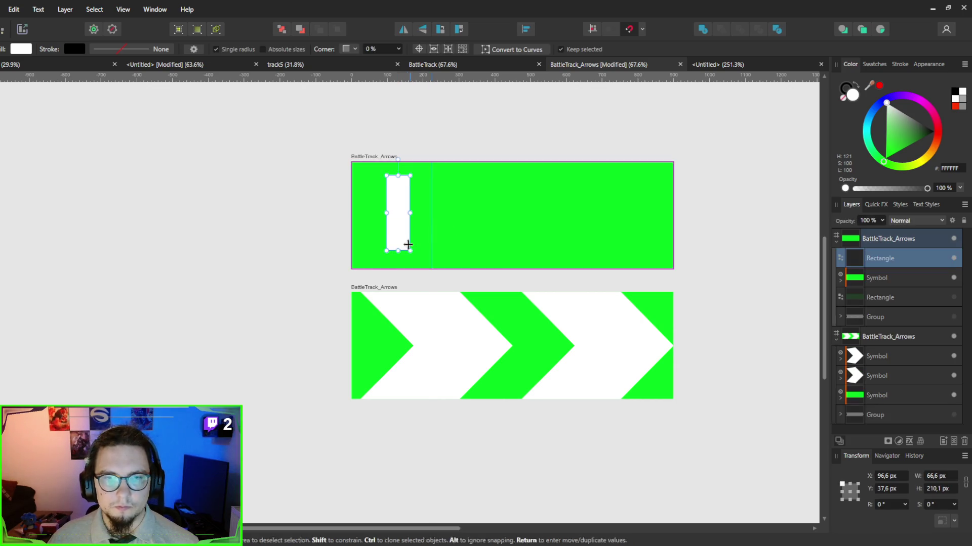
pyautogui.press('v')
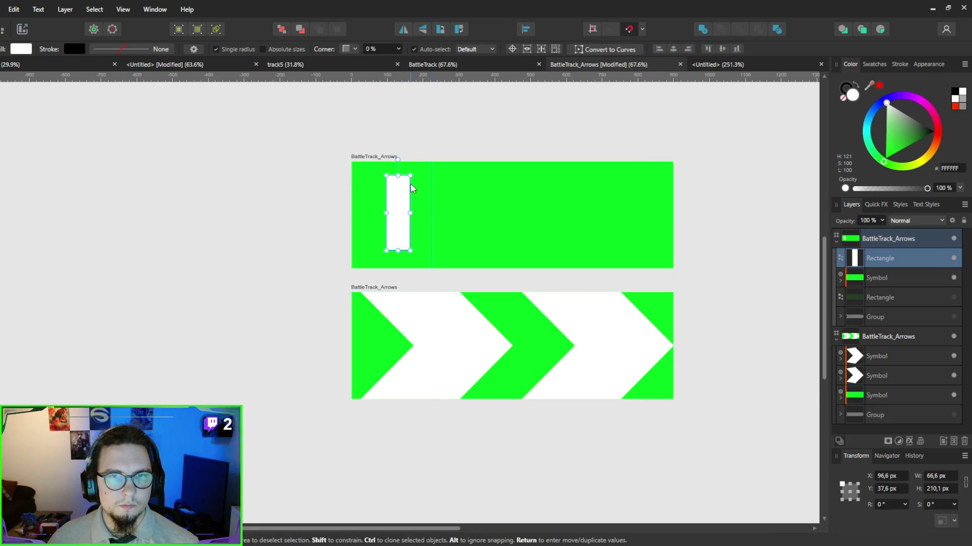
pyautogui.moveTo(397, 250); pyautogui.dragTo(398, 261)
pyautogui.hotkey('ctrl', 'j')
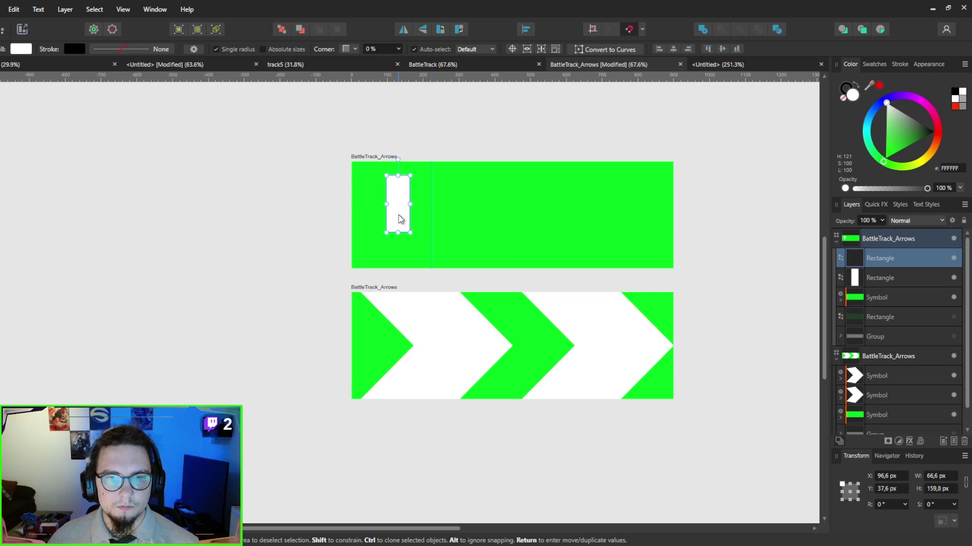
pyautogui.moveTo(398, 175); pyautogui.dragTo(398, 241)
pyautogui.keyDown('shift'); pyautogui.click(400, 199); pyautogui.keyUp('shift')
pyautogui.hotkey('ctrl', 'j')
pyautogui.moveTo(399, 199); pyautogui.dragTo(483, 201)
# - Undo the white bars and the top green fill, then move the green symbol above the chevron arrows
pyautogui.hotkey('ctrl', 'z')
pyautogui.hotkey('ctrl', 'z')
pyautogui.hotkey('ctrl', 'z')
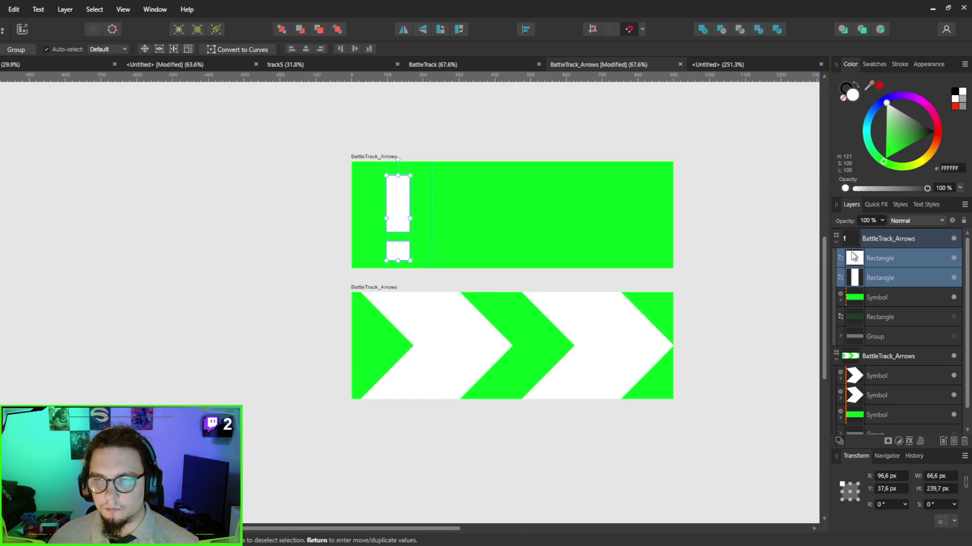
pyautogui.hotkey('ctrl', 'z')
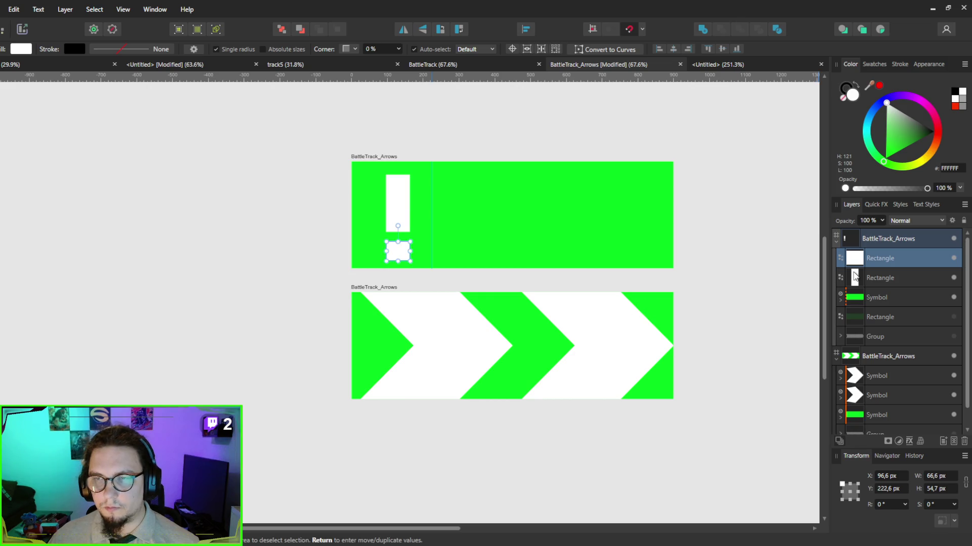
pyautogui.hotkey('ctrl', 'shift', 'z')
pyautogui.hotkey('ctrl', 'z')
pyautogui.hotkey('ctrl', 'shift', 'z')
pyautogui.hotkey('ctrl', 'z')
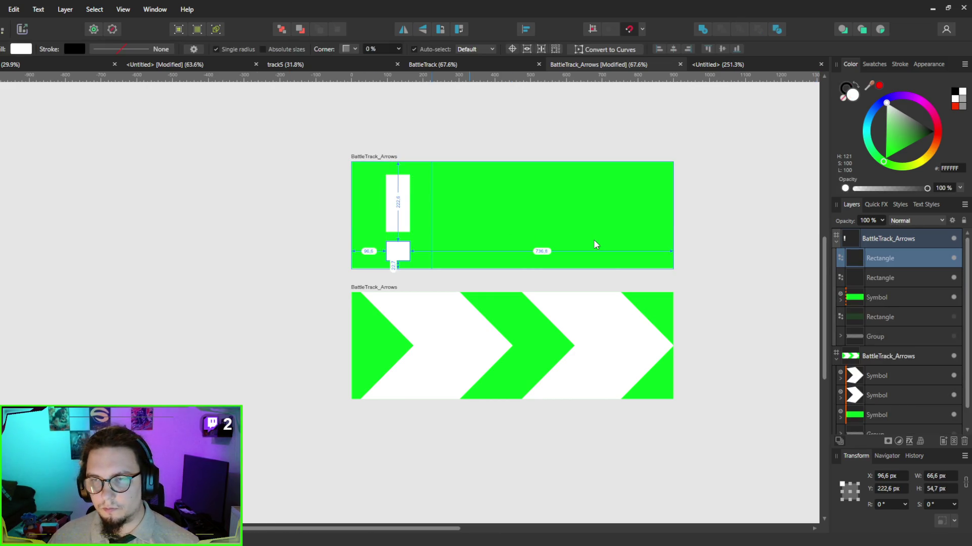
pyautogui.hotkey('ctrl', 'z')
pyautogui.hotkey('ctrl', 'z')
pyautogui.hotkey('ctrl', 'z')
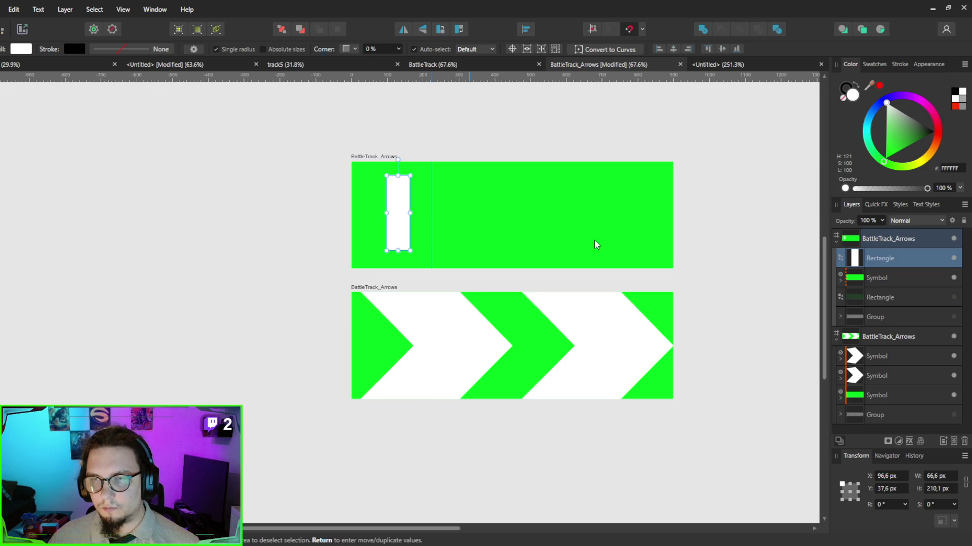
pyautogui.hotkey('ctrl', 'z')
pyautogui.hotkey('ctrl', 'z')
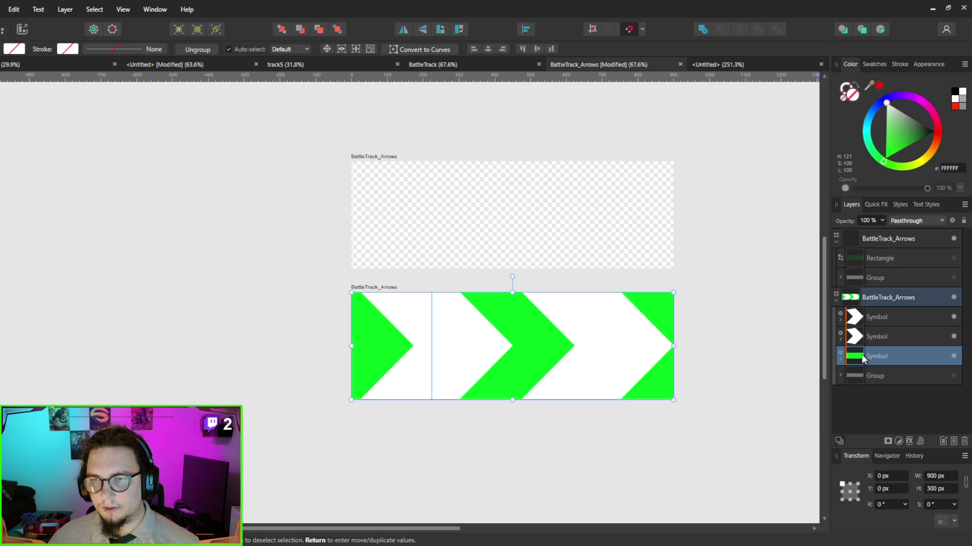
pyautogui.moveTo(488, 320)
pyautogui.mouseDown()
pyautogui.moveTo(512, 176)
pyautogui.moveTo(519, 316)
pyautogui.mouseUp()
# - Remove leftover hidden layers and group the two white rectangles into an exclamation mark above the green fill
pyautogui.scroll(1, 234, 180)
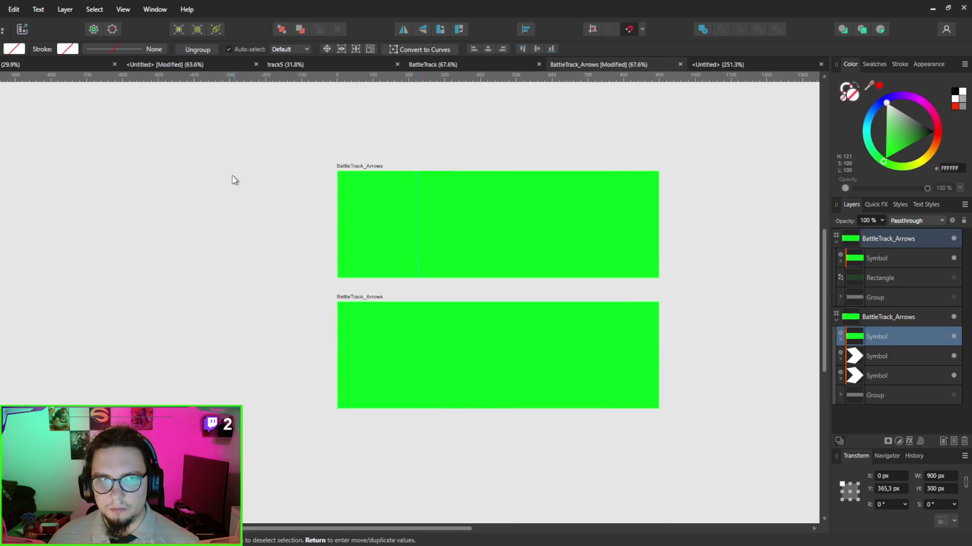
pyautogui.click(562, 221)
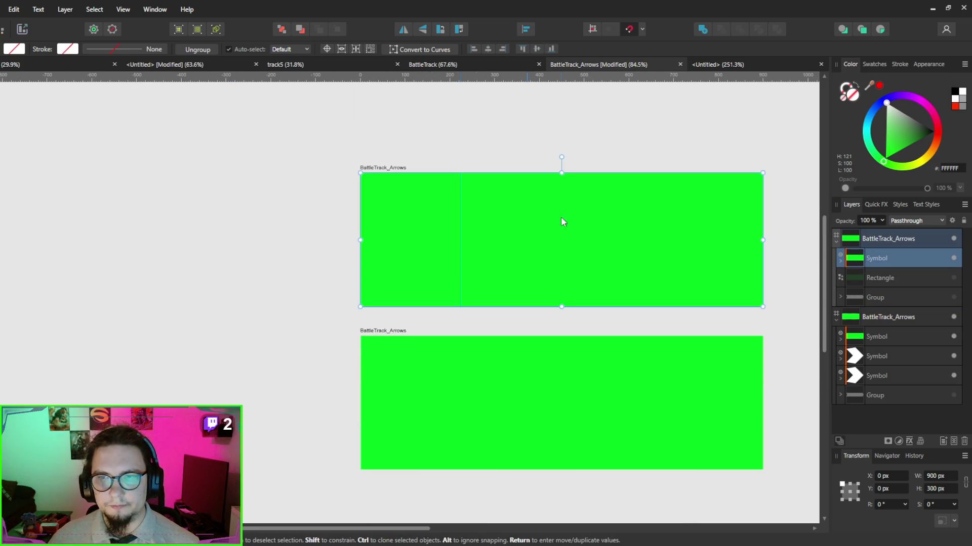
pyautogui.click(857, 278)
pyautogui.hotkey('ctrl', 'j')
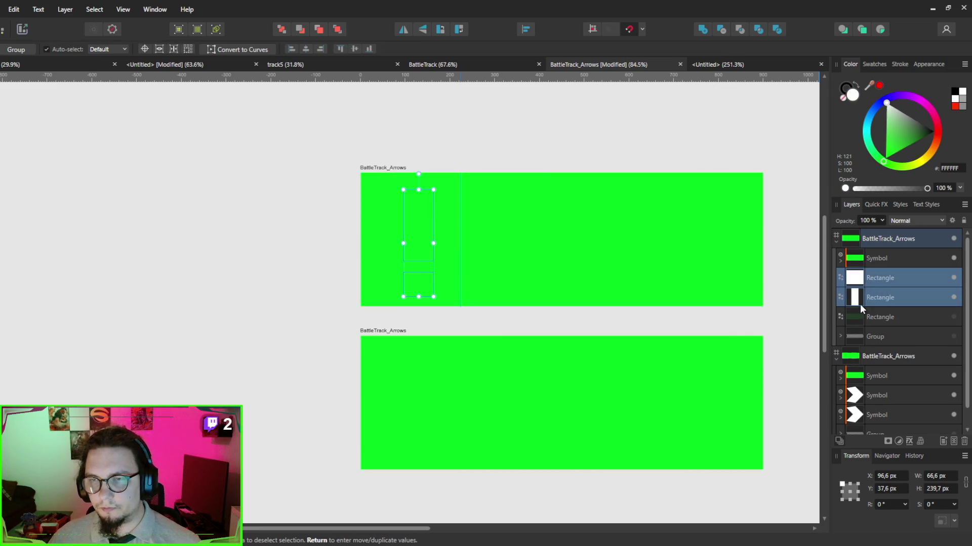
pyautogui.click(864, 320)
pyautogui.press('Delete')
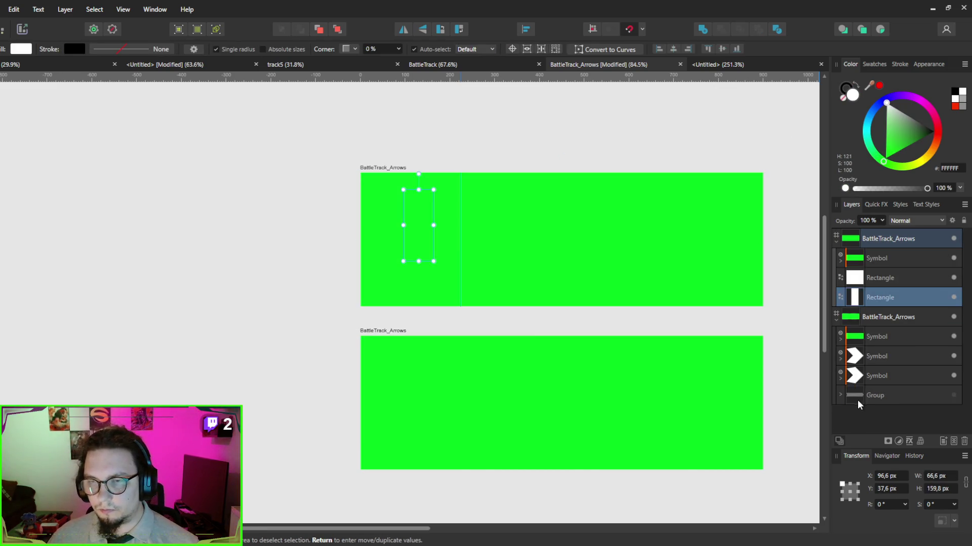
pyautogui.moveTo(858, 399); pyautogui.dragTo(840, 382)
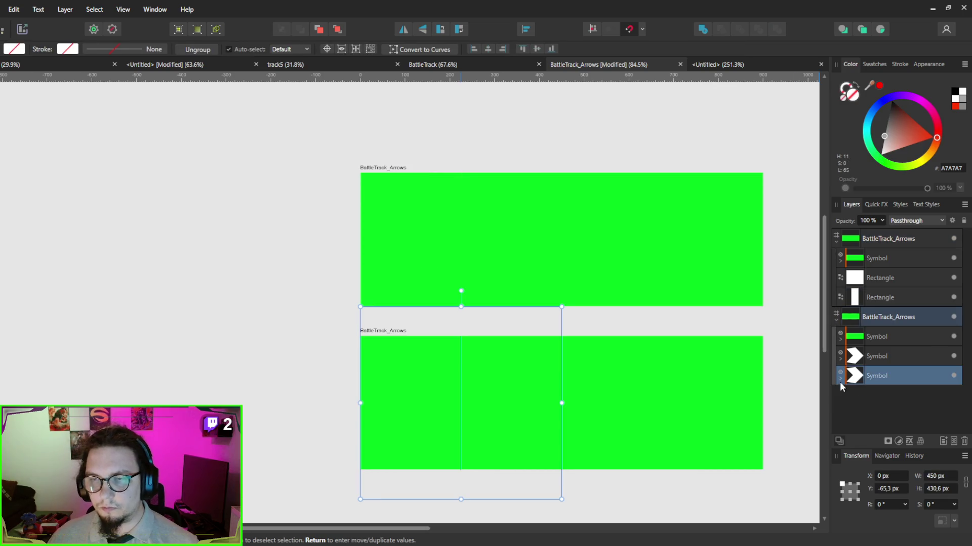
pyautogui.click(861, 288)
pyautogui.keyDown('shift'); pyautogui.click(862, 282); pyautogui.keyUp('shift')
pyautogui.hotkey('ctrl', 'g')
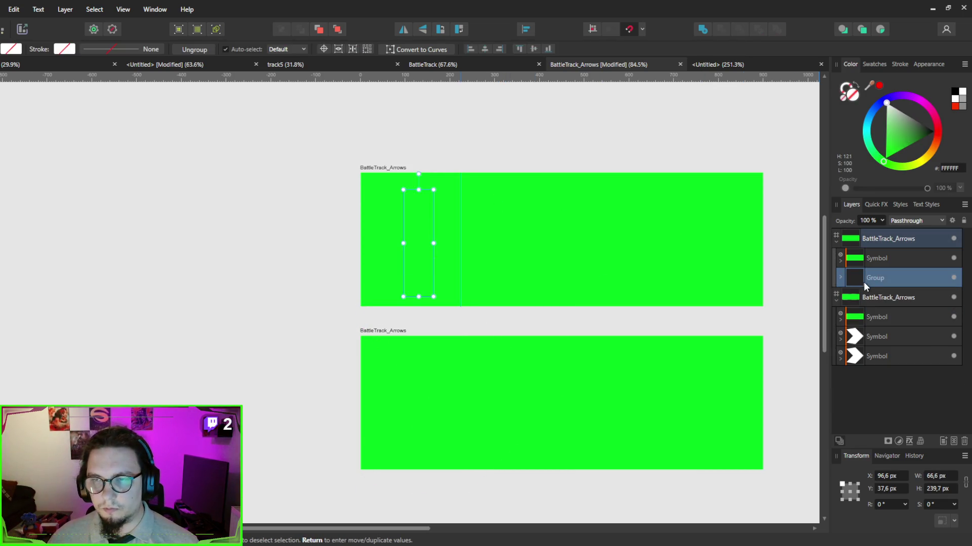
pyautogui.moveTo(863, 281); pyautogui.dragTo(863, 255)
# - Duplicate the exclamation mark across the artboard, nudging the outer copies toward the edges
pyautogui.hscroll(1, 432, 257)
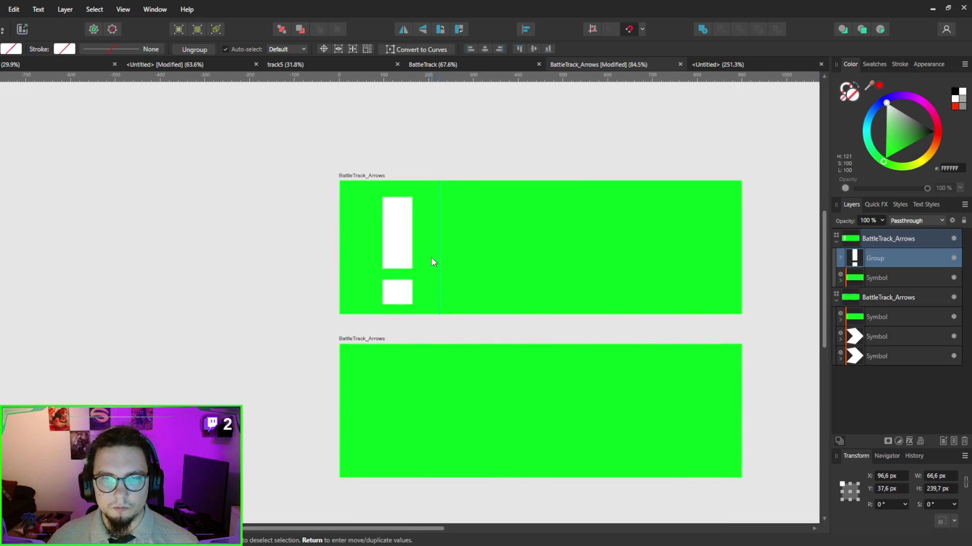
pyautogui.moveTo(392, 238)
pyautogui.mouseDown()
pyautogui.moveTo(393, 219)
pyautogui.moveTo(392, 232)
pyautogui.moveTo(420, 225)
pyautogui.moveTo(419, 235)
pyautogui.mouseUp()
pyautogui.hscroll(3, 400, 239)
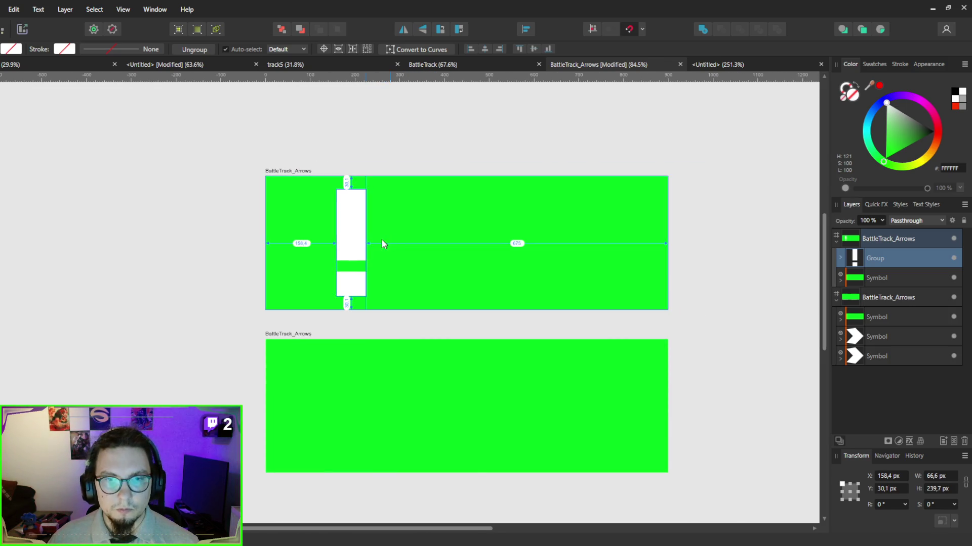
pyautogui.moveTo(359, 236); pyautogui.dragTo(465, 231)
pyautogui.hotkey('ctrl', 'j')
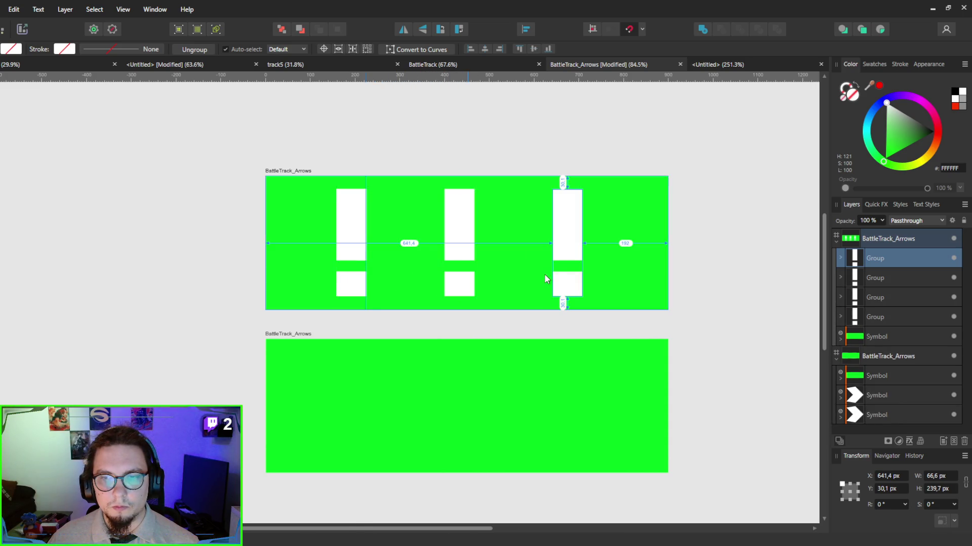
pyautogui.hotkey('ctrl', 'j')
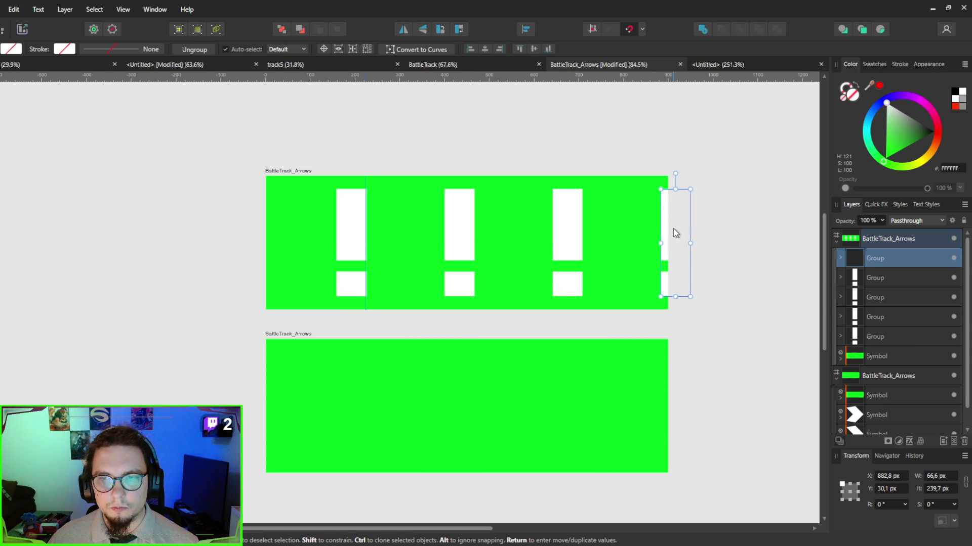
pyautogui.moveTo(673, 233); pyautogui.dragTo(652, 235)
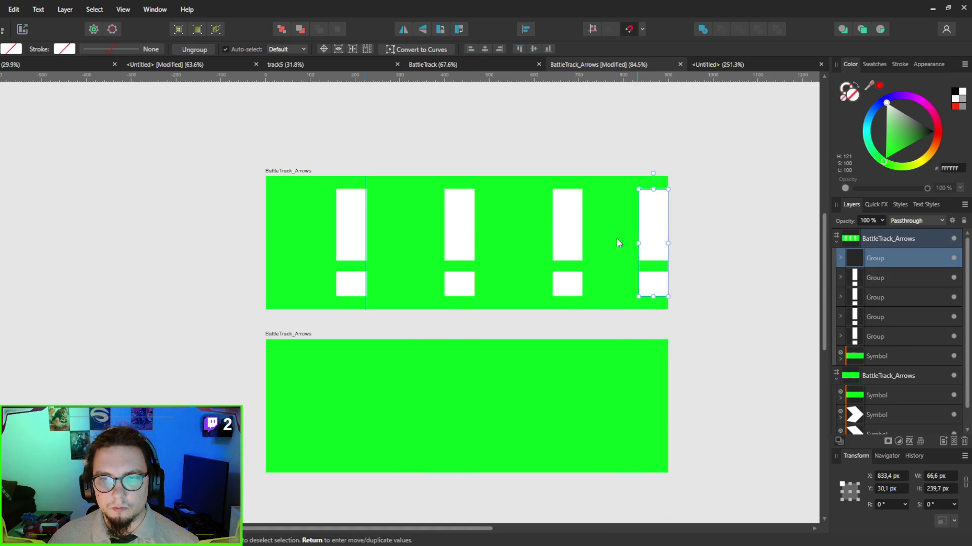
pyautogui.moveTo(353, 222); pyautogui.dragTo(256, 233)
pyautogui.click(354, 227)
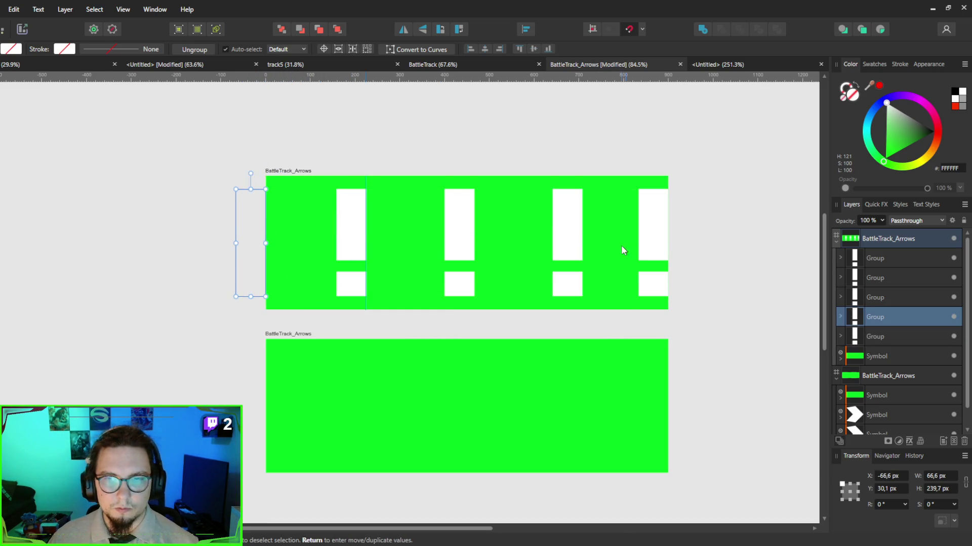
# - Delete the extra hidden copy and shift the remaining four exclamation marks left together
pyautogui.click(878, 334)
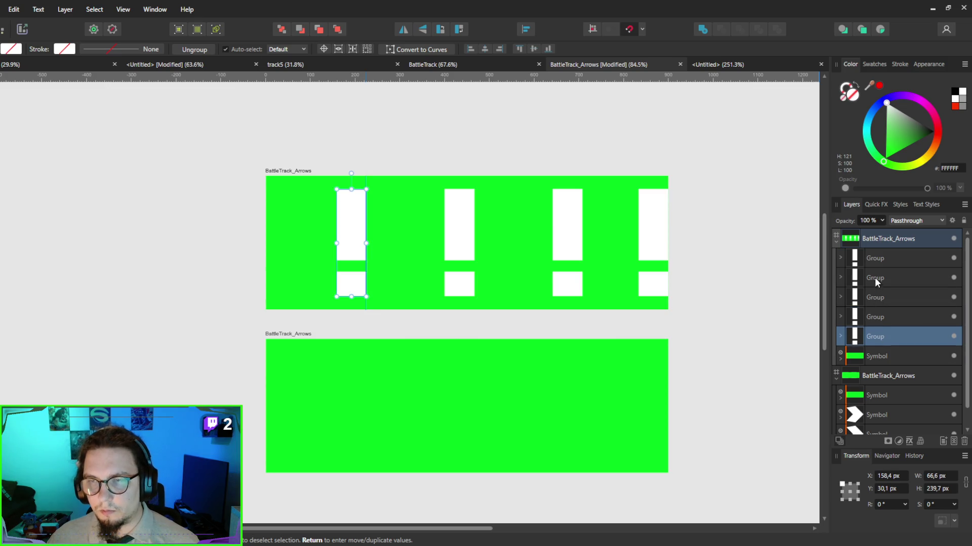
pyautogui.keyDown('shift'); pyautogui.click(874, 261); pyautogui.keyUp('shift')
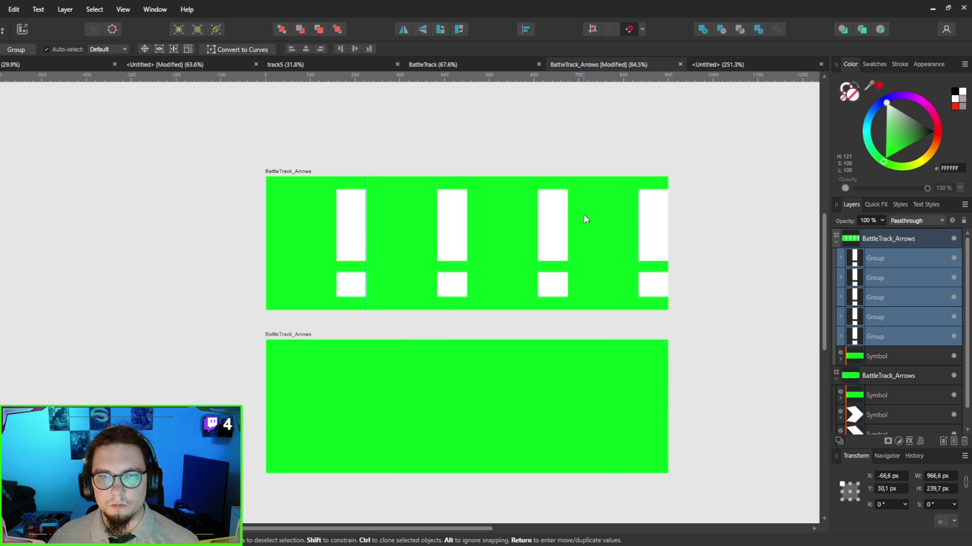
pyautogui.scroll(-1, 582, 216)
pyautogui.click(316, 259)
pyautogui.press('Delete')
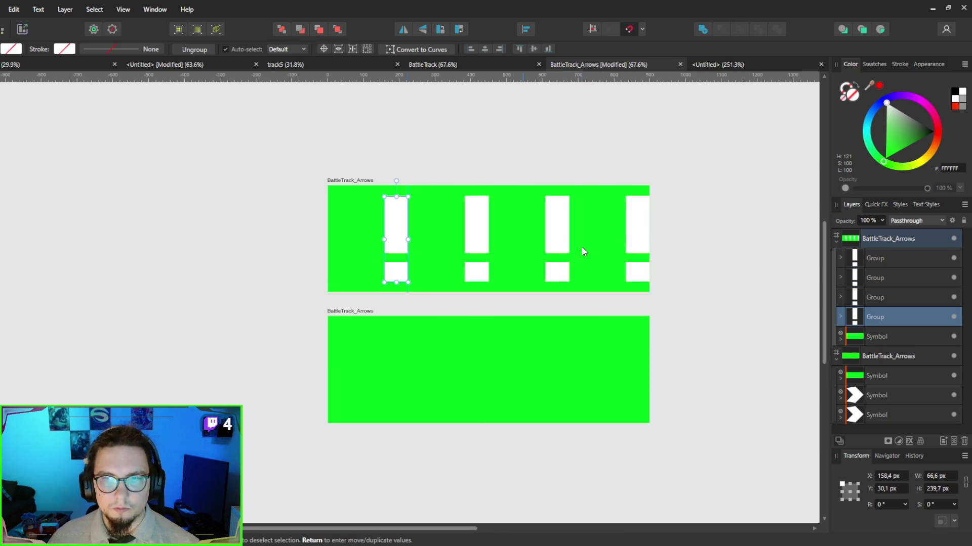
pyautogui.keyDown('shift'); pyautogui.click(879, 253); pyautogui.keyUp('shift')
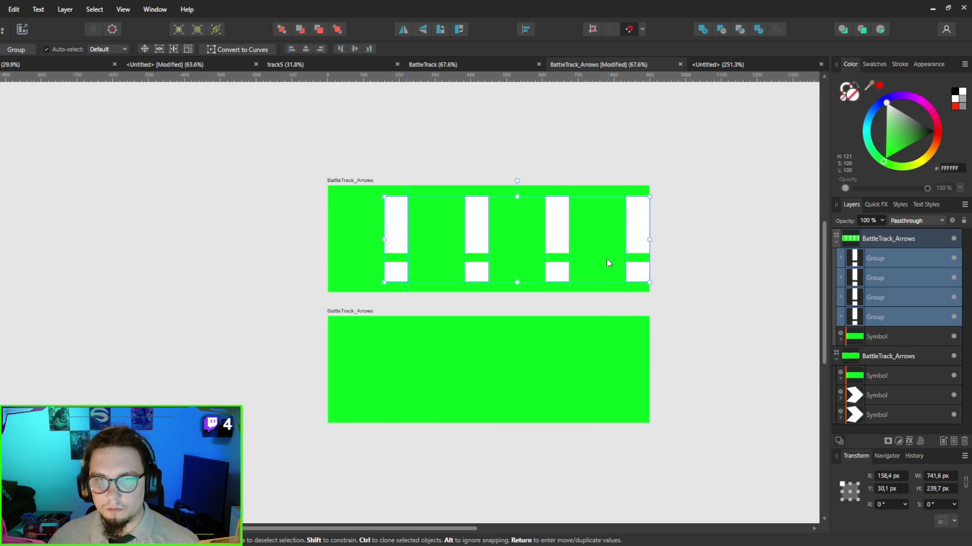
pyautogui.moveTo(556, 239)
pyautogui.mouseDown()
pyautogui.moveTo(531, 248)
pyautogui.moveTo(522, 229)
pyautogui.mouseUp()
pyautogui.click(494, 145)
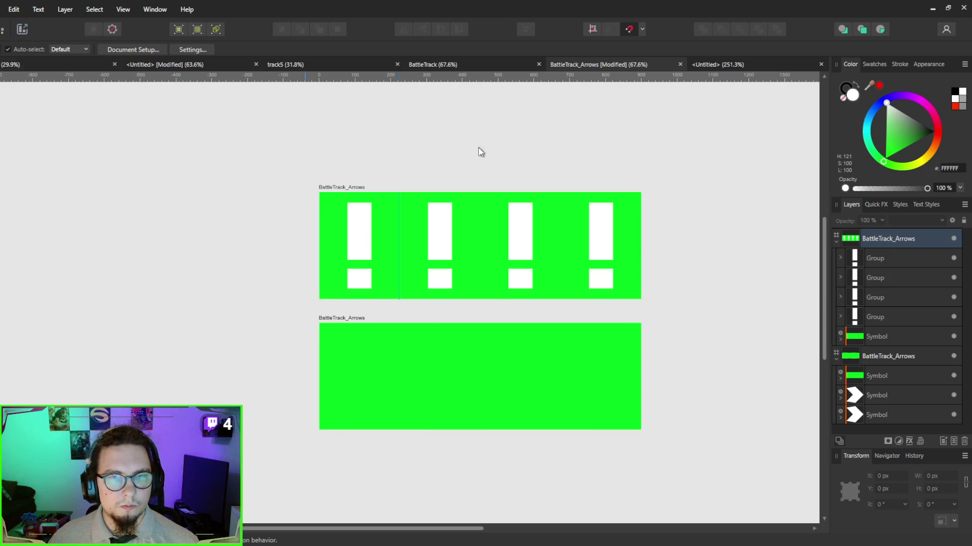
# - In the Export persona, exclude the green Symbol's rectangle from export
pyautogui.click(20, 31)
pyautogui.click(835, 339)
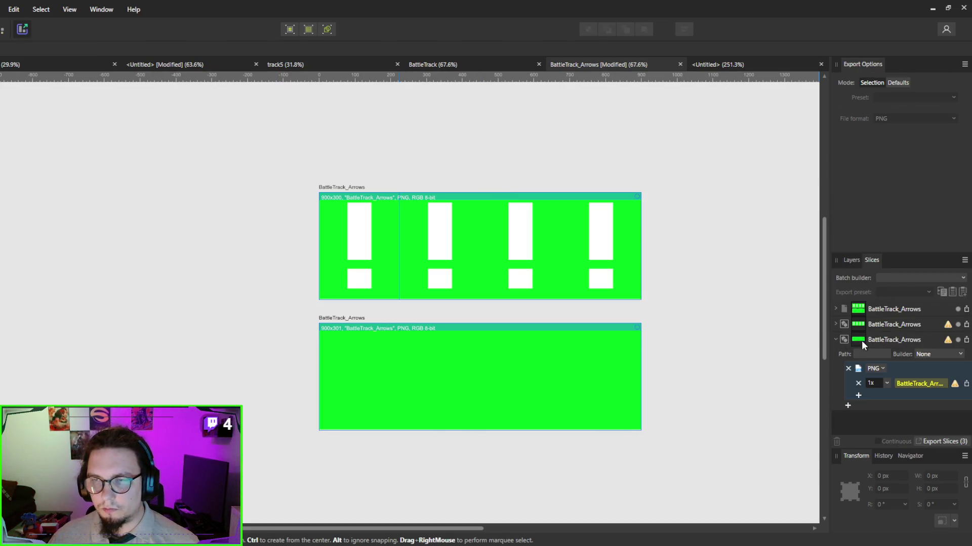
pyautogui.click(836, 339)
pyautogui.click(851, 260)
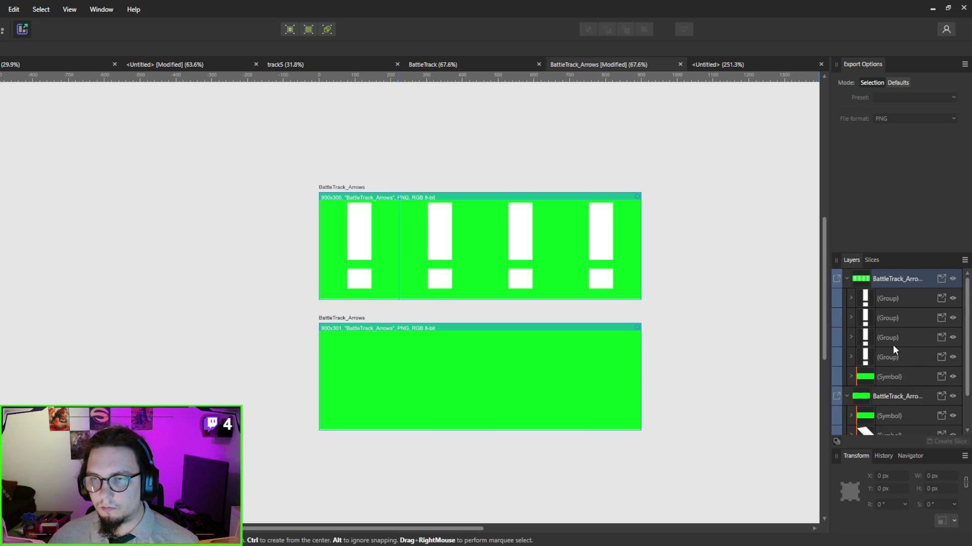
pyautogui.scroll(-3, 911, 354)
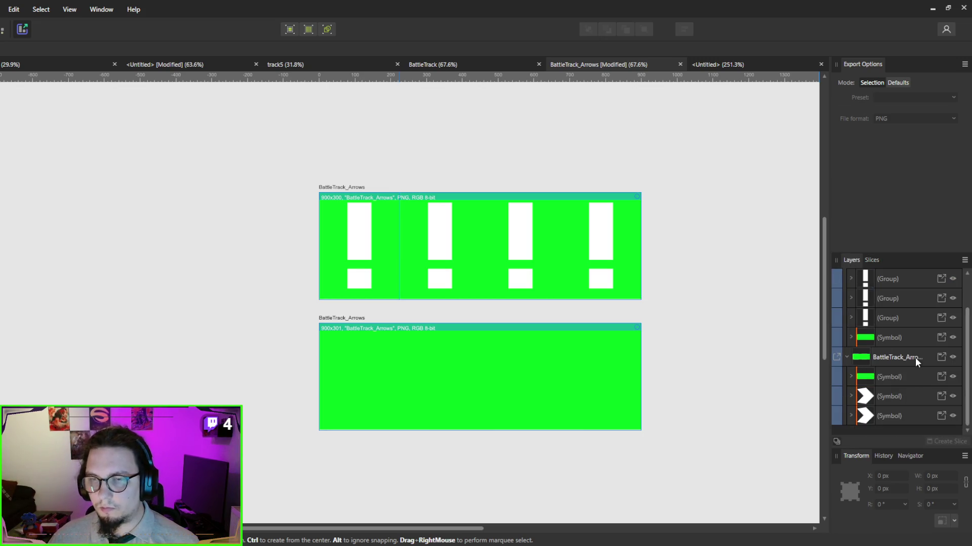
pyautogui.click(851, 377)
pyautogui.click(940, 376)
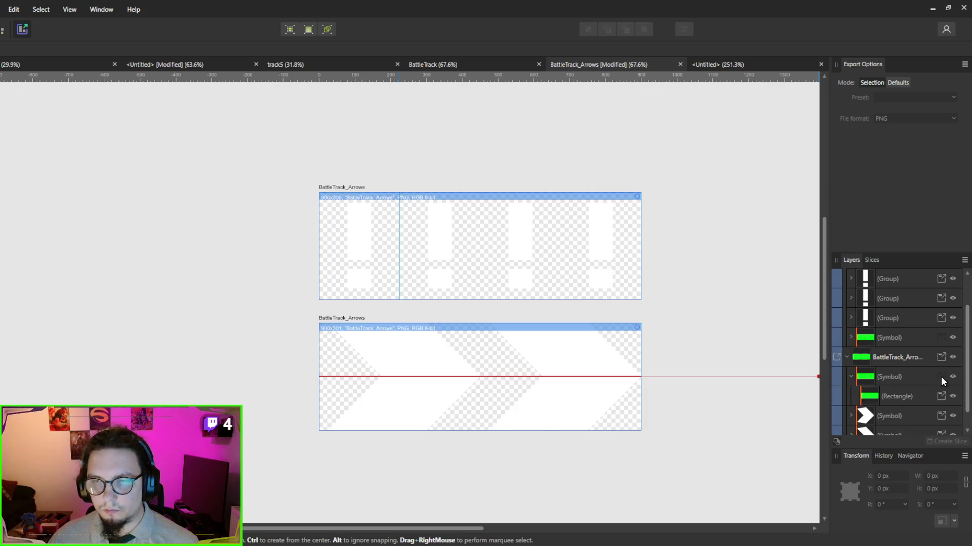
pyautogui.click(851, 377)
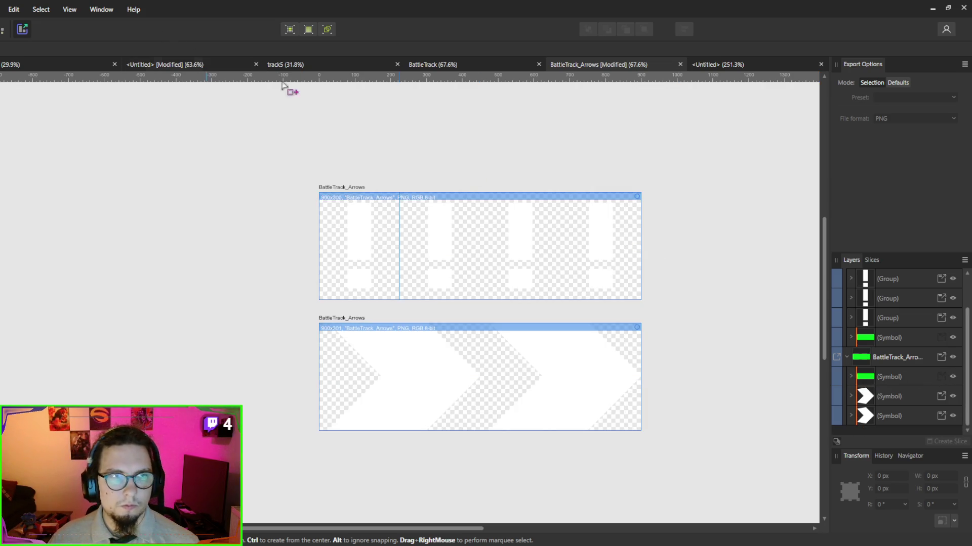
pyautogui.click(871, 260)
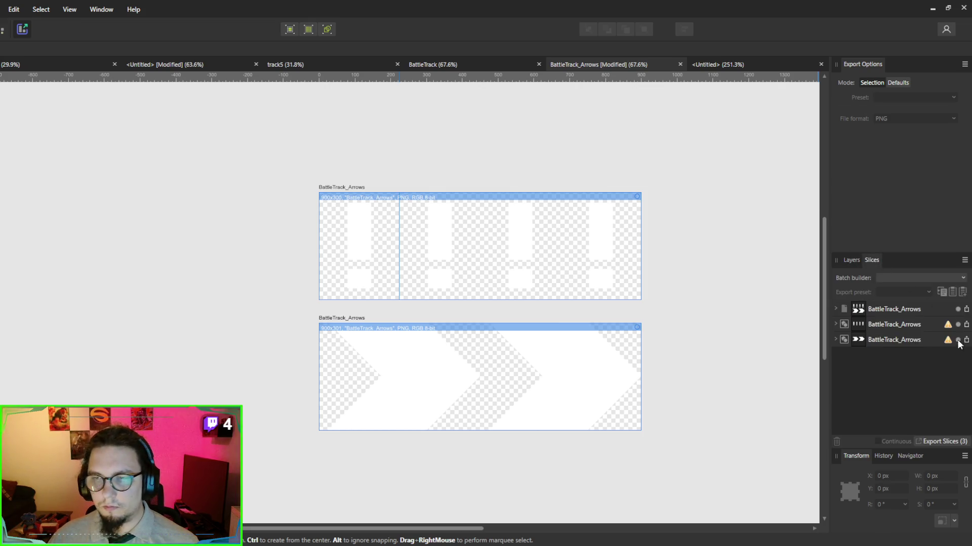
pyautogui.click(21, 29)
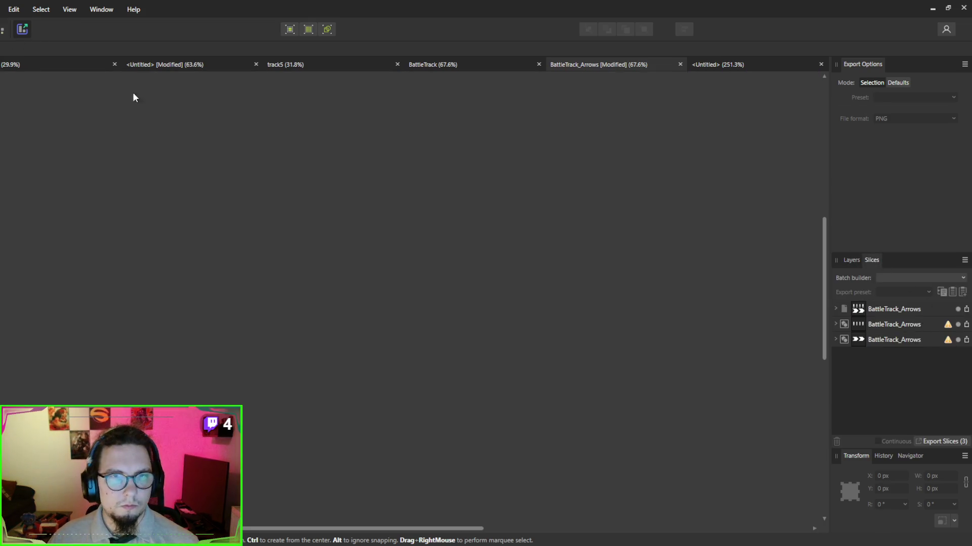
# - Rename the top artboard to BattleTrack_Warning
pyautogui.click(355, 188)
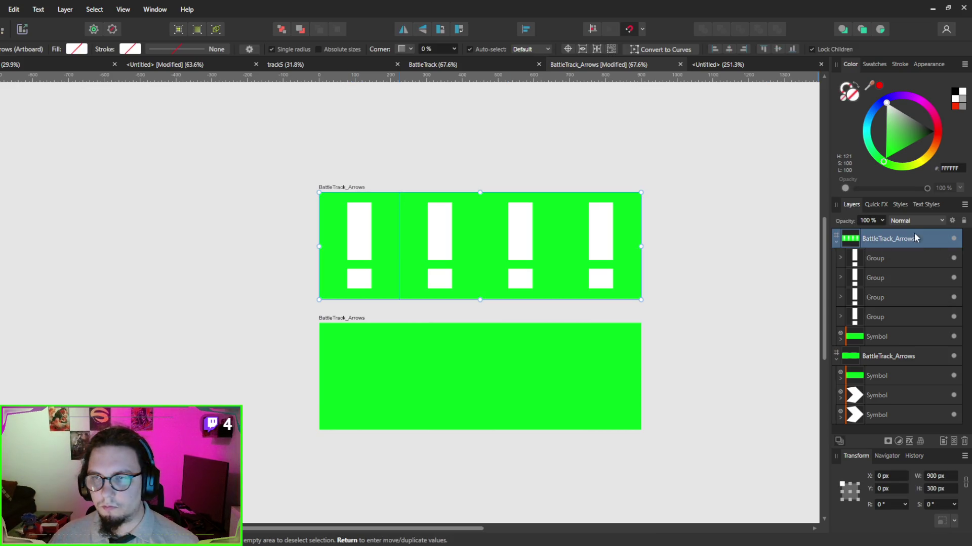
pyautogui.click(900, 238)
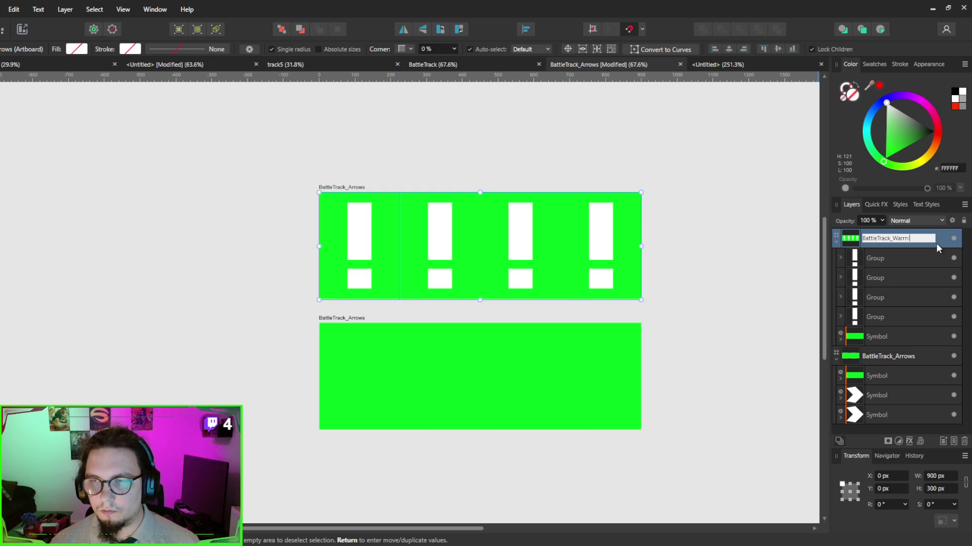
pyautogui.write('ing')
pyautogui.press('Return')
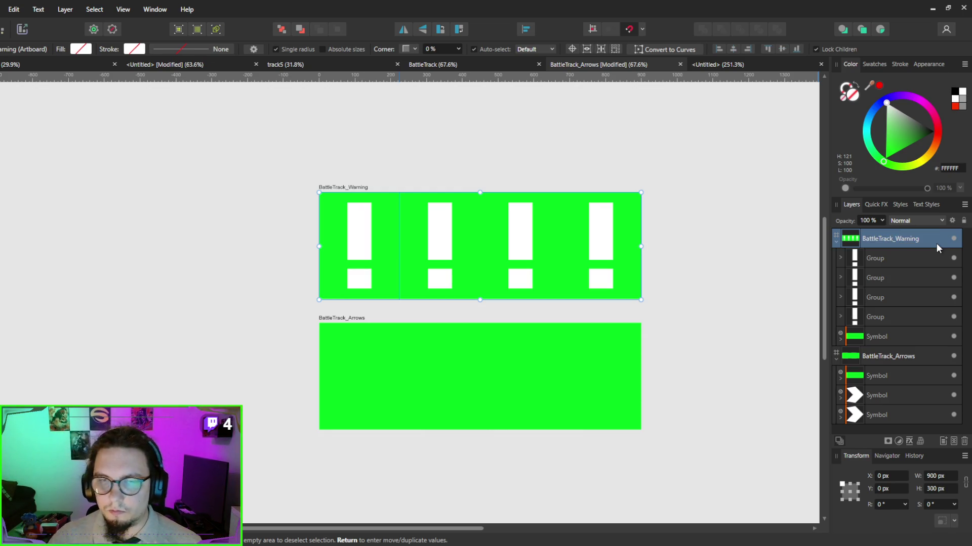
# - Check the BattleTrack_Arrows slices in the Export persona and collapse both artboard layers
pyautogui.click(22, 31)
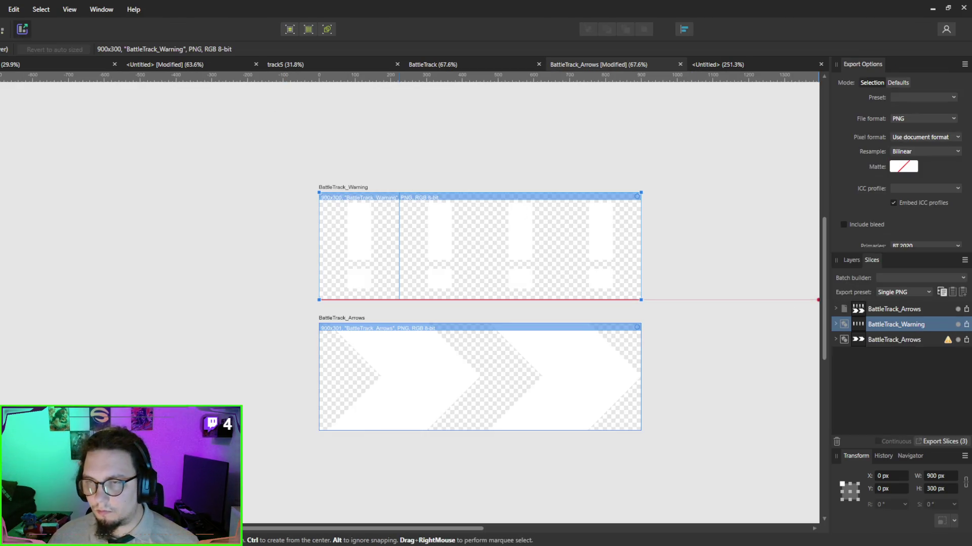
pyautogui.click(904, 339)
pyautogui.hotkey('ctrl', 'd')
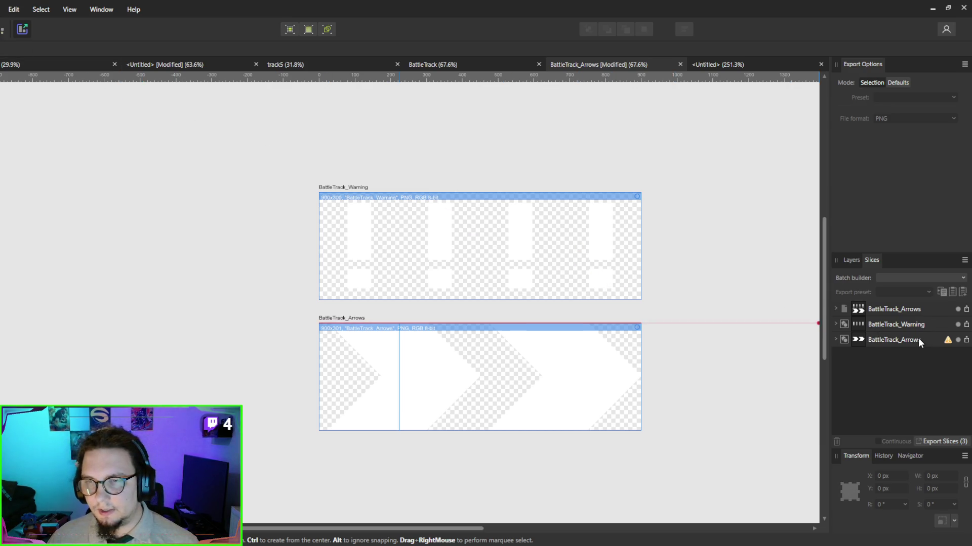
pyautogui.hotkey('ctrl', '1')
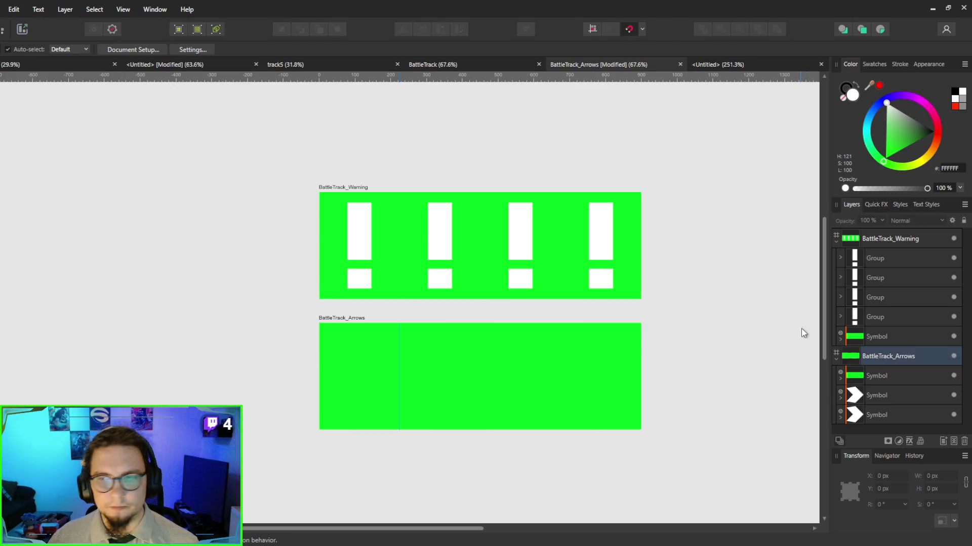
pyautogui.click(837, 358)
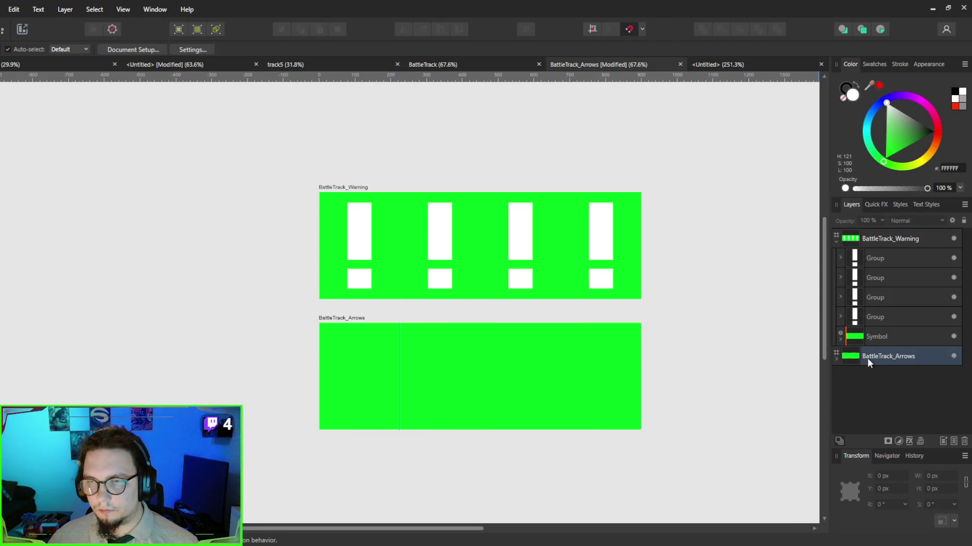
pyautogui.click(837, 241)
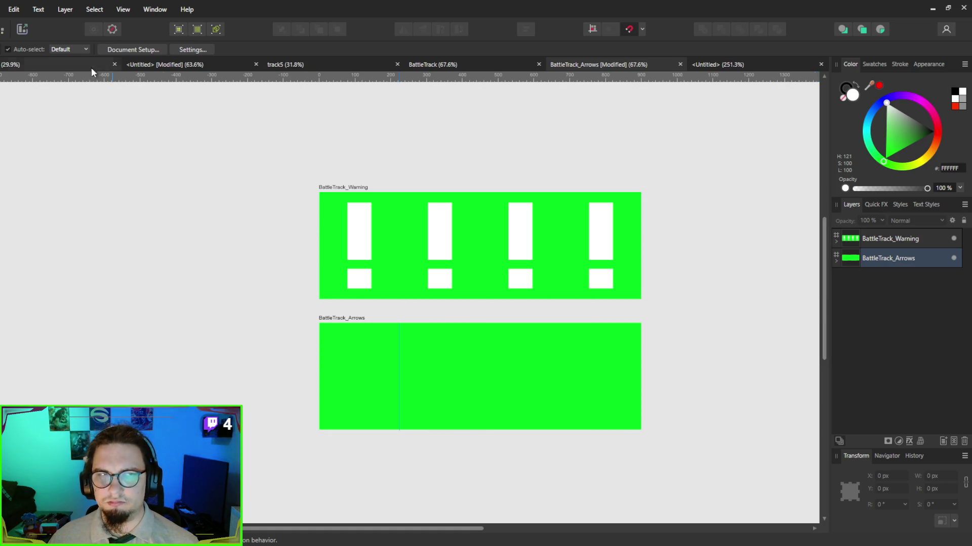
pyautogui.click(24, 31)
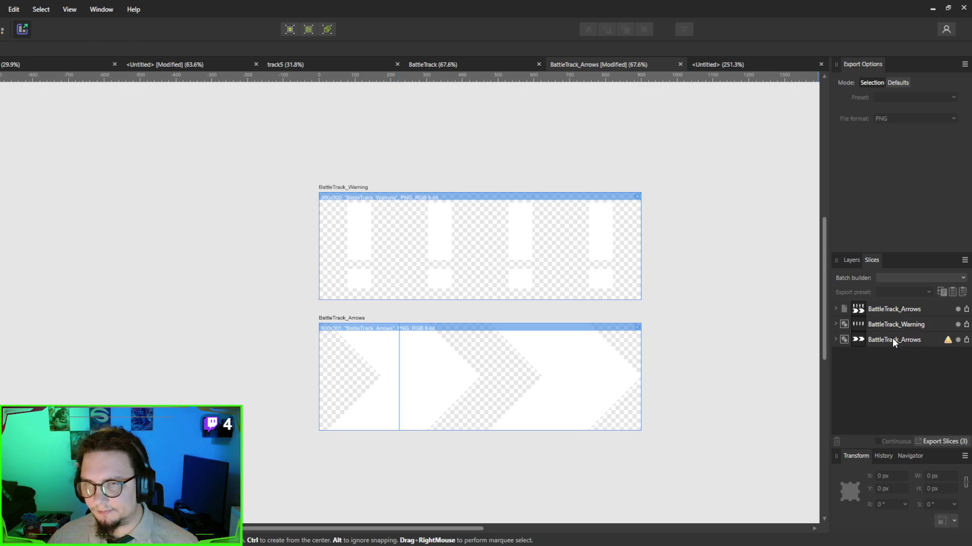
pyautogui.click(895, 310)
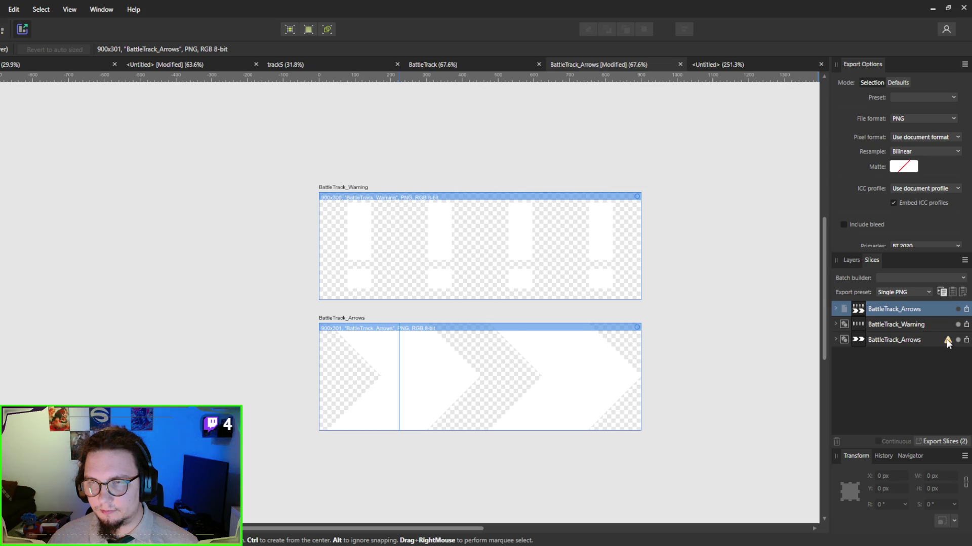
pyautogui.hotkey('ctrl', '1')
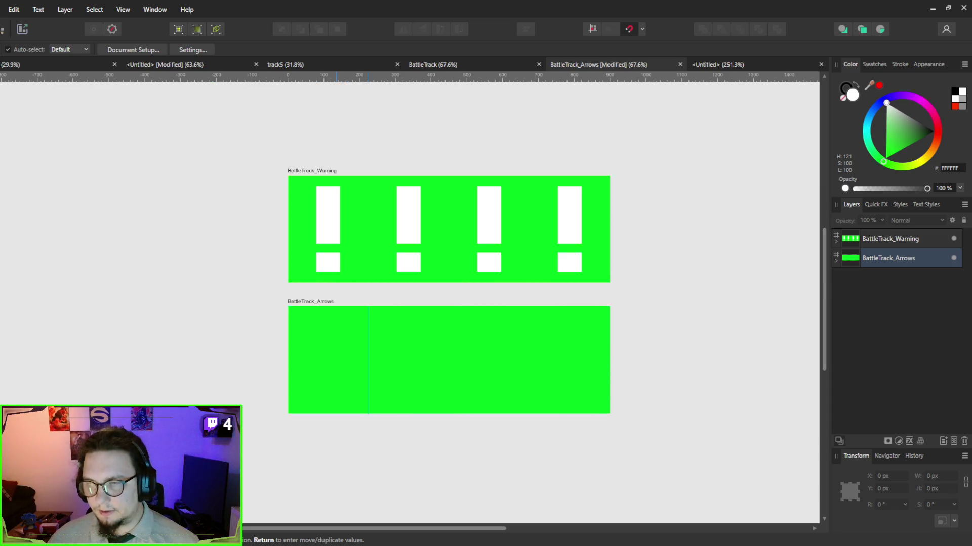
# - Duplicate the BattleTrack_Warning artboard after undoing an accidental move
pyautogui.click(321, 172)
pyautogui.moveTo(320, 174)
pyautogui.mouseDown()
pyautogui.moveTo(340, 228)
pyautogui.moveTo(328, 89)
pyautogui.moveTo(354, 98)
pyautogui.moveTo(340, 89)
pyautogui.mouseUp()
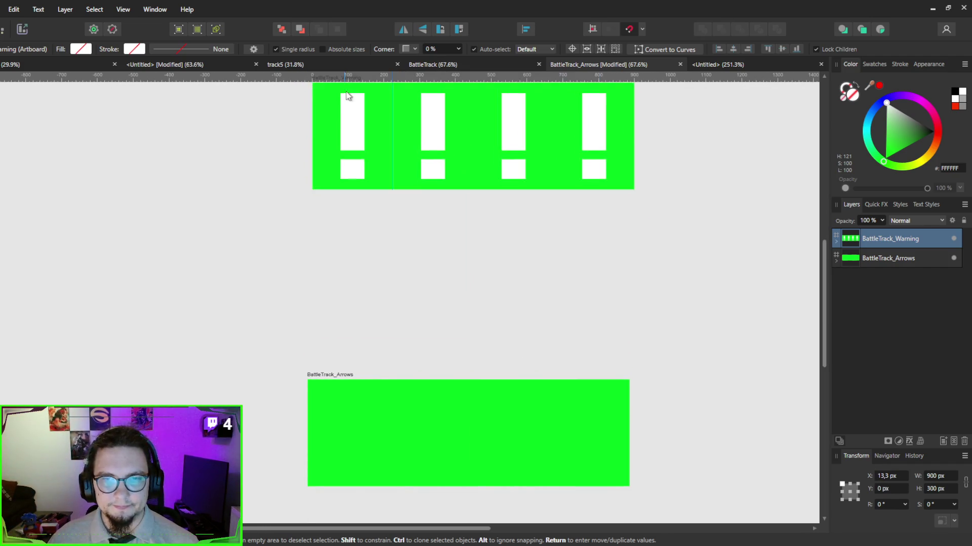
pyautogui.hotkey('ctrl', 'z')
pyautogui.click(398, 197)
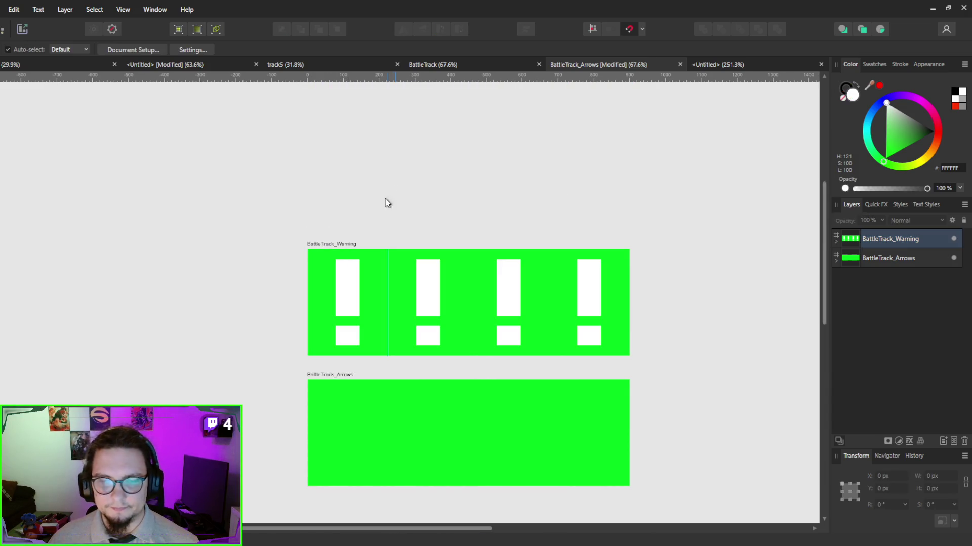
pyautogui.moveTo(321, 253); pyautogui.dragTo(329, 144)
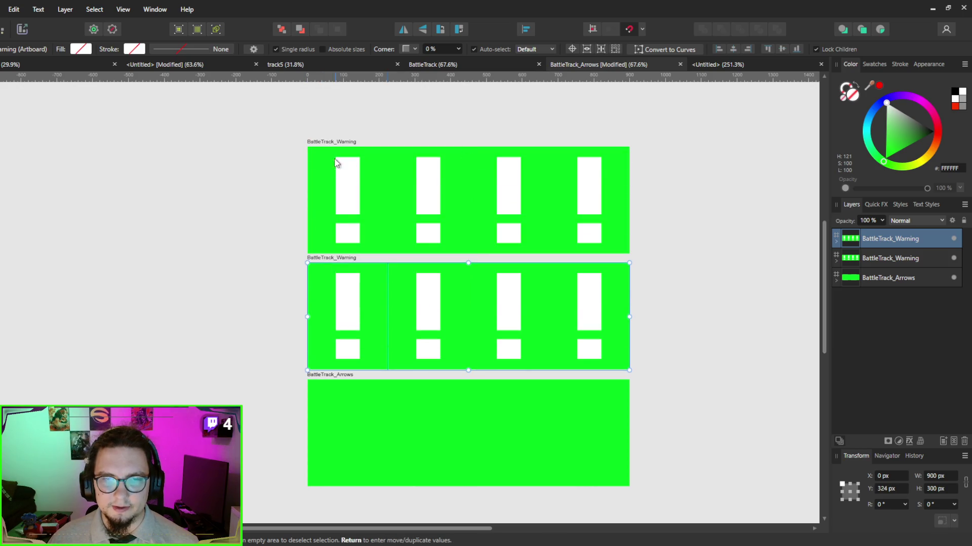
# - Delete all four exclamation marks from the top artboard
pyautogui.click(356, 195)
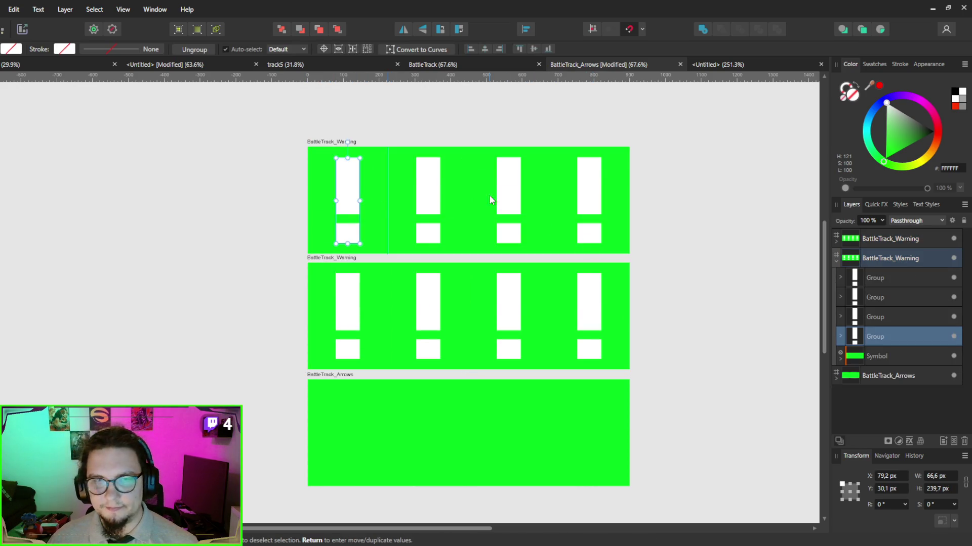
pyautogui.keyDown('shift'); pyautogui.click(436, 204); pyautogui.keyUp('shift')
pyautogui.keyDown('shift'); pyautogui.click(511, 203); pyautogui.keyUp('shift')
pyautogui.keyDown('shift'); pyautogui.click(585, 202); pyautogui.keyUp('shift')
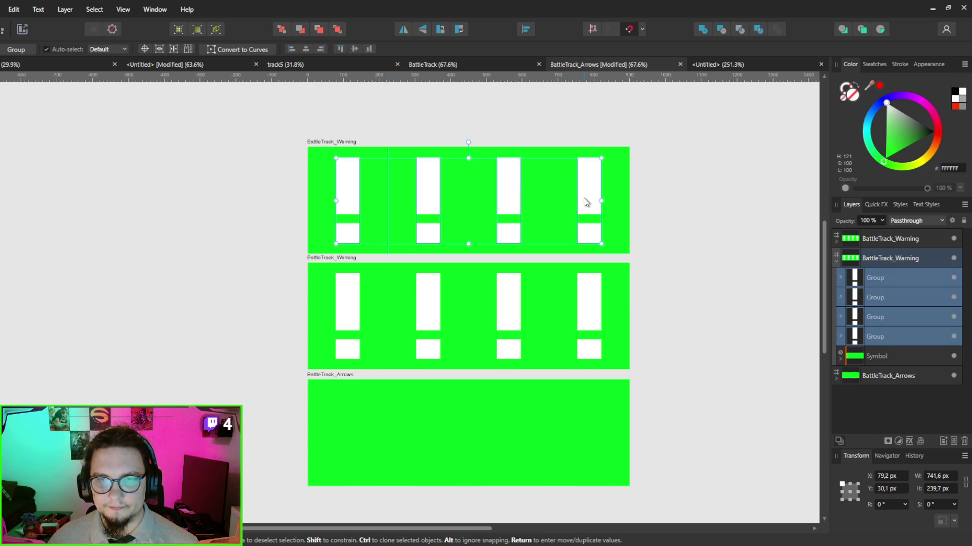
pyautogui.press('Delete')
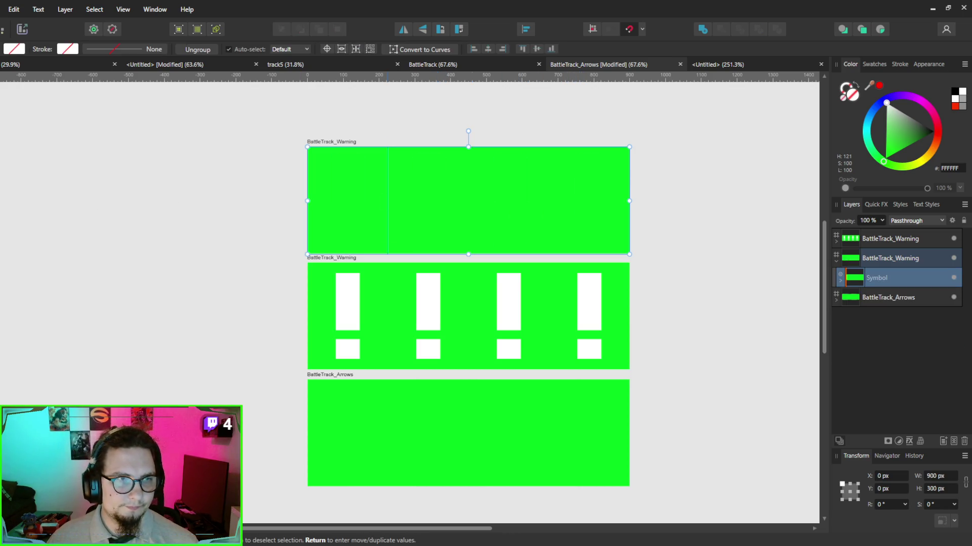
# - Draw a closed checkmark outline with the Pen tool and pull its inner point into a V
pyautogui.press('p')
pyautogui.click(330, 185)
pyautogui.click(374, 223)
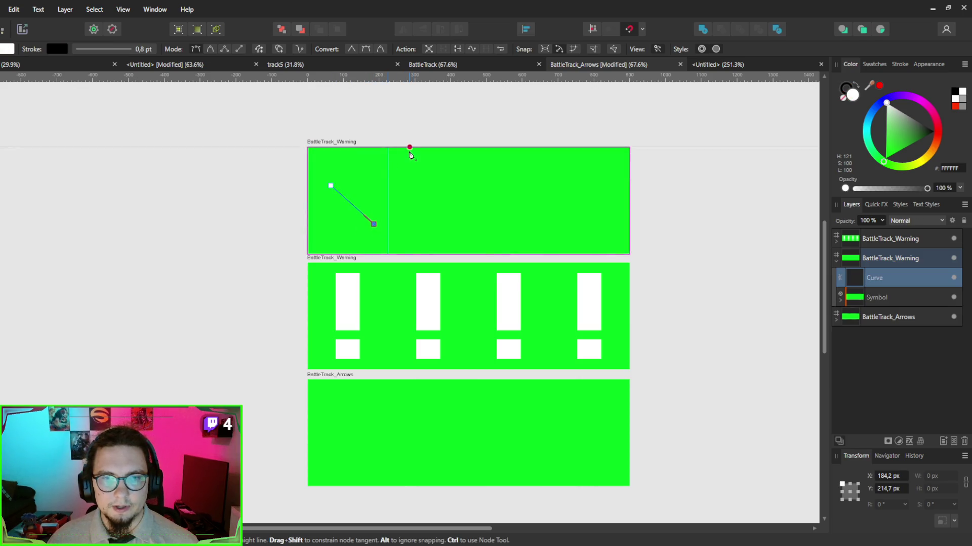
pyautogui.click(424, 158)
pyautogui.click(417, 225)
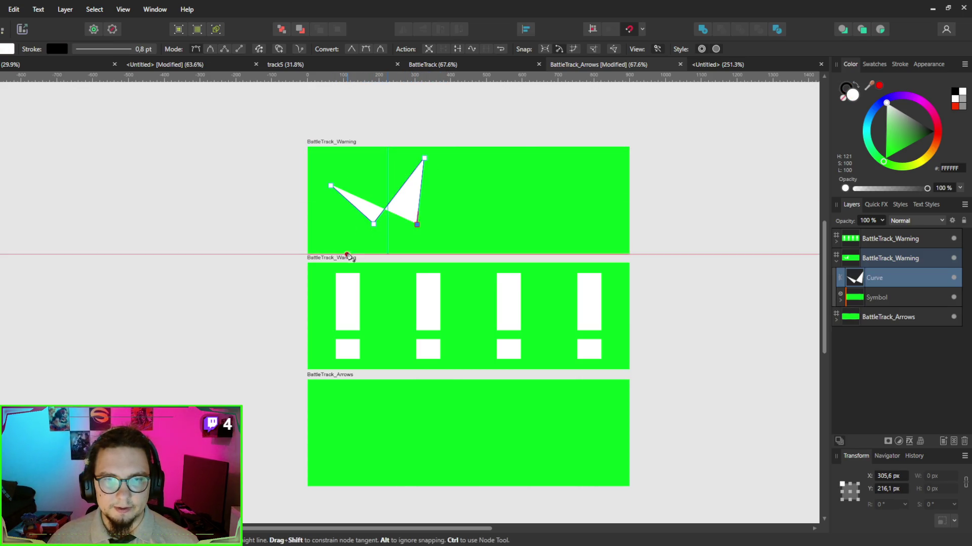
pyautogui.click(331, 186)
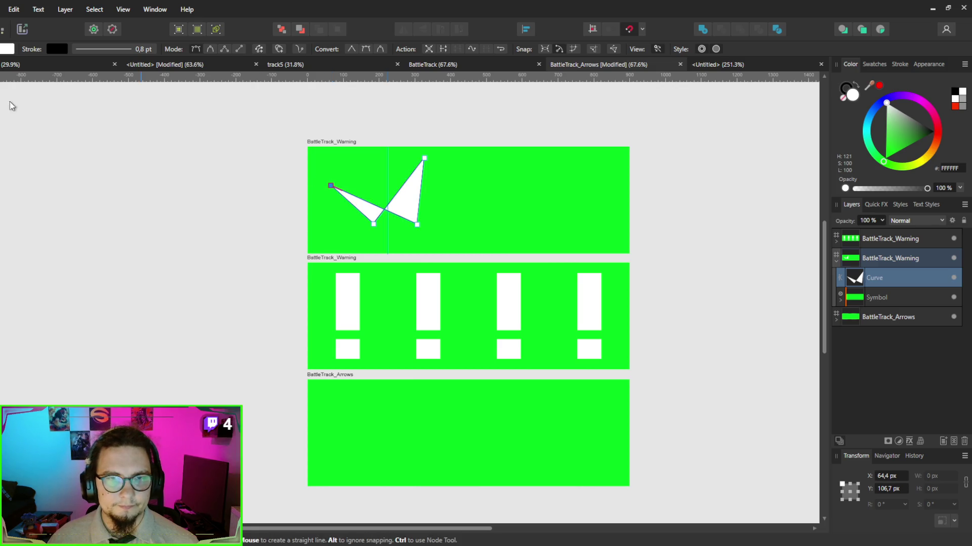
pyautogui.press('a')
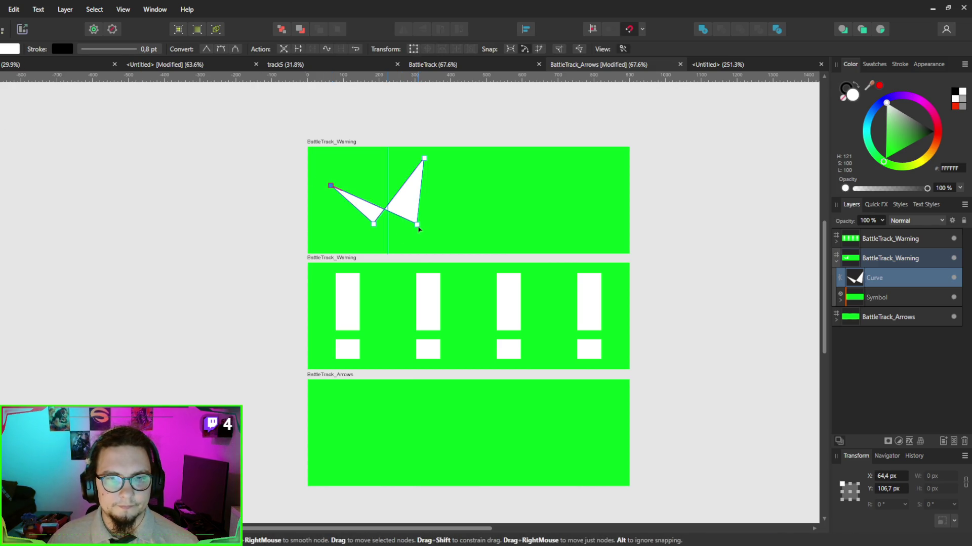
pyautogui.moveTo(417, 224); pyautogui.dragTo(374, 249)
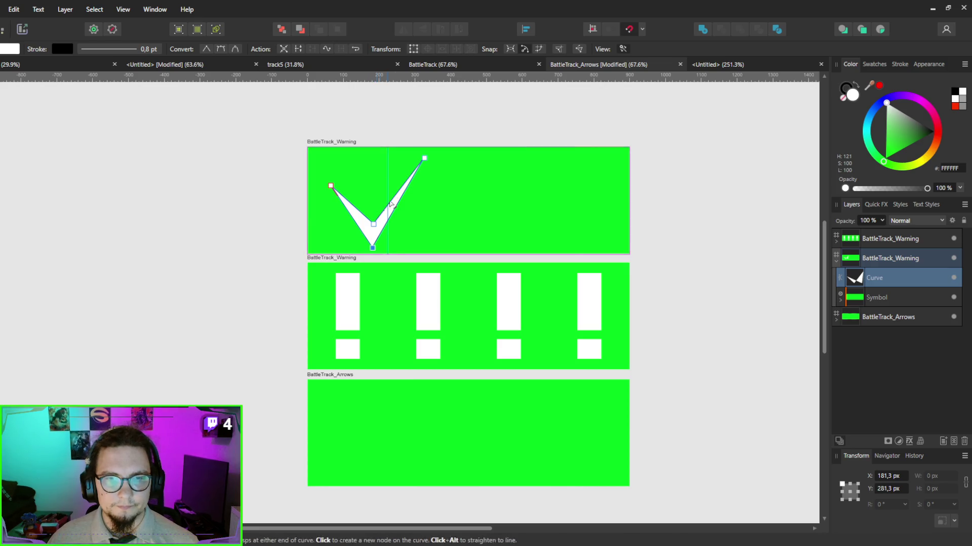
# - Move the checkmark just past the artboard's left edge and add a copy at the right end
pyautogui.press('v')
pyautogui.moveTo(372, 230)
pyautogui.mouseDown()
pyautogui.moveTo(256, 228)
pyautogui.moveTo(313, 213)
pyautogui.moveTo(672, 205)
pyautogui.moveTo(542, 205)
pyautogui.moveTo(582, 205)
pyautogui.mouseUp()
pyautogui.hotkey('ctrl', 'j')
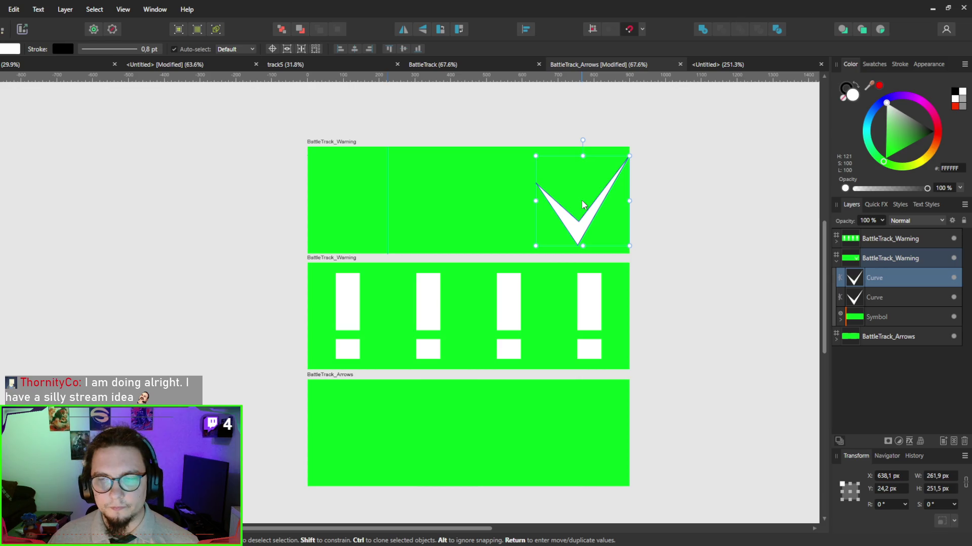
# - Make a third checkmark copy and shift all three about 110 px right
pyautogui.hotkey('ctrl', 'j')
pyautogui.keyDown('shift'); pyautogui.click(874, 316); pyautogui.keyUp('shift')
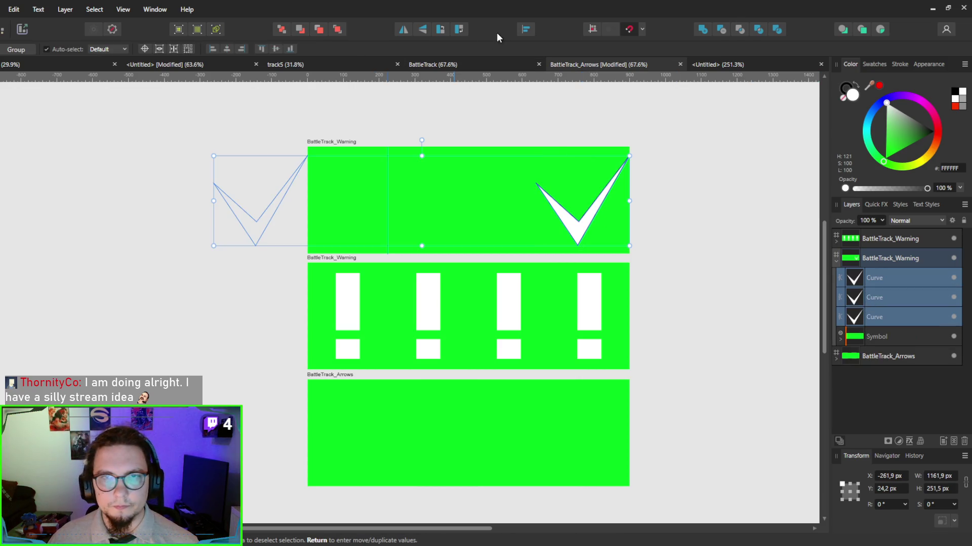
pyautogui.click(525, 29)
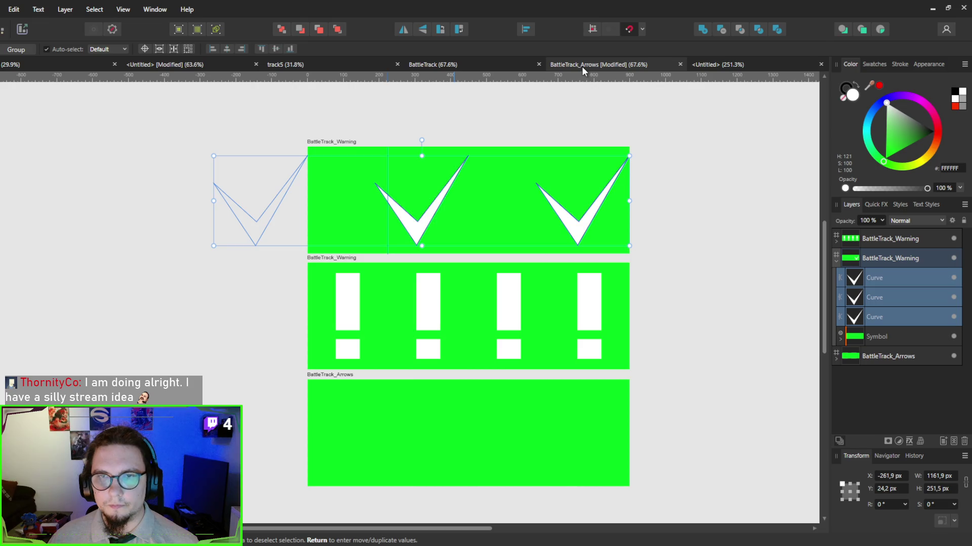
pyautogui.click(656, 201)
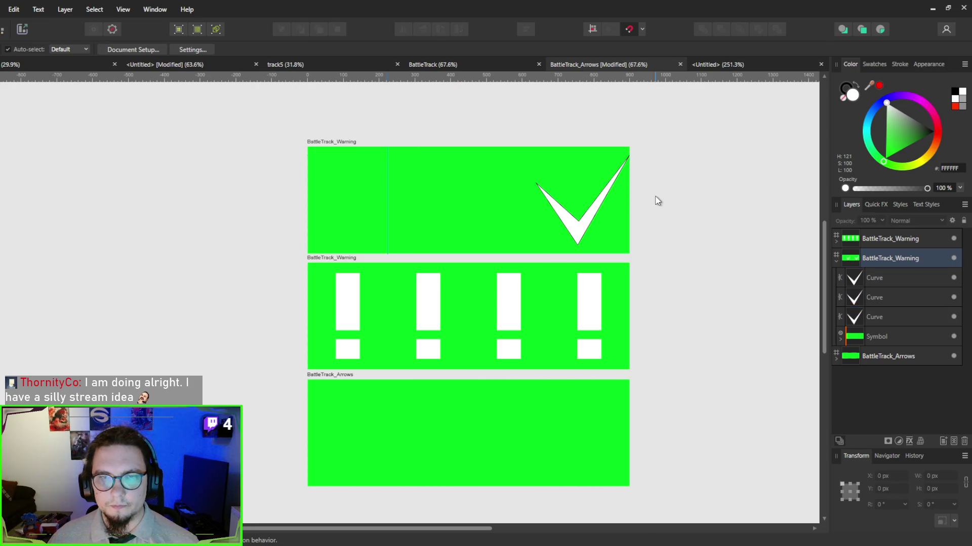
pyautogui.click(869, 276)
pyautogui.keyDown('shift'); pyautogui.click(866, 317); pyautogui.keyUp('shift')
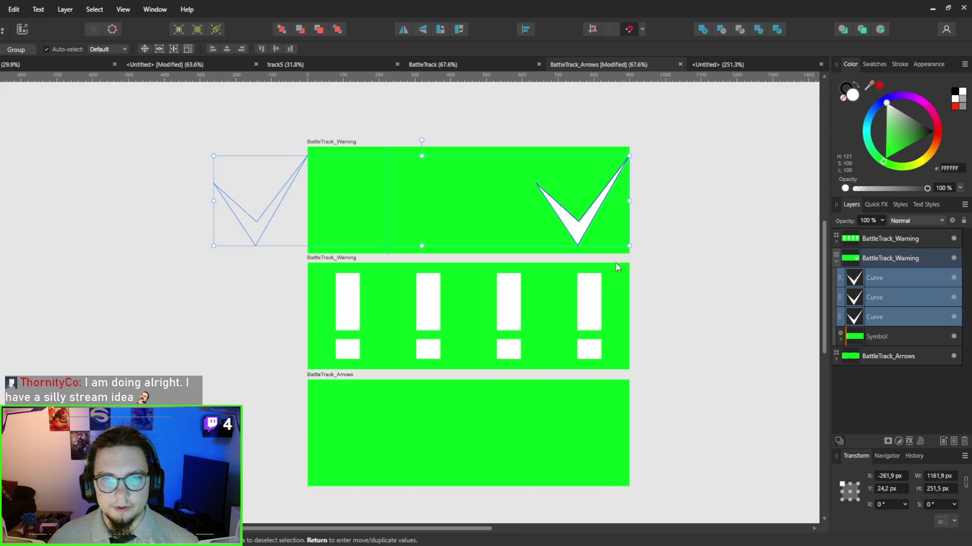
pyautogui.moveTo(604, 228)
pyautogui.mouseDown()
pyautogui.moveTo(584, 223)
pyautogui.moveTo(646, 218)
pyautogui.moveTo(595, 218)
pyautogui.mouseUp()
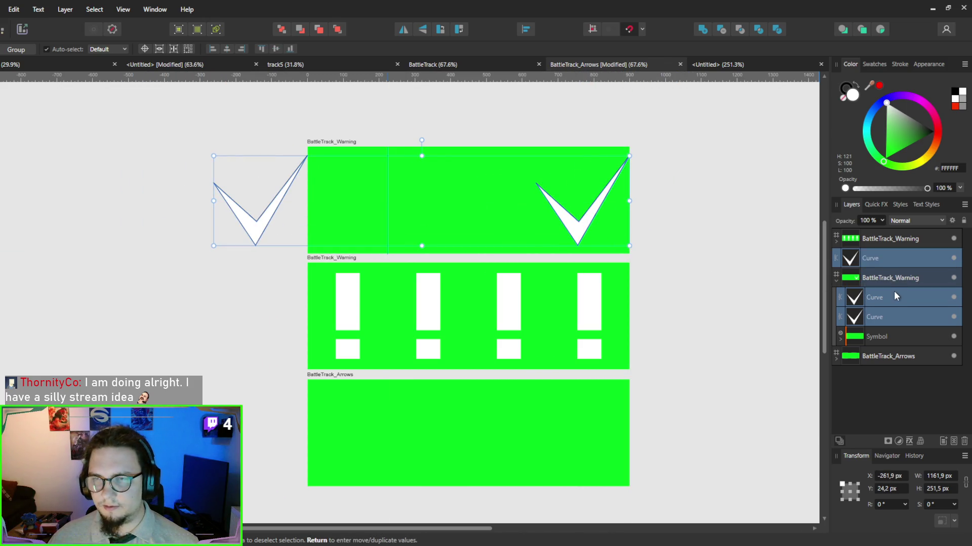
# - Try moving the checkmark layers out of the artboard, then undo those layer moves
pyautogui.moveTo(876, 301); pyautogui.dragTo(873, 241)
pyautogui.moveTo(875, 251); pyautogui.dragTo(874, 247)
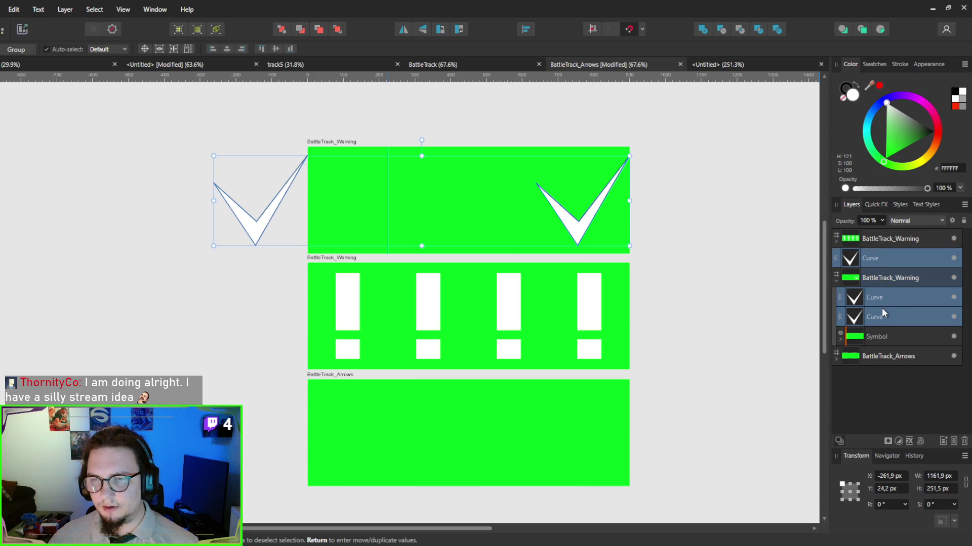
pyautogui.click(862, 312)
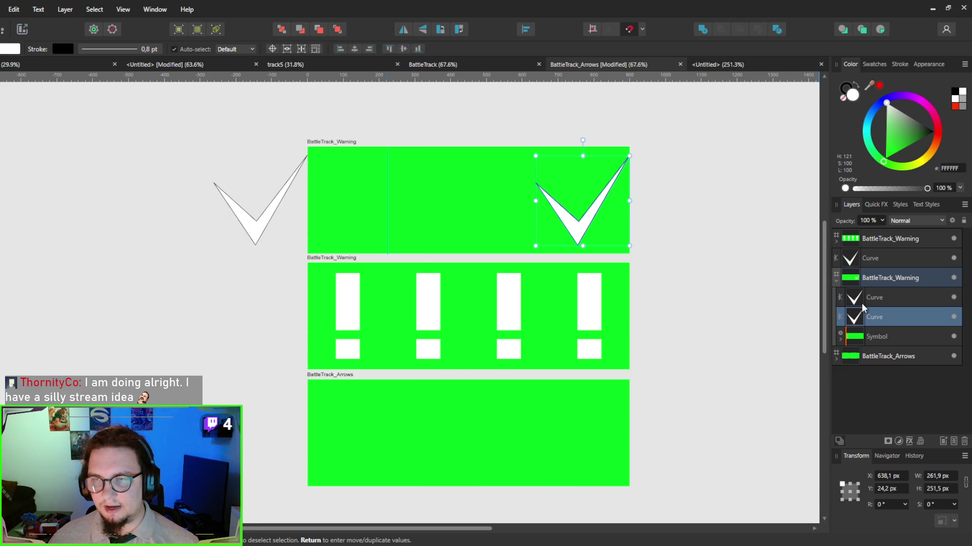
pyautogui.click(861, 303)
pyautogui.keyDown('shift'); pyautogui.click(861, 311); pyautogui.keyUp('shift')
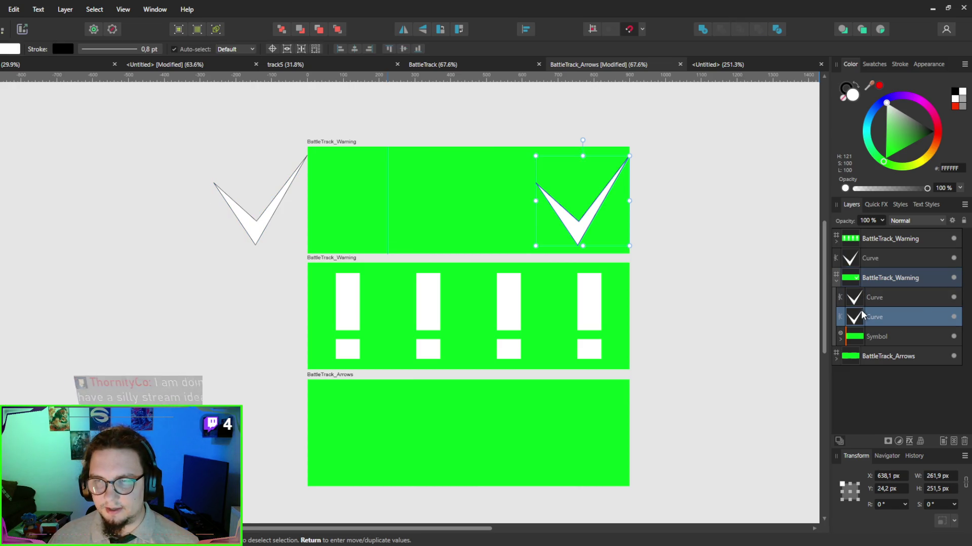
pyautogui.moveTo(861, 311); pyautogui.dragTo(862, 259)
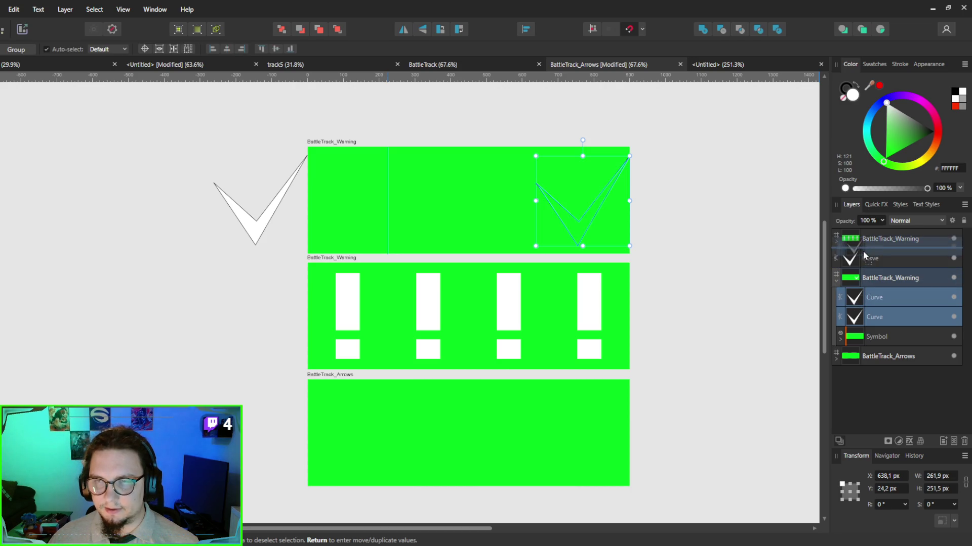
pyautogui.hotkey('ctrl', 'z')
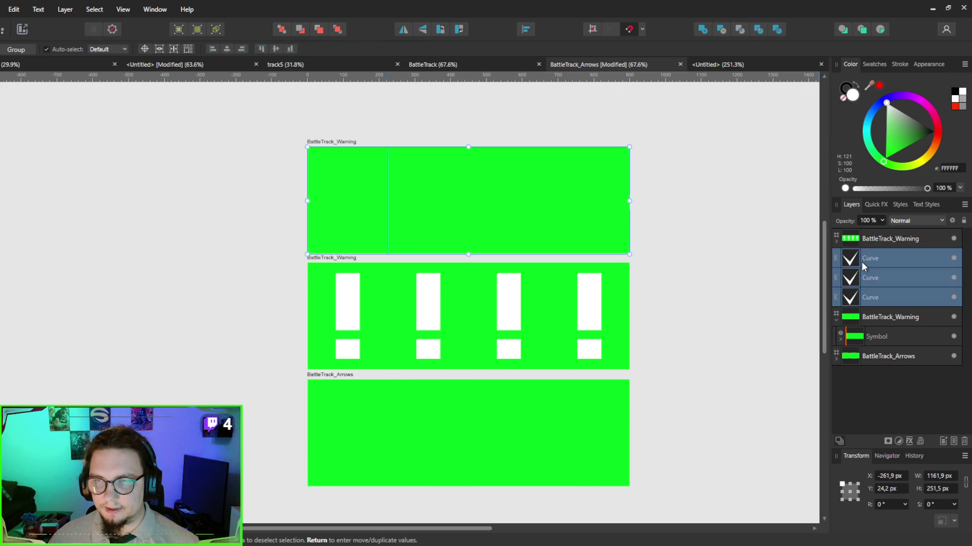
pyautogui.hotkey('ctrl', 'z')
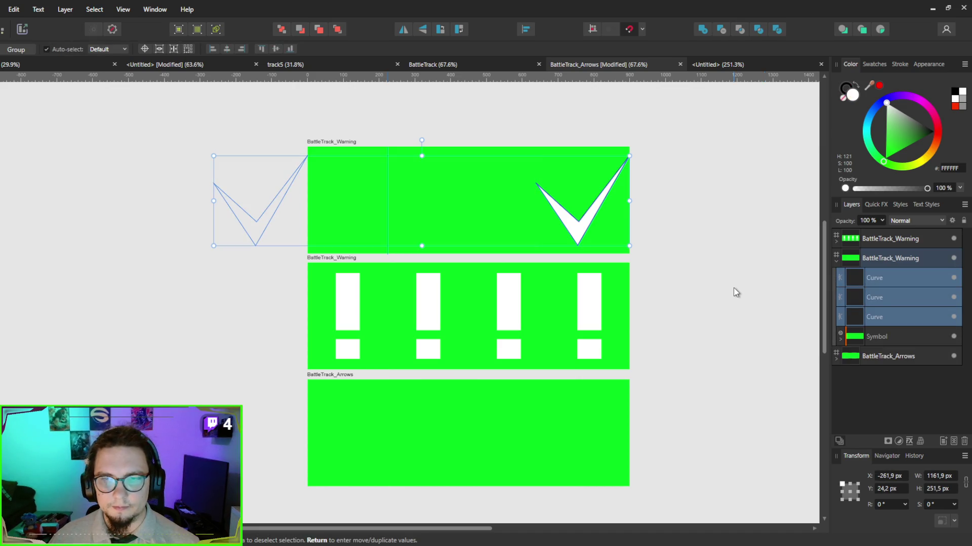
pyautogui.hotkey('ctrl', 'z')
pyautogui.hotkey('ctrl', 'shift', 'z')
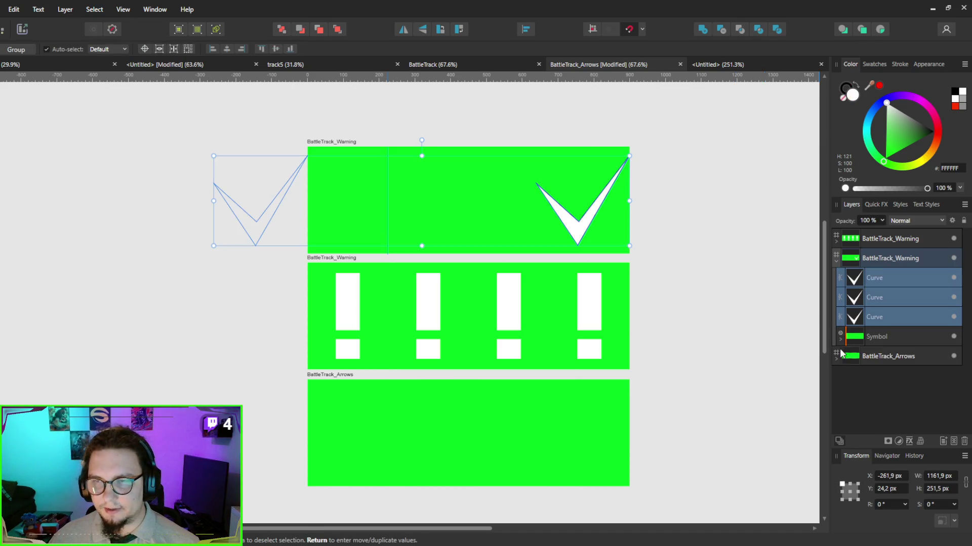
# - Send the green background symbol below the white arrows in BattleTrack_Arrows
pyautogui.click(836, 359)
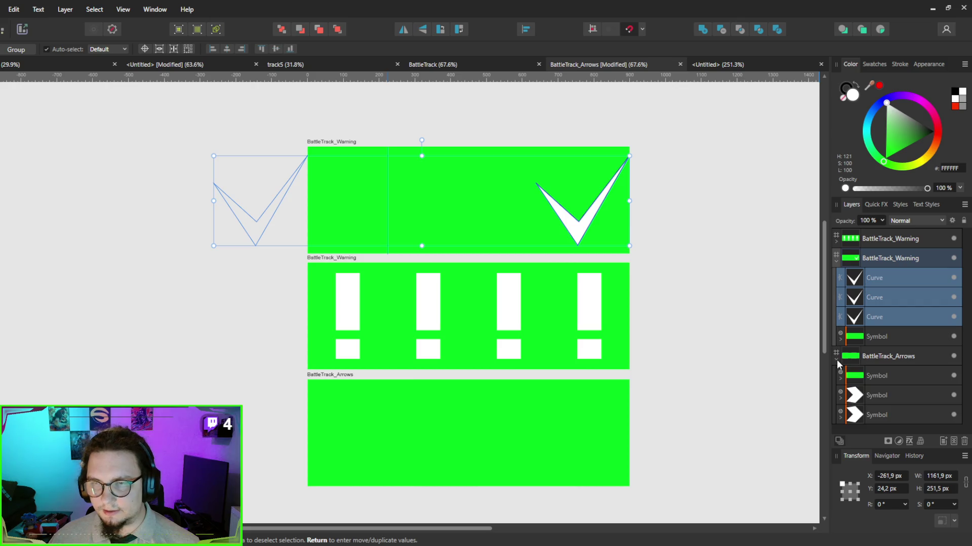
pyautogui.click(877, 377)
pyautogui.moveTo(857, 386); pyautogui.dragTo(860, 424)
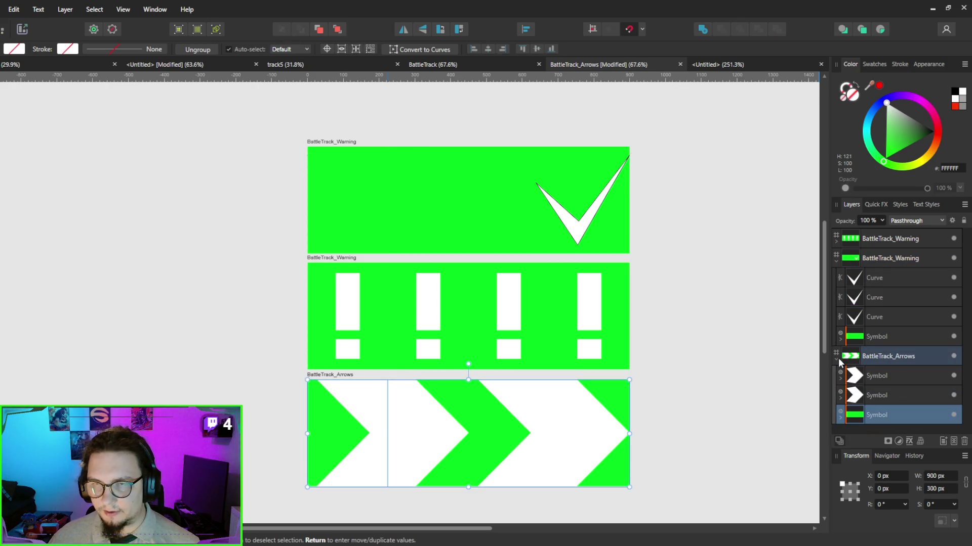
pyautogui.click(838, 358)
# - Remove all three checkmarks from the top artboard
pyautogui.scroll(2, 788, 360)
pyautogui.click(855, 277)
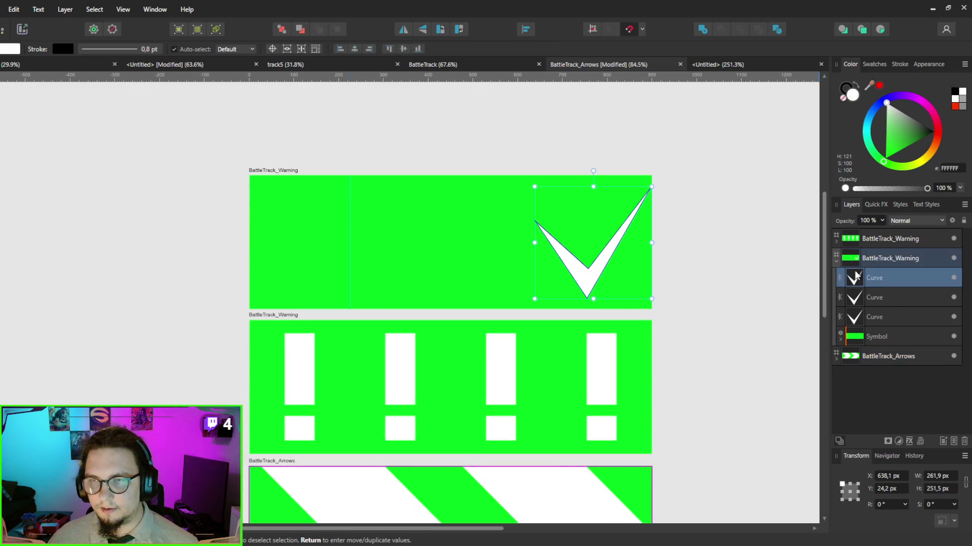
pyautogui.keyDown('shift'); pyautogui.click(875, 316); pyautogui.keyUp('shift')
pyautogui.press('Delete')
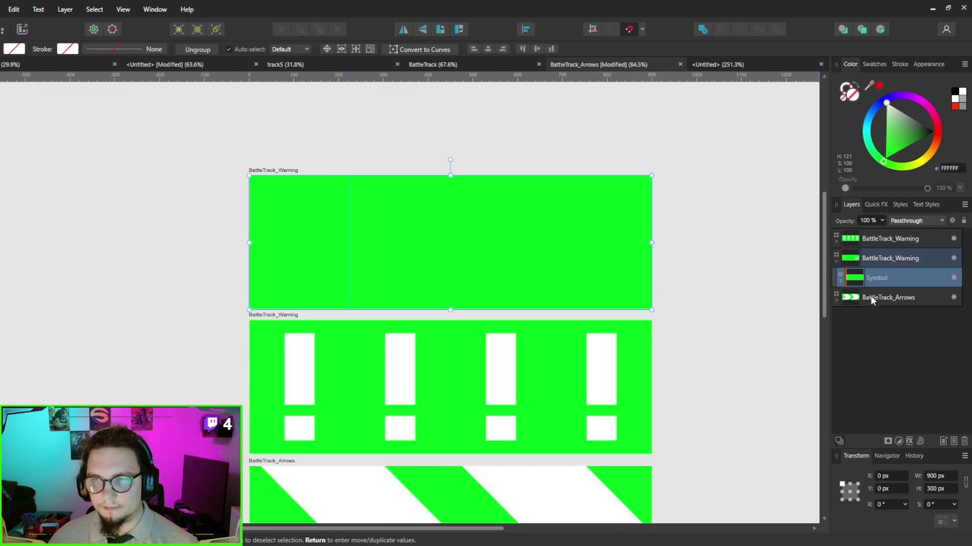
# - Rename the top artboard BattleTrack_Checkmark and paste the three checkmark curves back into it
pyautogui.click(867, 257)
pyautogui.doubleClick(878, 260)
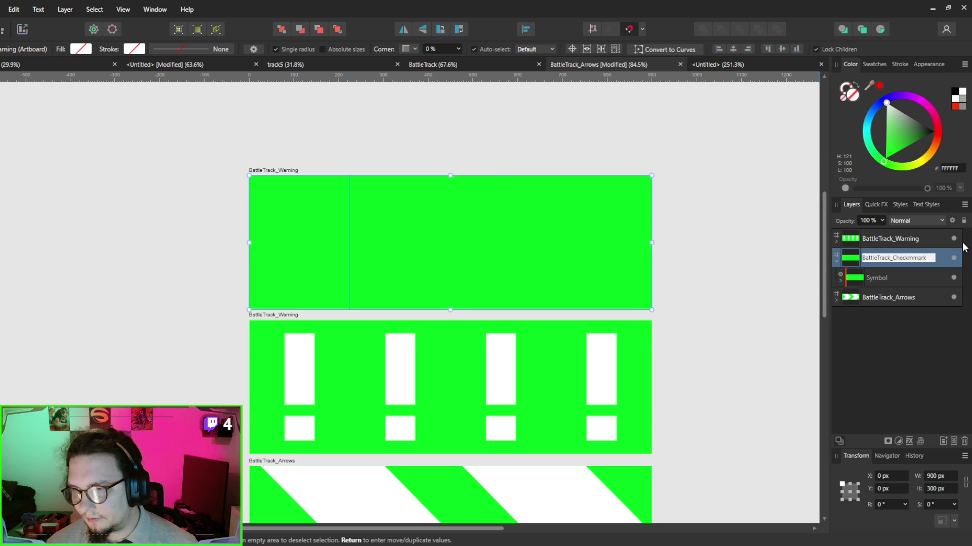
pyautogui.press('Return')
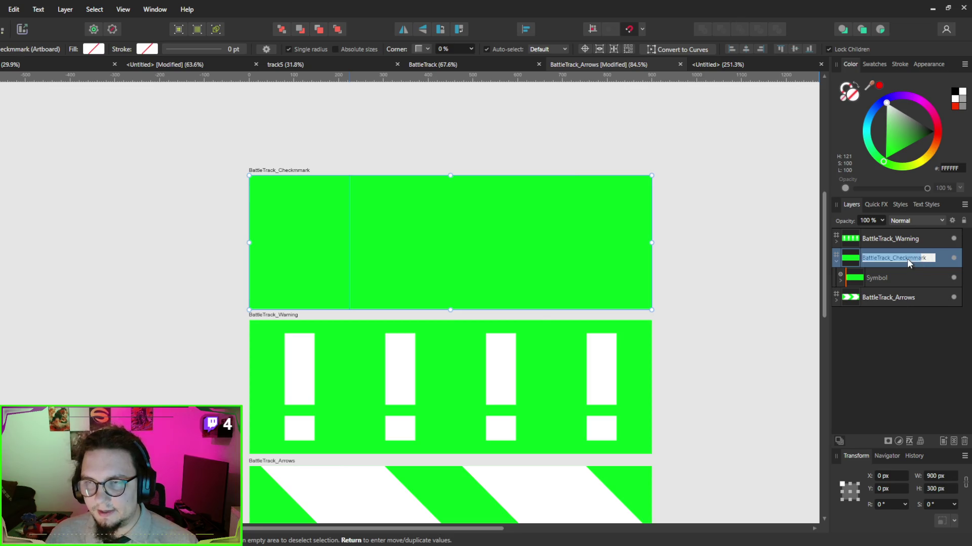
pyautogui.press('BackSpace')
pyautogui.press('Return')
pyautogui.hotkey('ctrl', 'v')
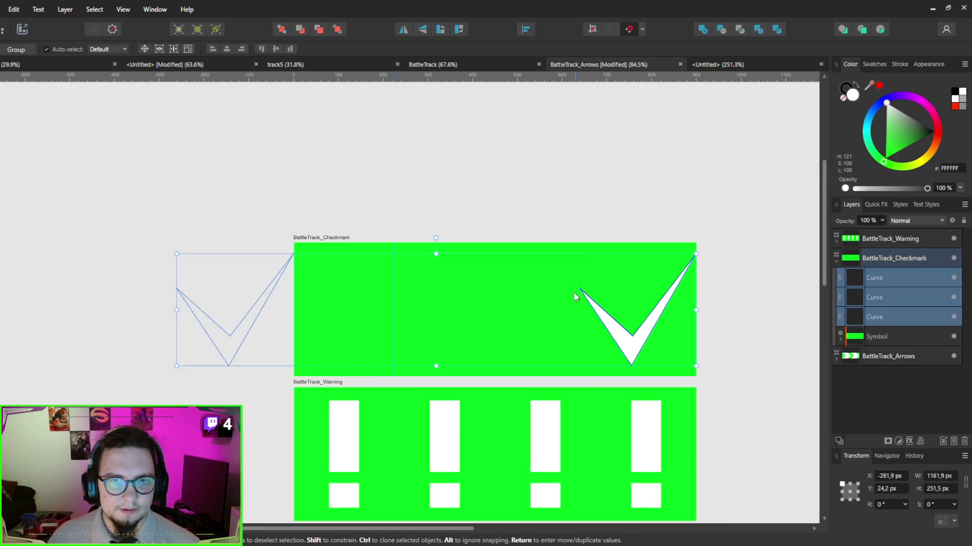
# - Group the three pasted checkmarks and expand the group to reveal its curve layers
pyautogui.hotkey('ctrl', 'g')
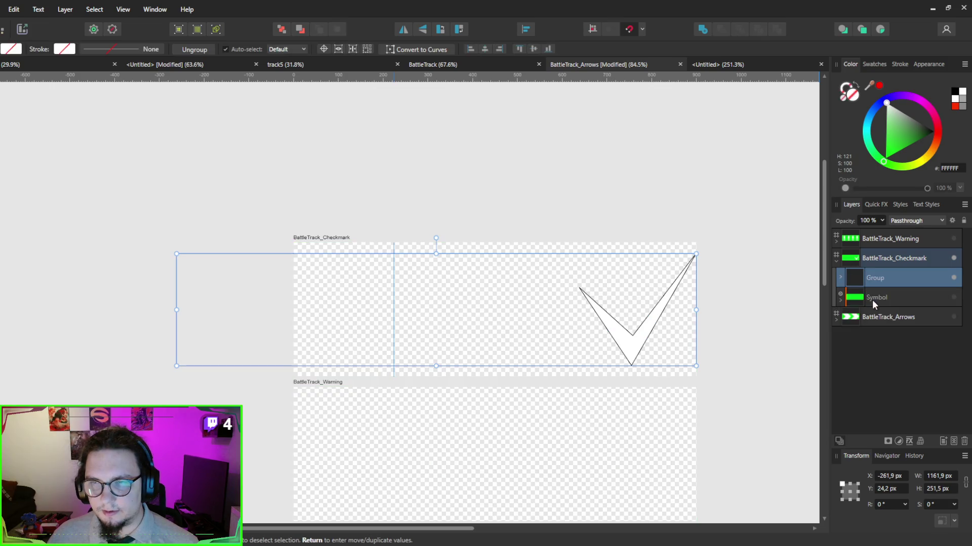
pyautogui.click(840, 279)
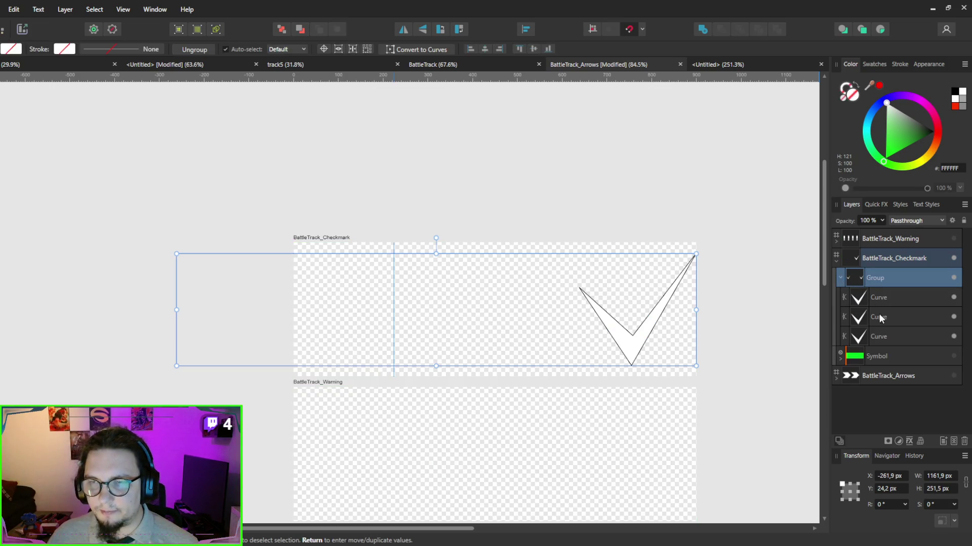
pyautogui.click(871, 345)
pyautogui.click(860, 332)
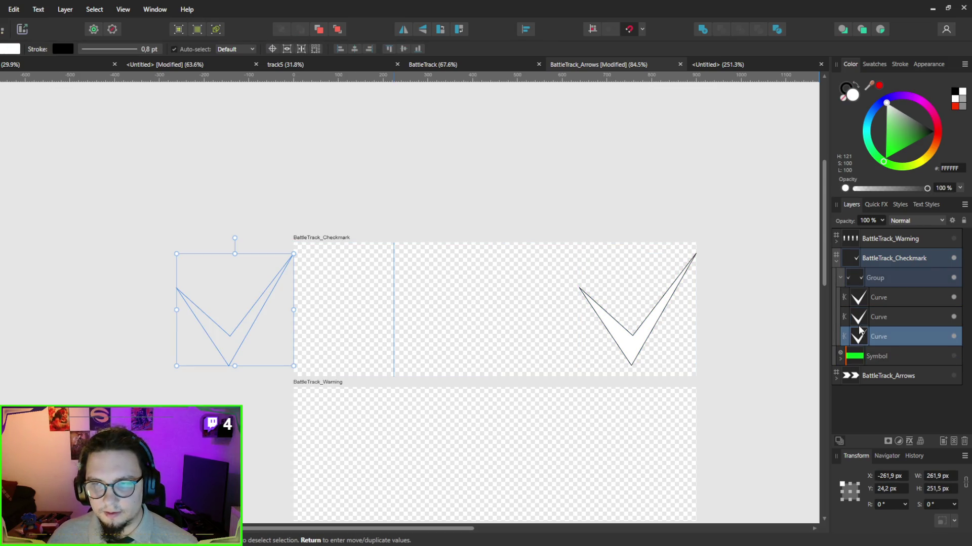
pyautogui.keyDown('shift'); pyautogui.click(861, 297); pyautogui.keyUp('shift')
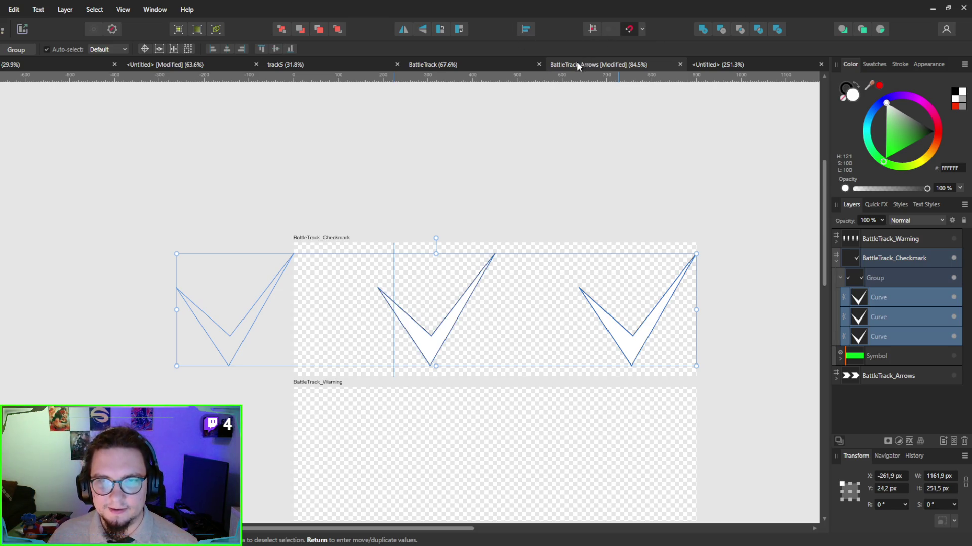
# - Select all three checkmark curves, collapse the group, and drag the checkmarks further left
pyautogui.click(761, 293)
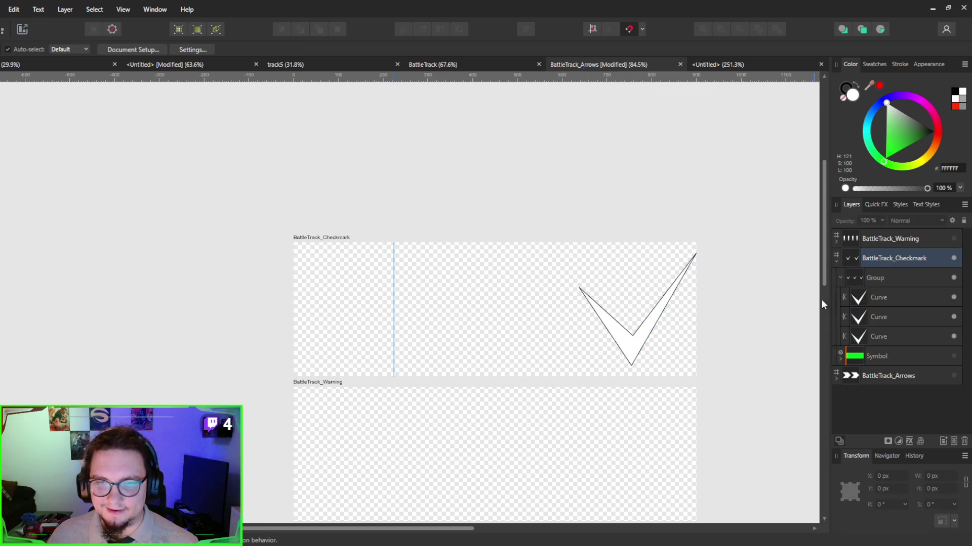
pyautogui.click(870, 317)
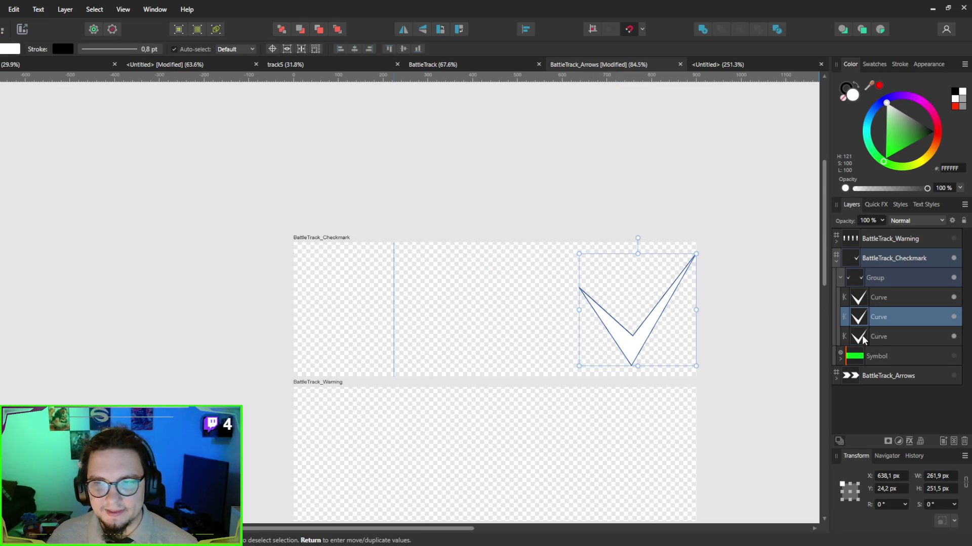
pyautogui.click(861, 335)
pyautogui.click(857, 301)
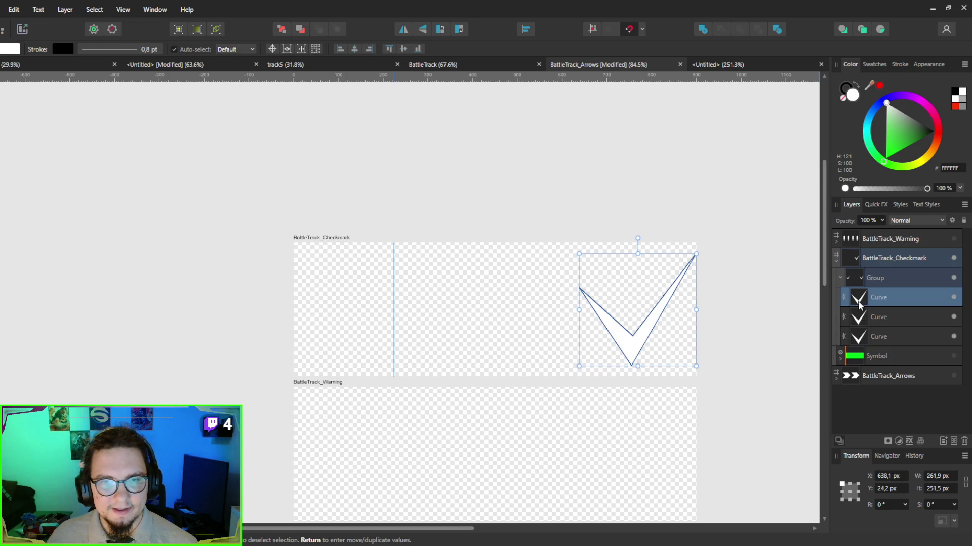
pyautogui.keyDown('shift'); pyautogui.click(863, 332); pyautogui.keyUp('shift')
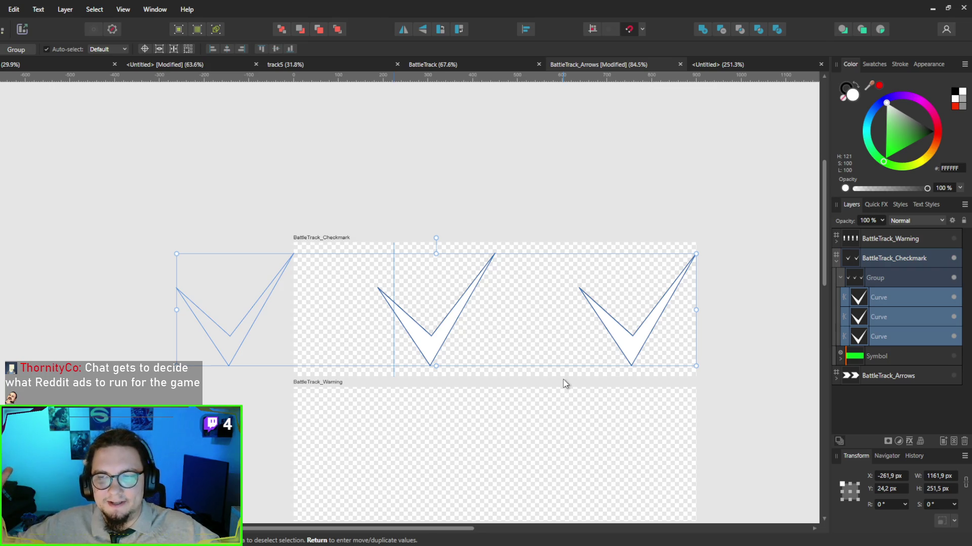
pyautogui.click(840, 278)
pyautogui.moveTo(446, 333); pyautogui.dragTo(402, 336)
# - Select the BattleTrack_Checkmark artboard, view its export slice, and minimise Affinity Designer
pyautogui.click(167, 341)
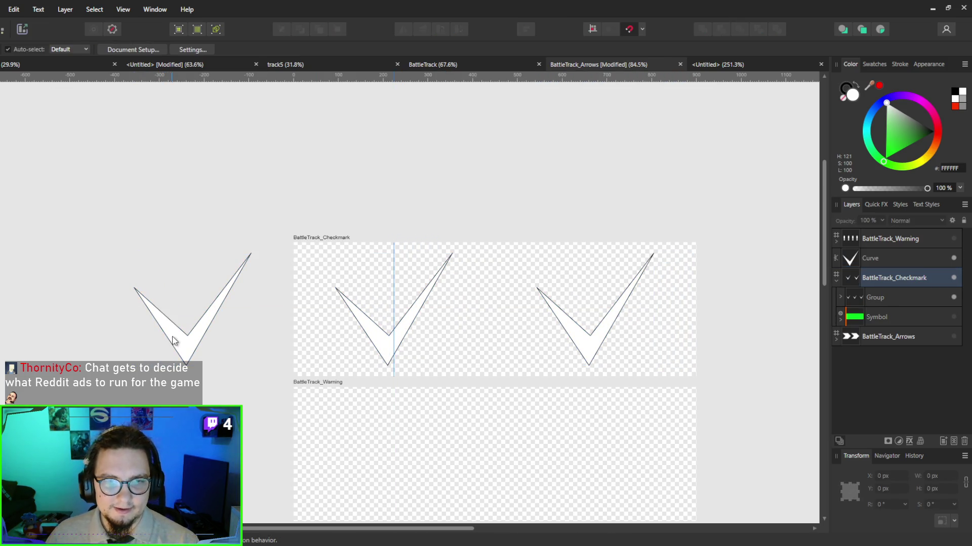
pyautogui.click(317, 333)
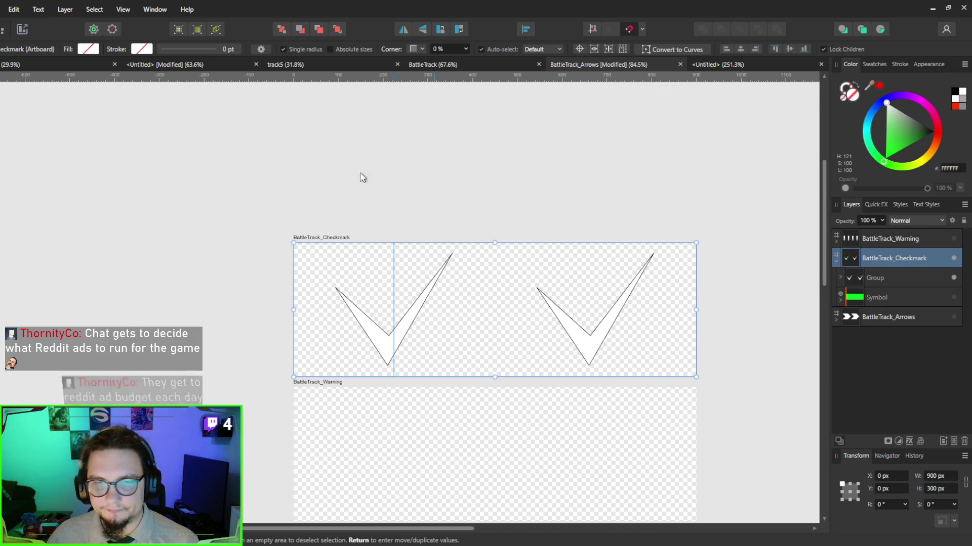
pyautogui.click(22, 29)
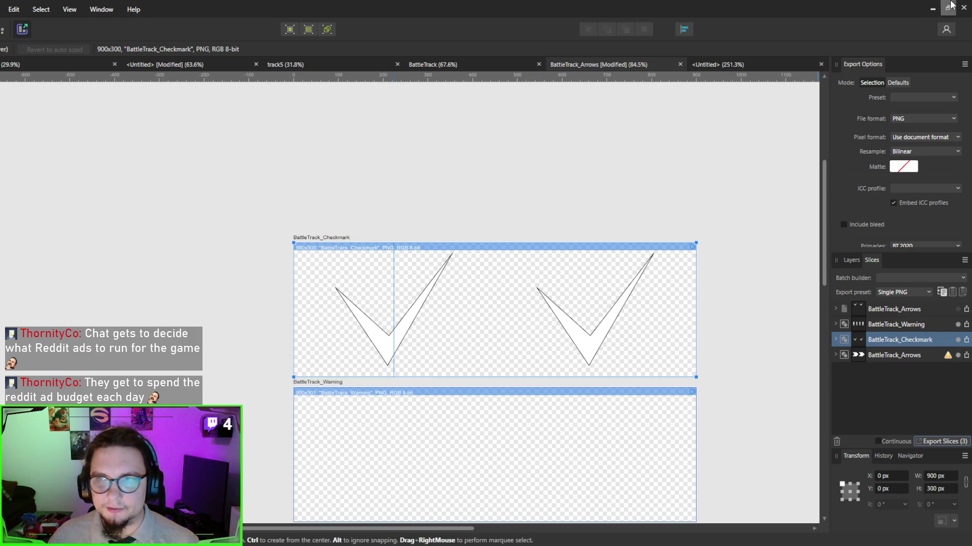
pyautogui.click(932, 9)
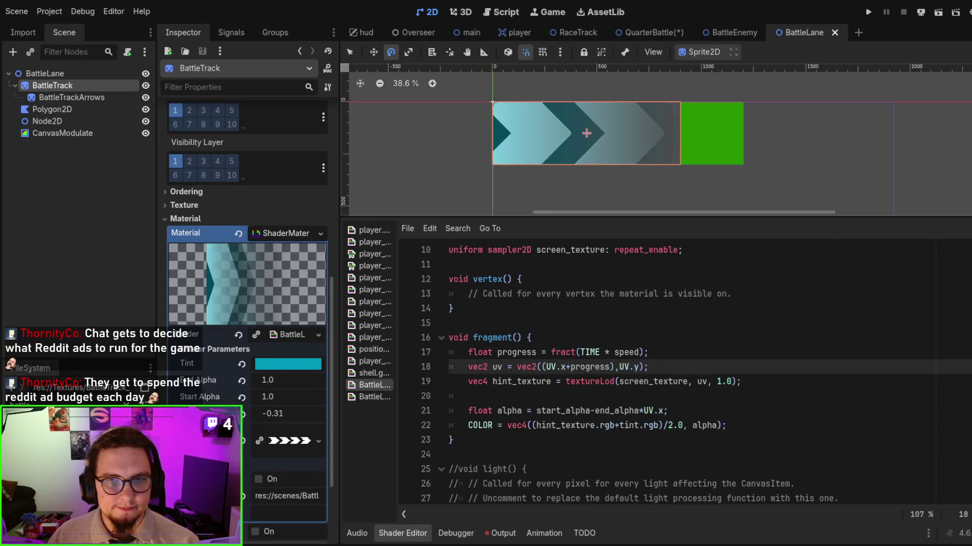
# - Try the warning texture, then the chevrons, in the BattleTrack shader's texture slot
pyautogui.click(276, 333)
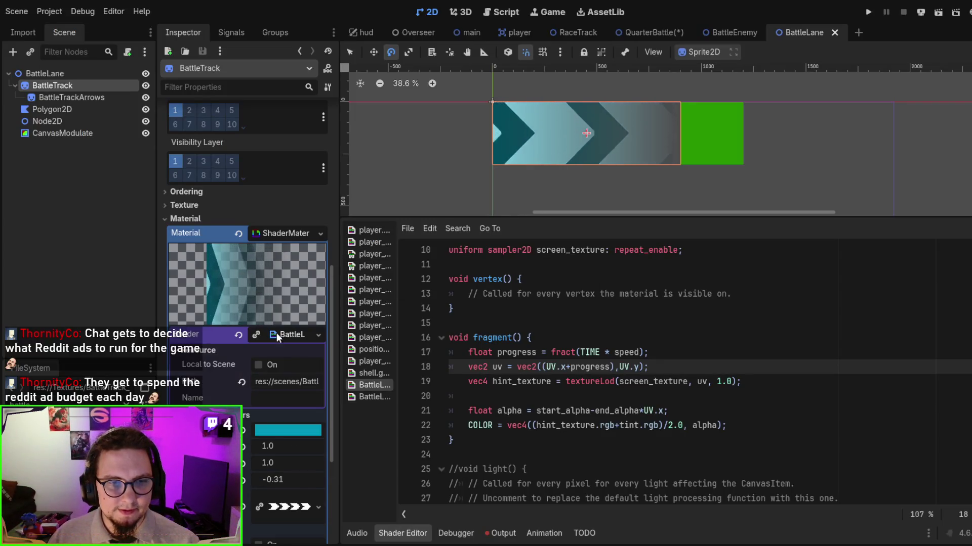
pyautogui.click(286, 338)
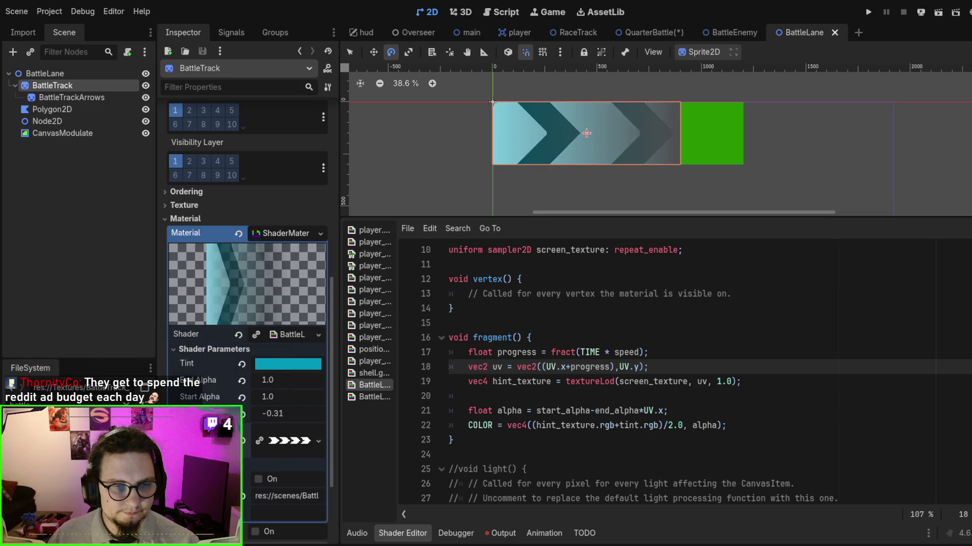
pyautogui.moveTo(76, 456); pyautogui.dragTo(282, 445)
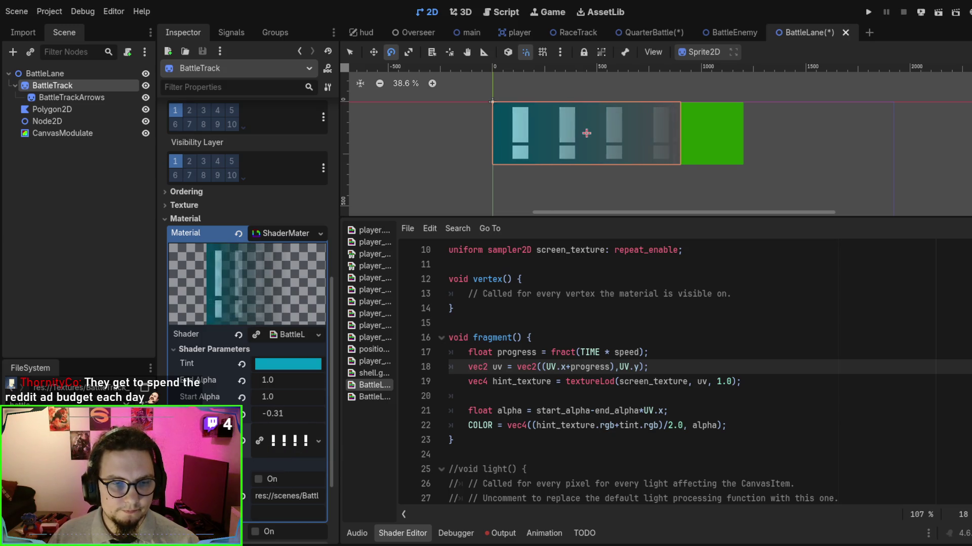
pyautogui.moveTo(101, 455); pyautogui.dragTo(299, 445)
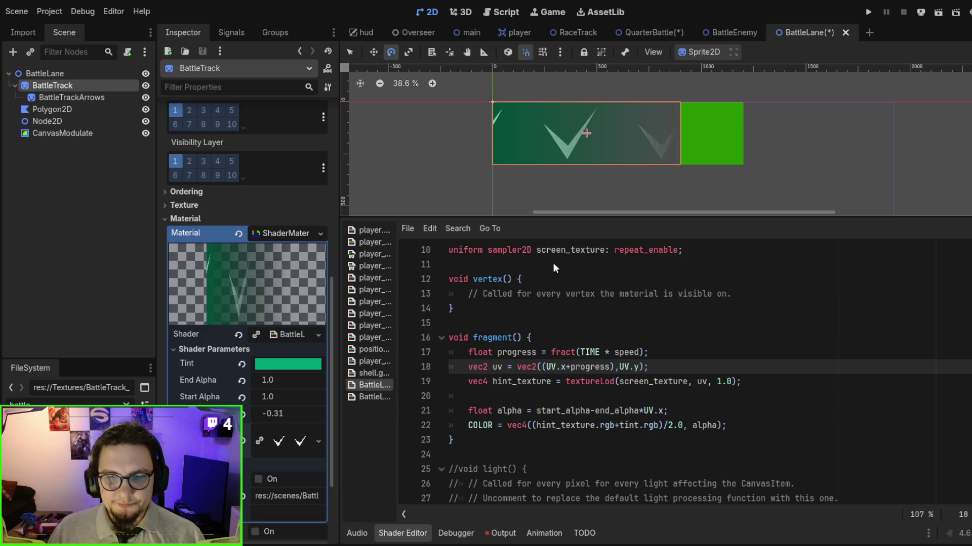
pyautogui.scroll(-1, 601, 383)
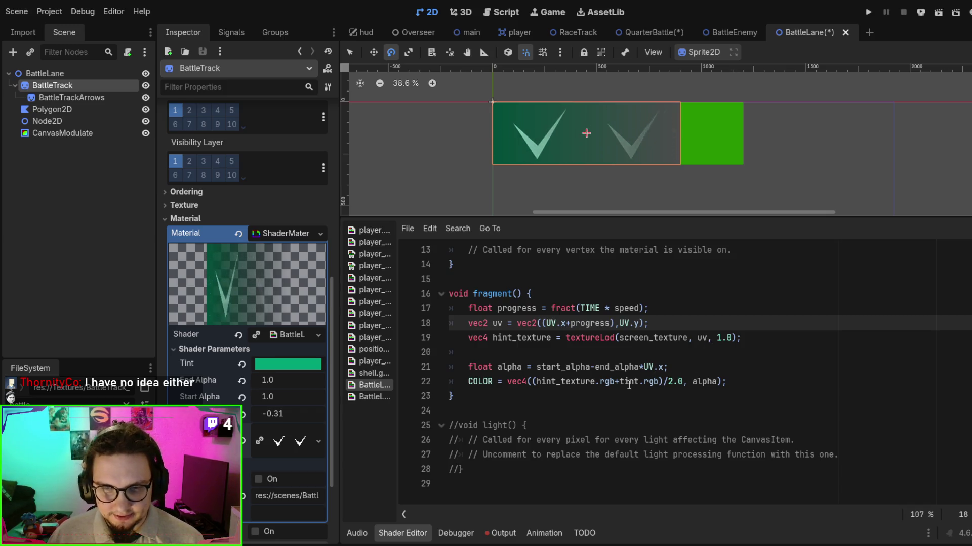
# - Append hint_texture.a to the shader's alpha line and save
pyautogui.tripleClick(711, 378)
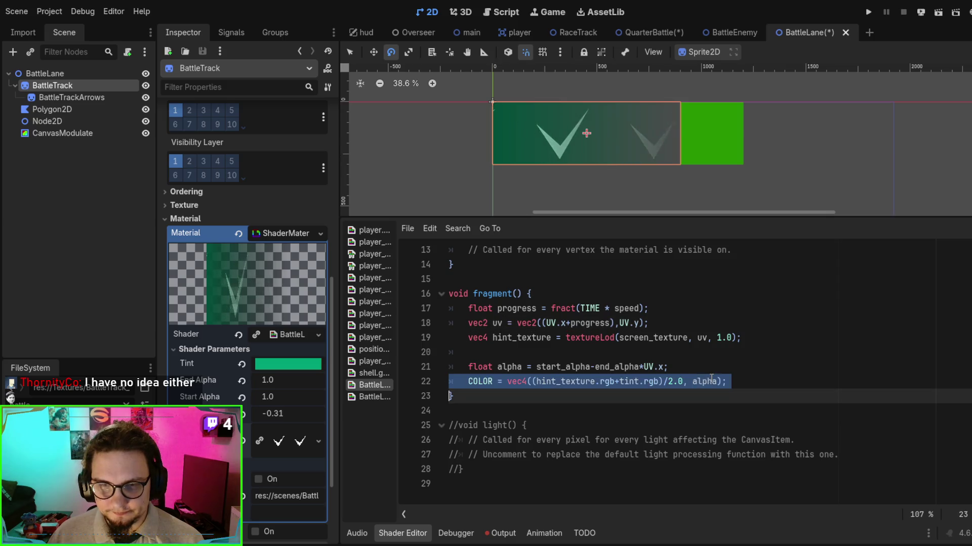
pyautogui.doubleClick(711, 380)
pyautogui.click(662, 365)
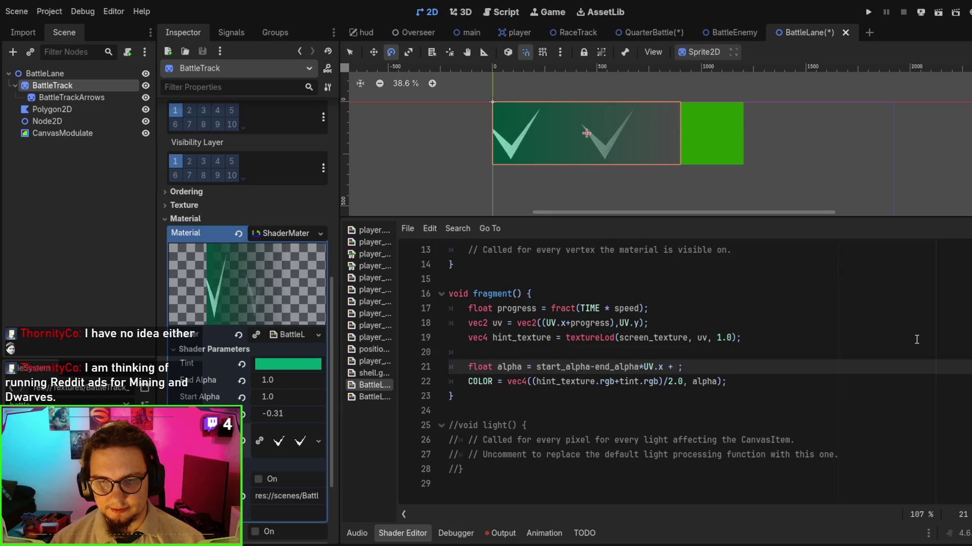
pyautogui.write('nt_textur')
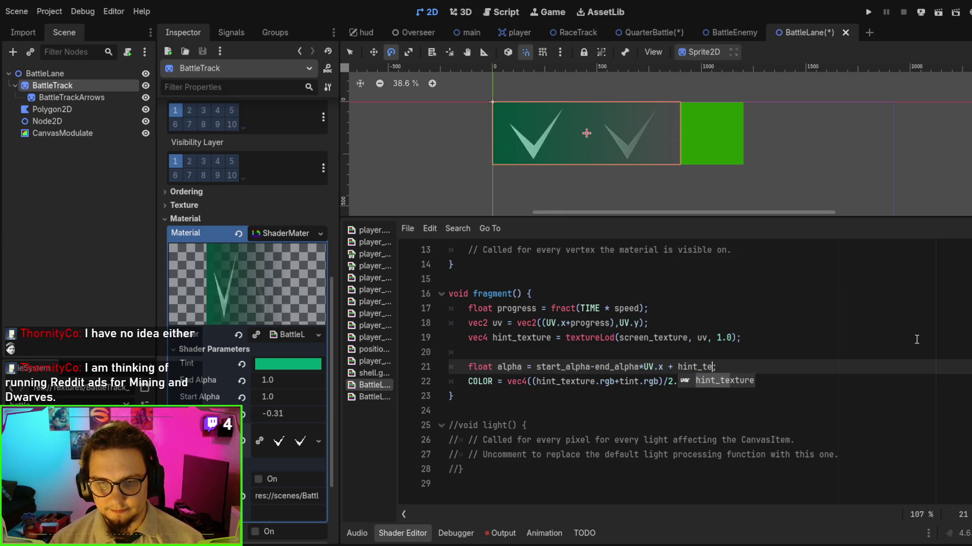
pyautogui.write('e')
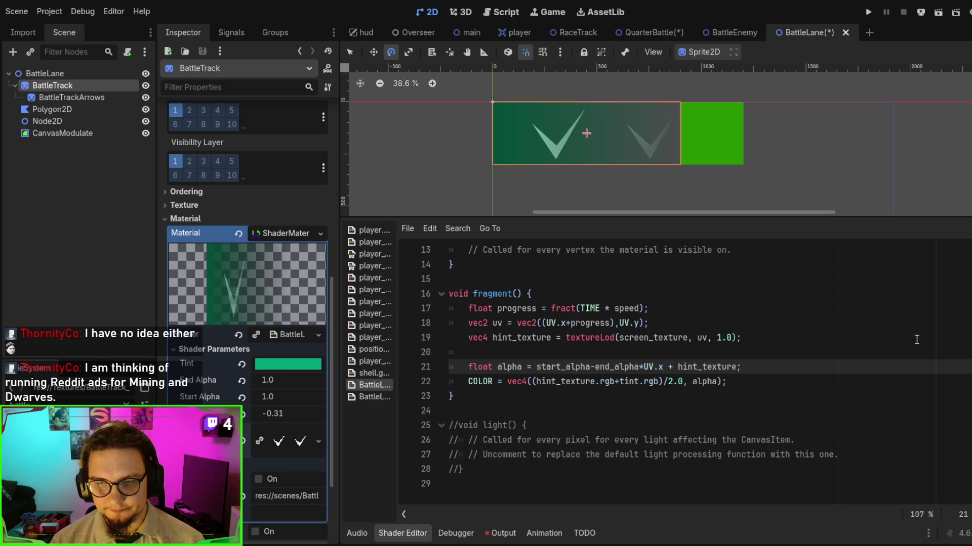
pyautogui.write('.a')
pyautogui.hotkey('ctrl', 's')
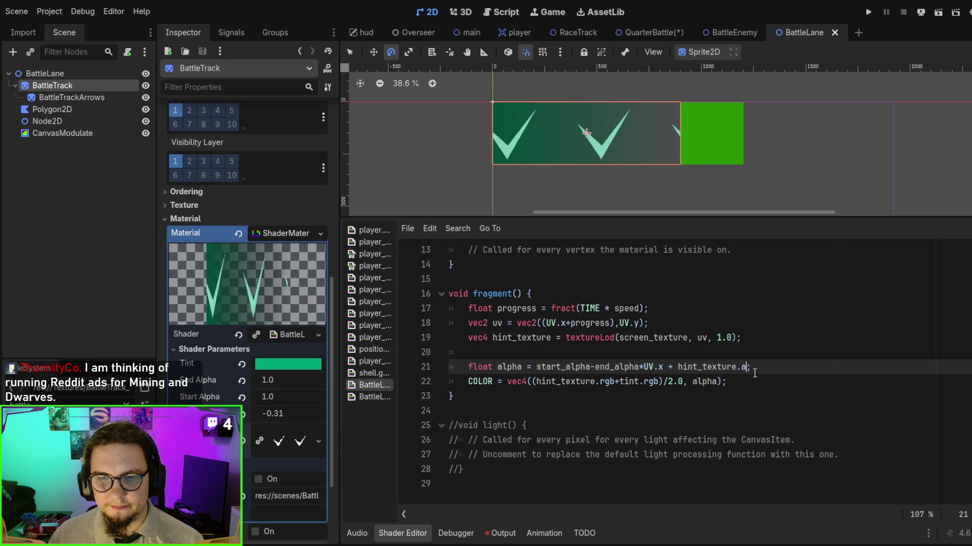
# - Preview the tint alone by deleting hint_texture.rgb+ from the COLOR line, then restore it
pyautogui.doubleClick(568, 381)
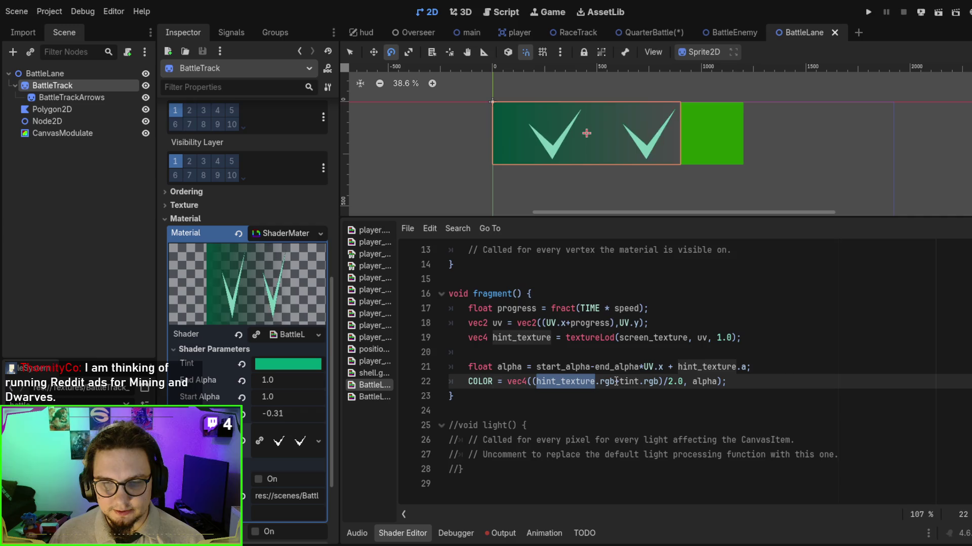
pyautogui.click(542, 382)
pyautogui.keyDown('shift'); pyautogui.click(618, 388); pyautogui.keyUp('shift')
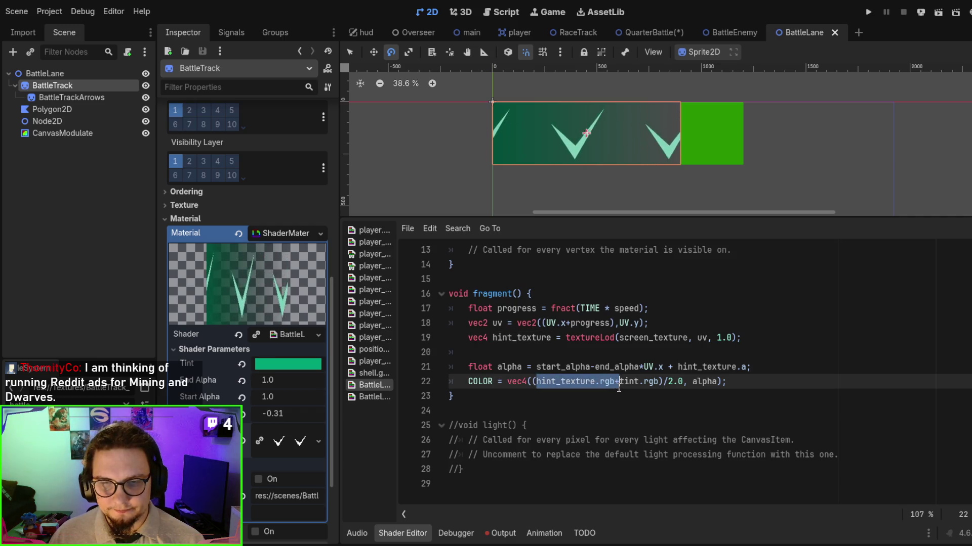
pyautogui.press('BackSpace')
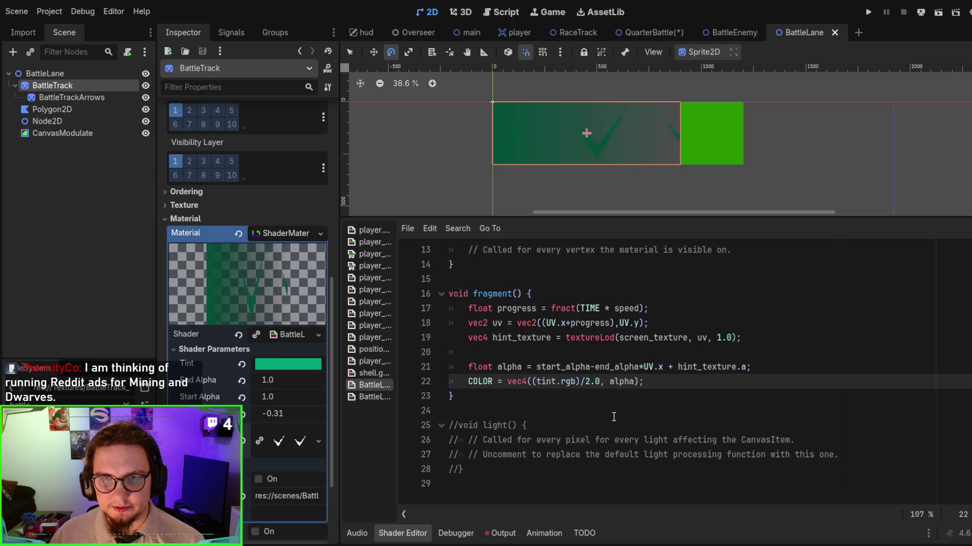
pyautogui.hotkey('ctrl', 'z')
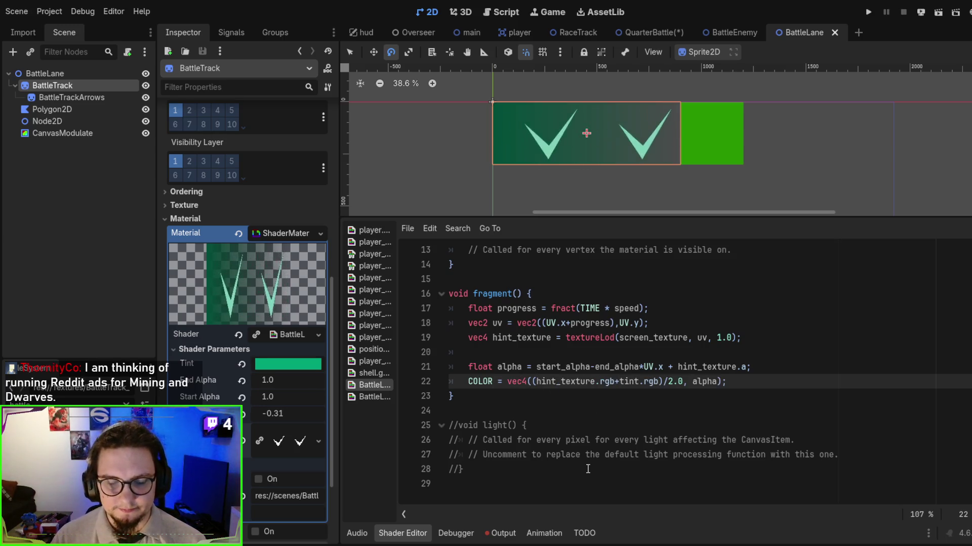
# - Replace vec4( on the COLOR line with a mix( call, fixing the assignment
pyautogui.press('BackSpace')
pyautogui.press('BackSpace')
pyautogui.press('BackSpace')
pyautogui.write('mix')
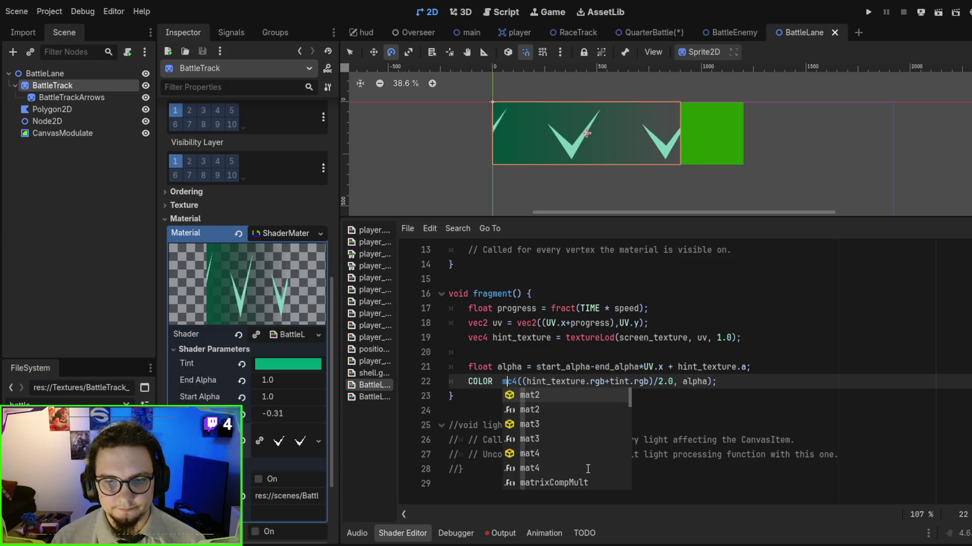
pyautogui.press('Escape')
pyautogui.press('Left')
pyautogui.press('Left')
pyautogui.press('Left')
pyautogui.write('=')
pyautogui.press('Right')
pyautogui.press('Right')
pyautogui.press('Right')
pyautogui.write('(')
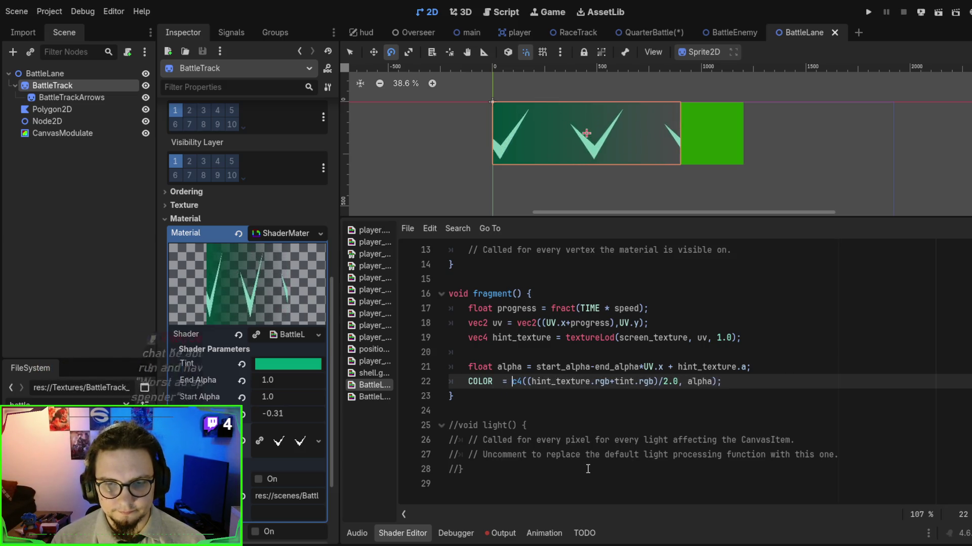
pyautogui.press('Delete')
pyautogui.press('Delete')
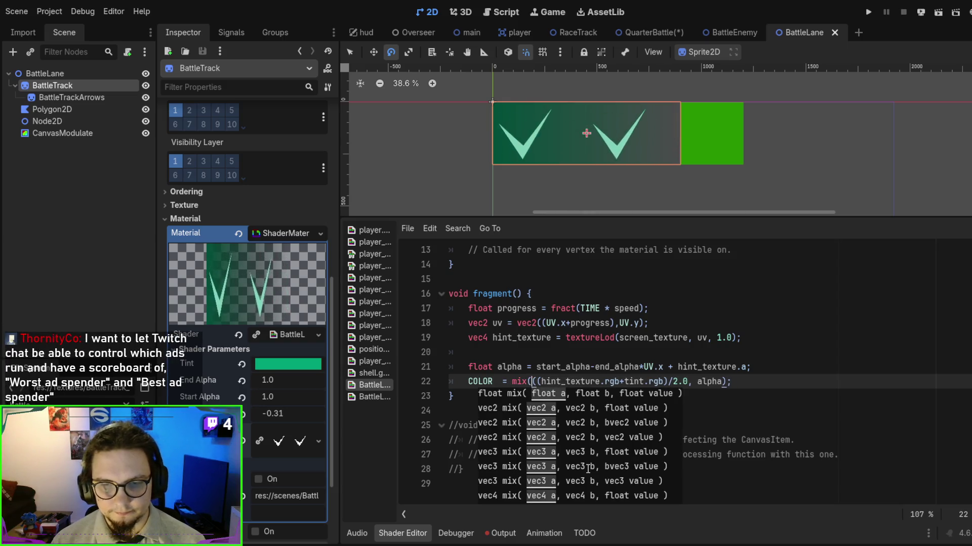
pyautogui.press('Delete')
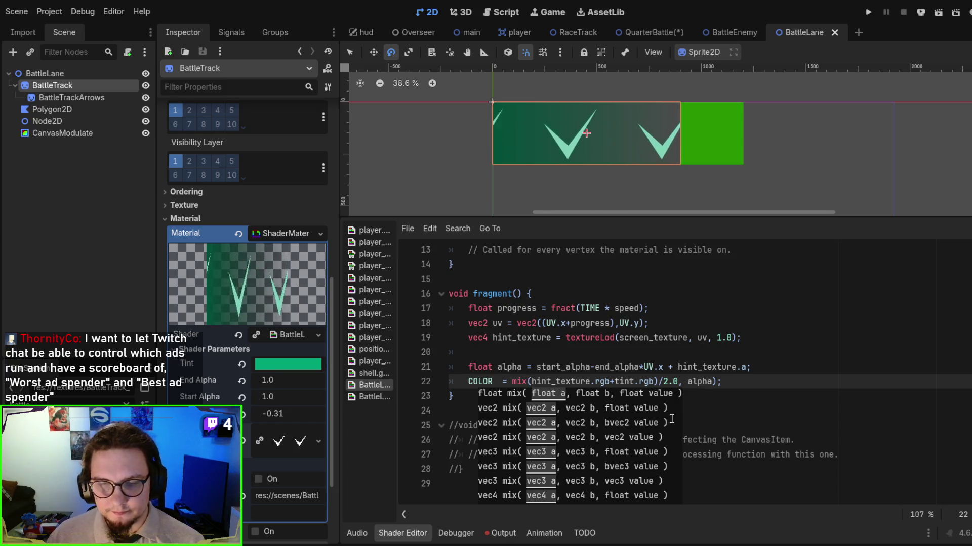
# - Edit the mix() arguments on line 22, adding the comma and blend factor
pyautogui.press('Right')
pyautogui.press('Right')
pyautogui.press('Right')
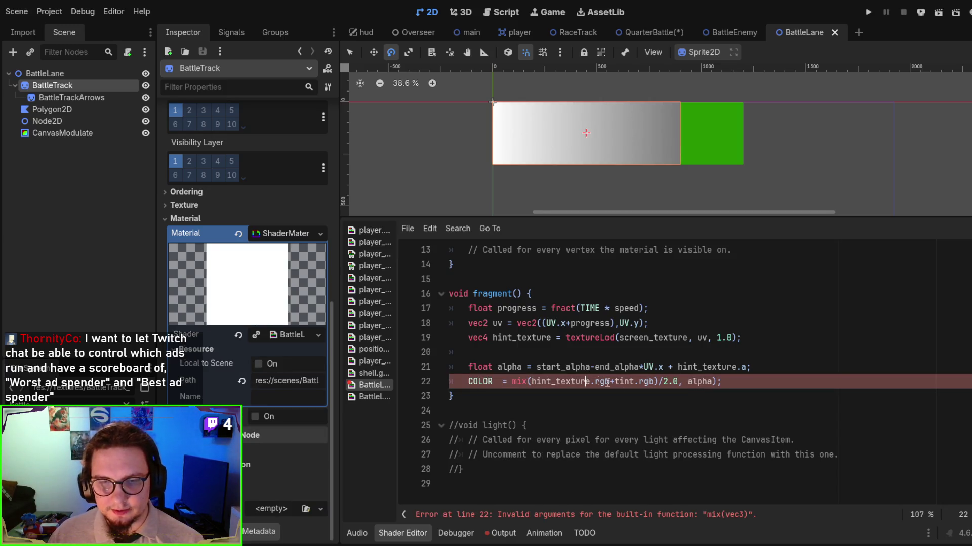
pyautogui.write(',')
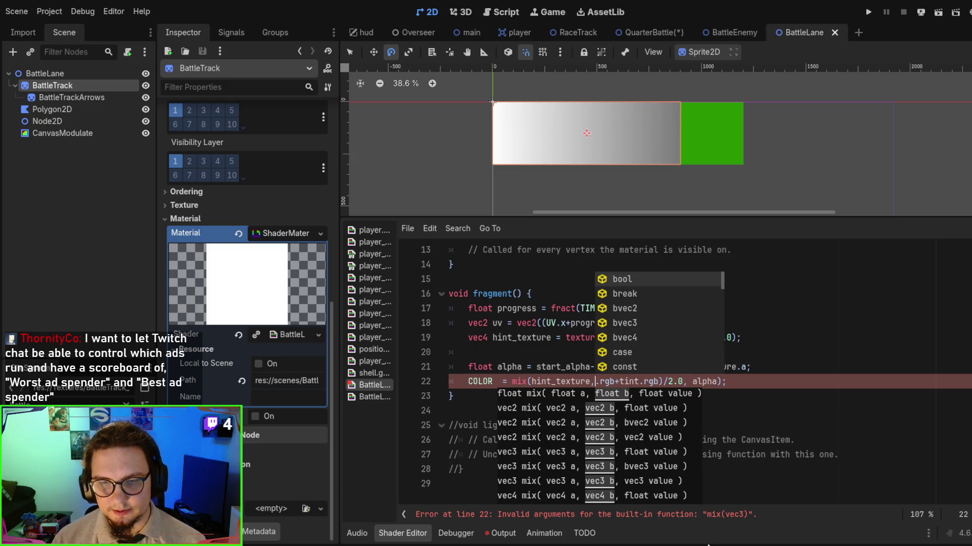
pyautogui.press('BackSpace')
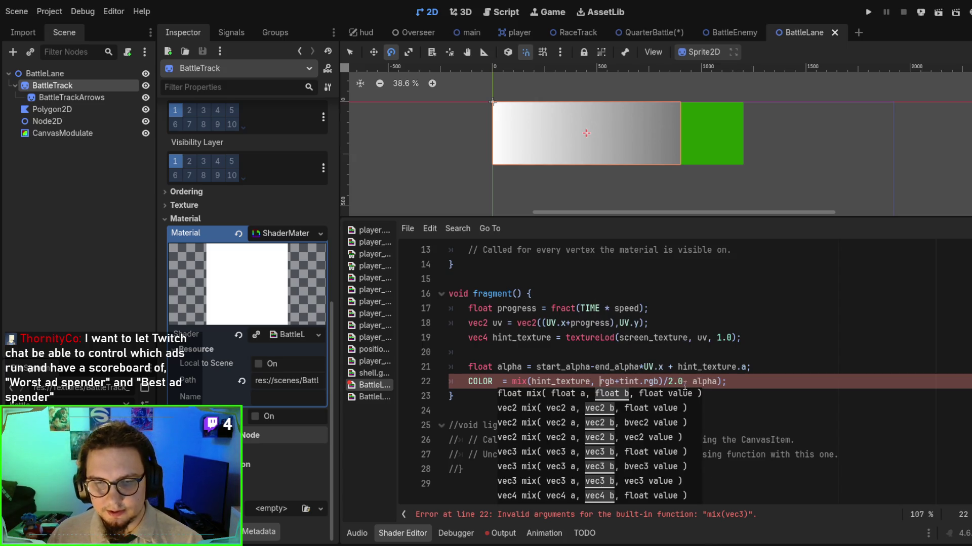
pyautogui.click(669, 382)
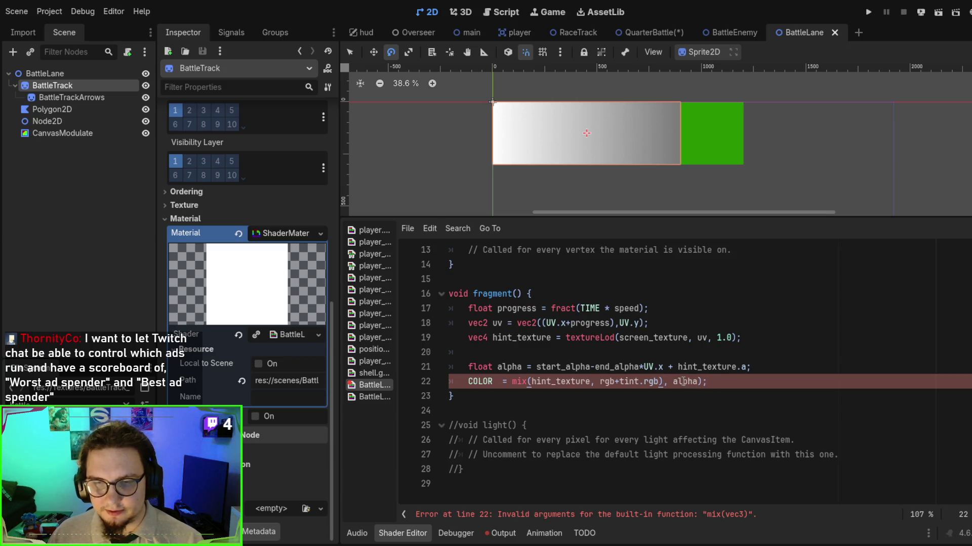
pyautogui.doubleClick(683, 382)
pyautogui.write('f')
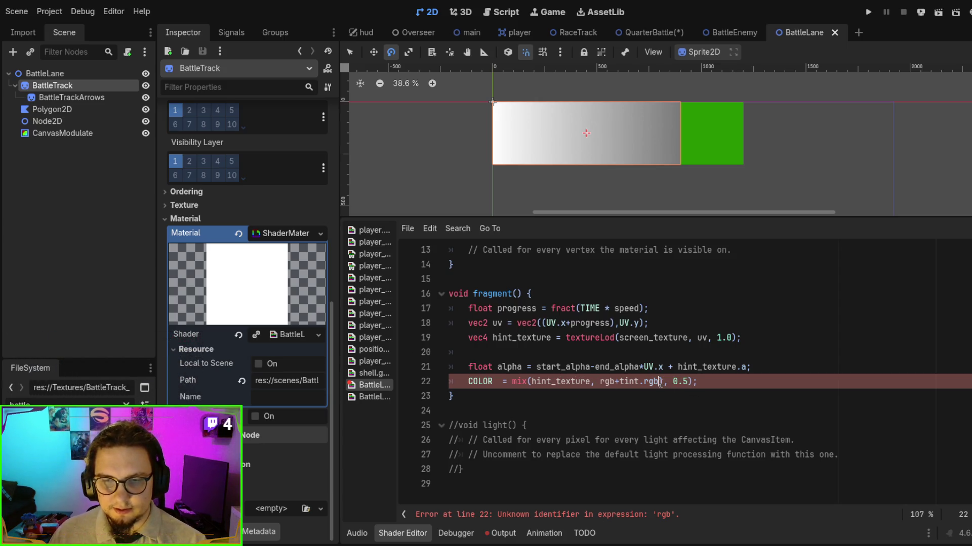
pyautogui.press('BackSpace')
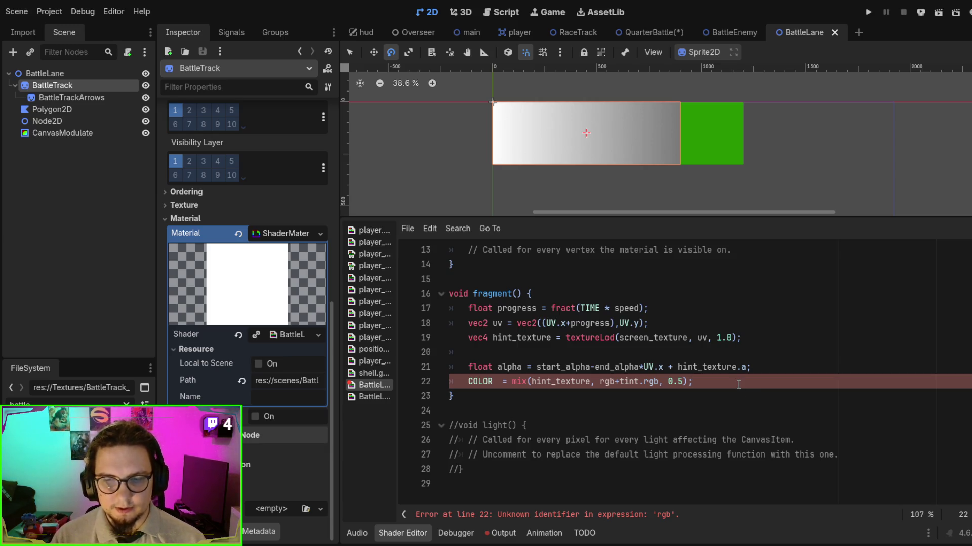
# - Turn line 22 into a vec3 new_color declaration mixing hint_texture.rgb with the tint
pyautogui.doubleClick(478, 380)
pyautogui.write('vec34')
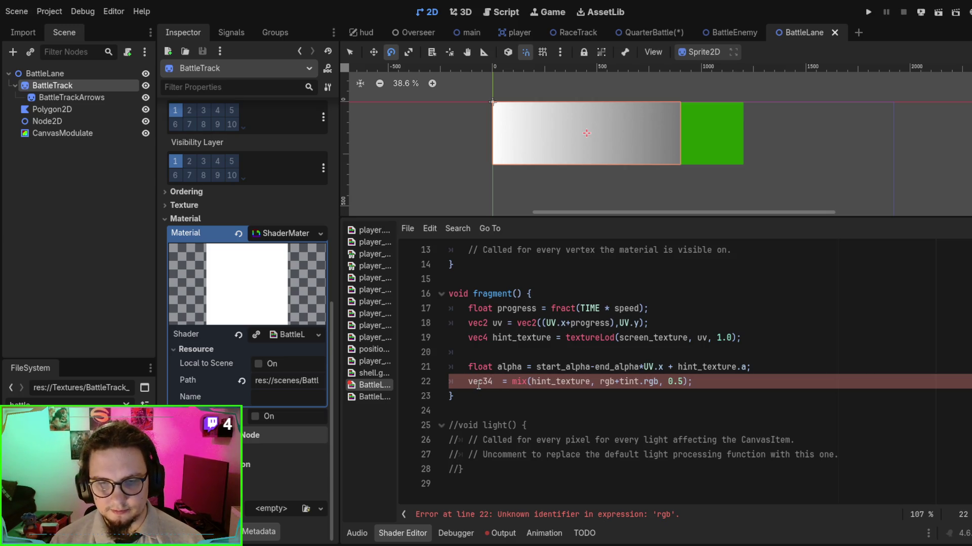
pyautogui.press('BackSpace')
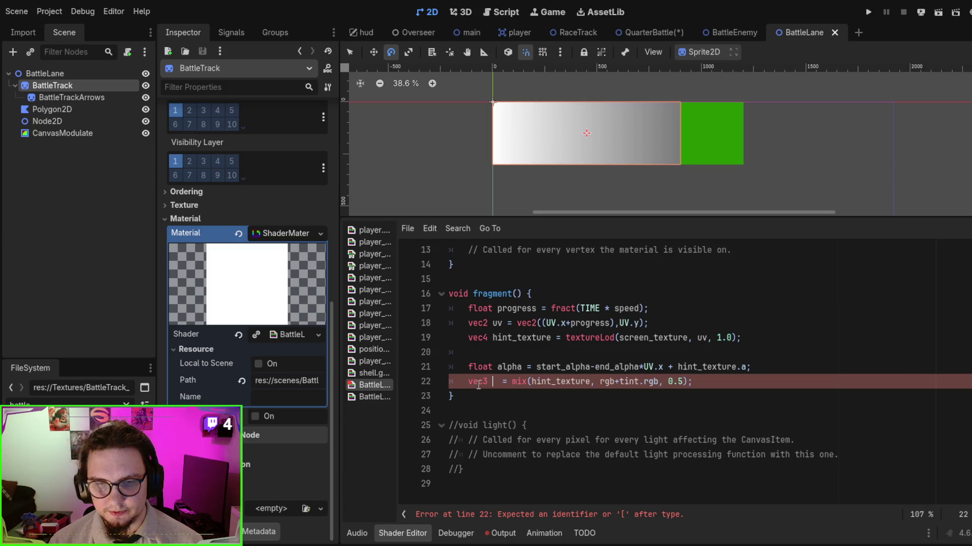
pyautogui.write('new_color')
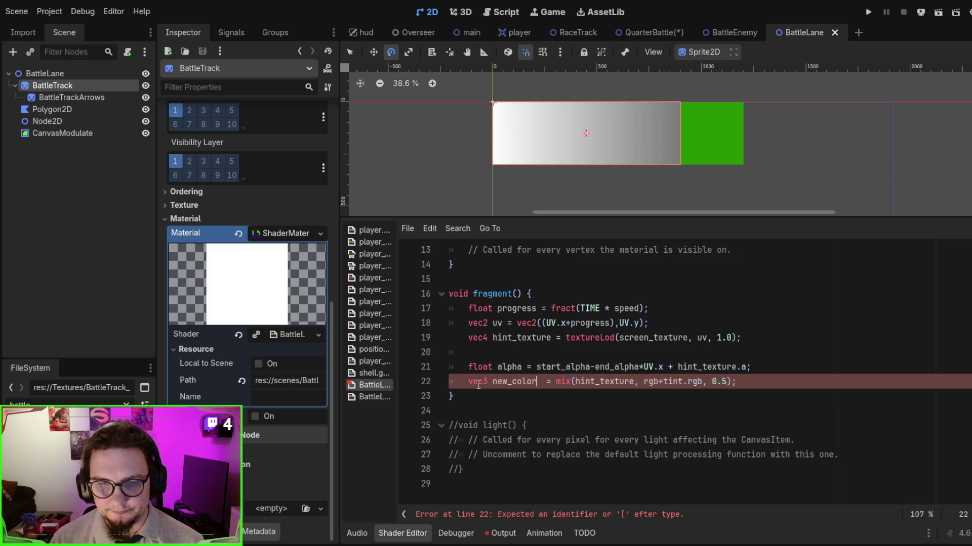
pyautogui.click(634, 381)
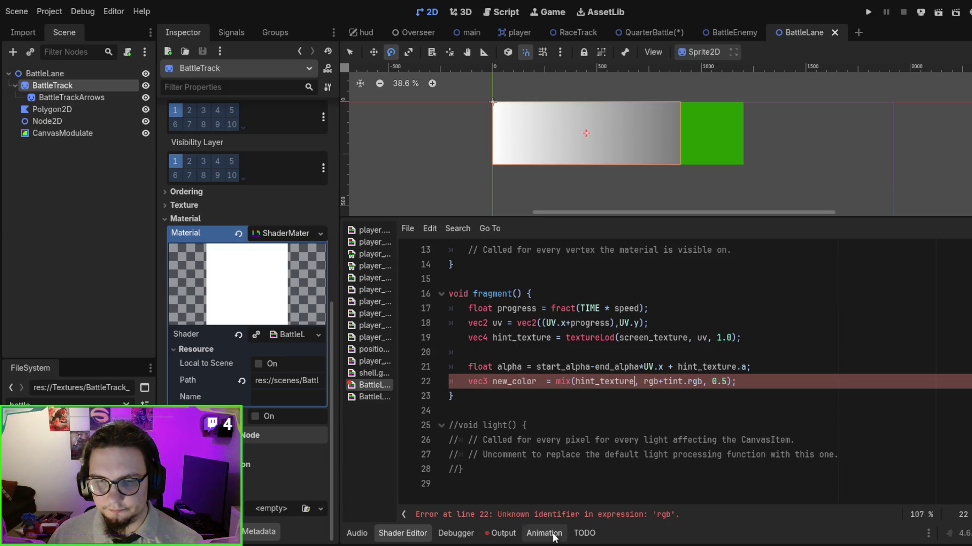
pyautogui.write('.rgb')
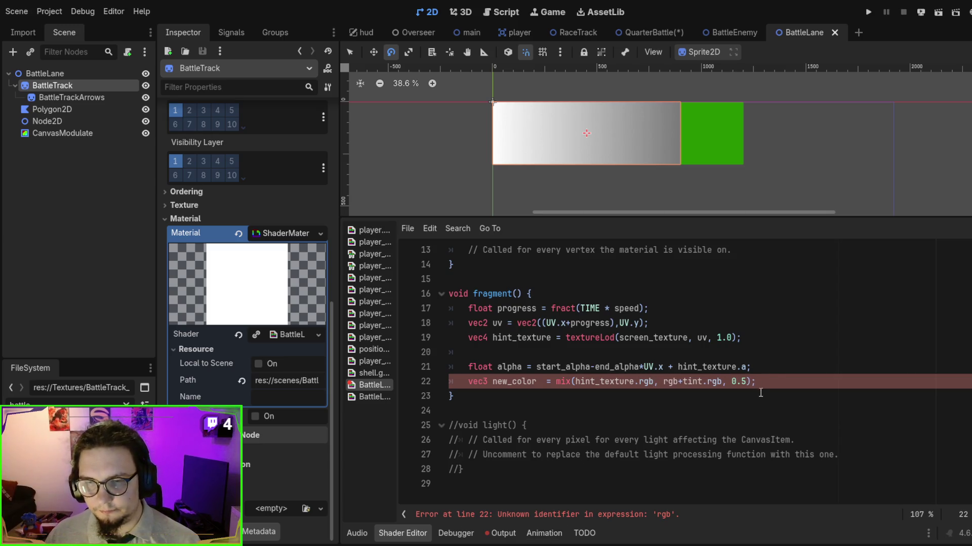
# - Add a new line outputting new_color as COLOR together with alpha
pyautogui.press('Return')
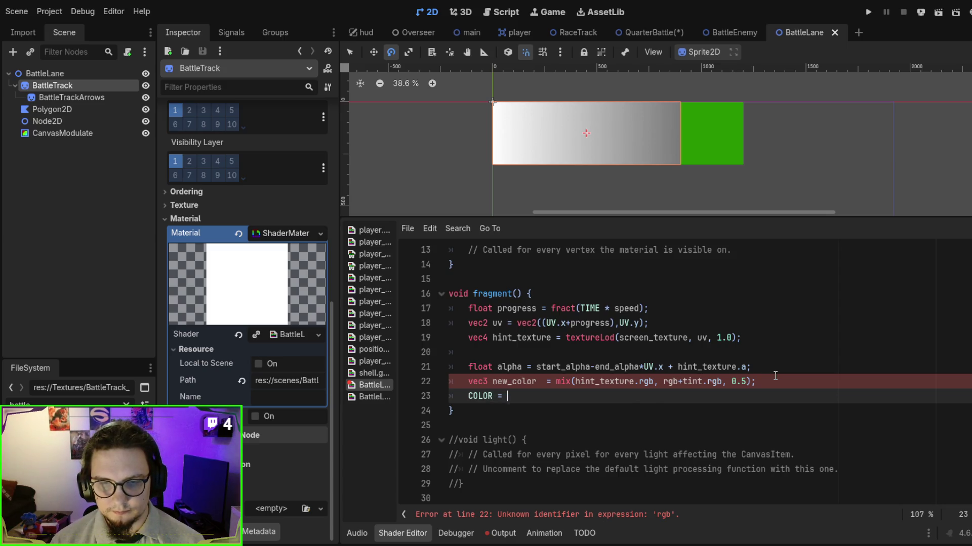
pyautogui.write('ne')
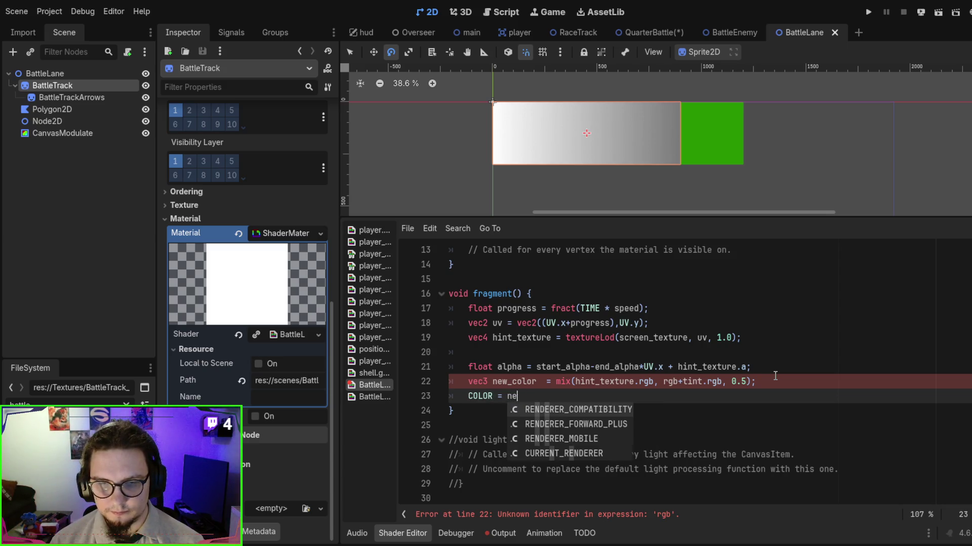
pyautogui.press('BackSpace')
pyautogui.press('BackSpace')
pyautogui.write('v')
pyautogui.press('BackSpace')
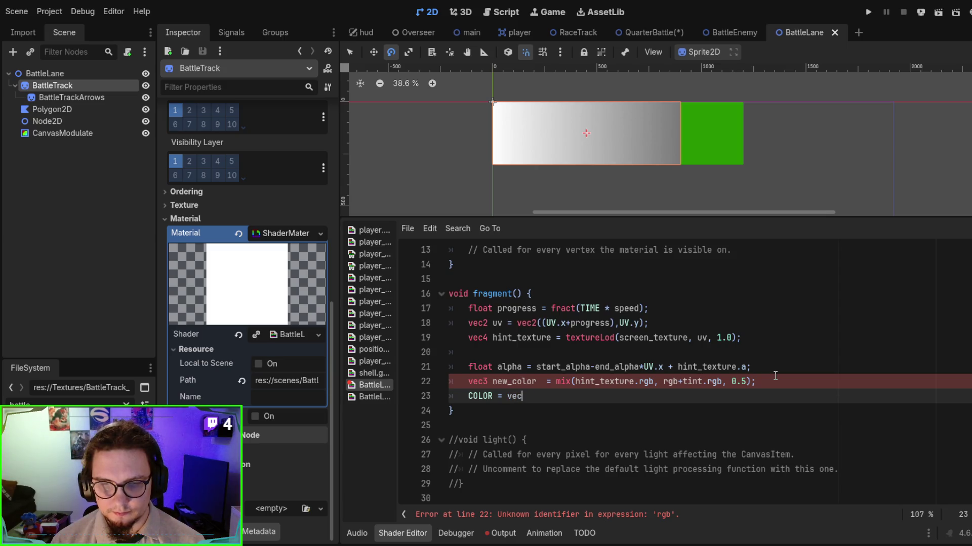
pyautogui.write('3')
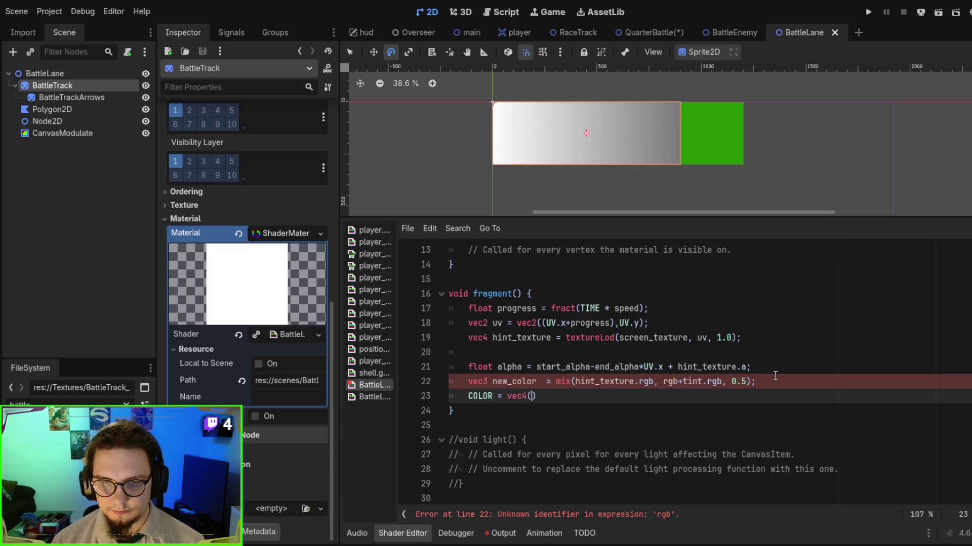
pyautogui.write('new_color, alpha')
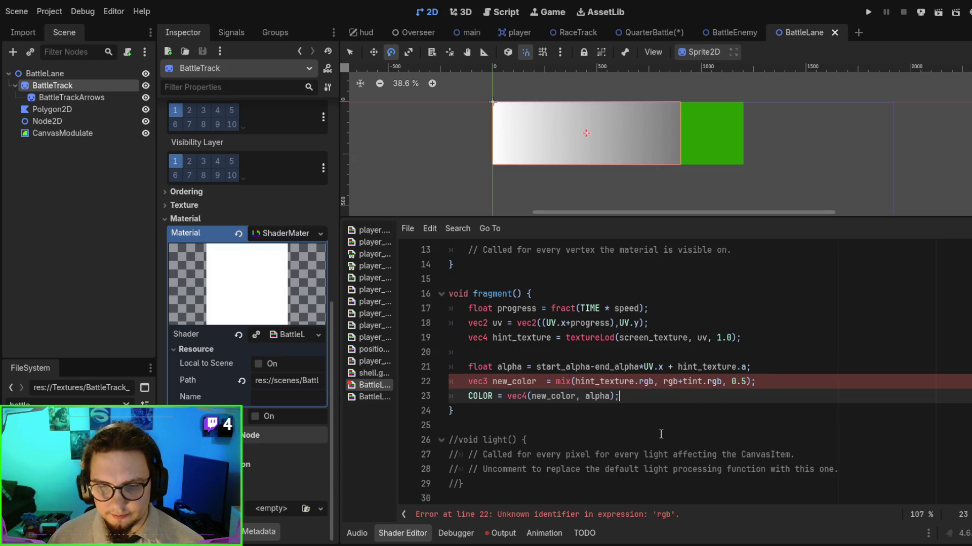
pyautogui.doubleClick(647, 381)
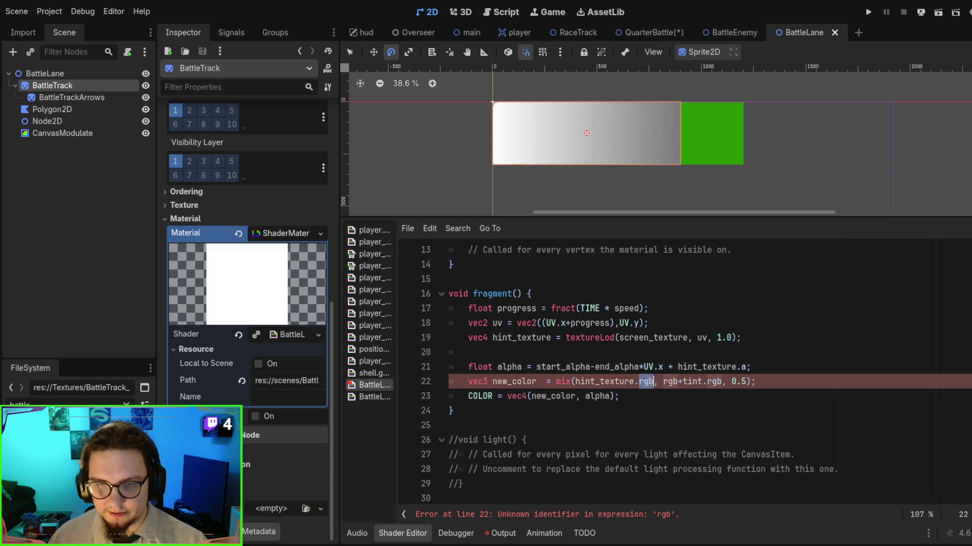
pyautogui.doubleClick(619, 381)
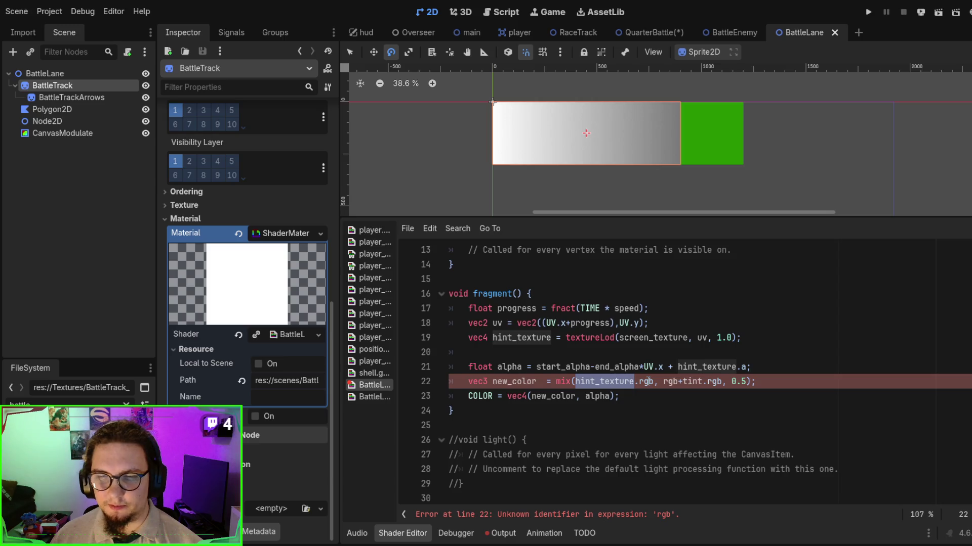
pyautogui.scroll(-2, 648, 381)
pyautogui.scroll(2, 644, 367)
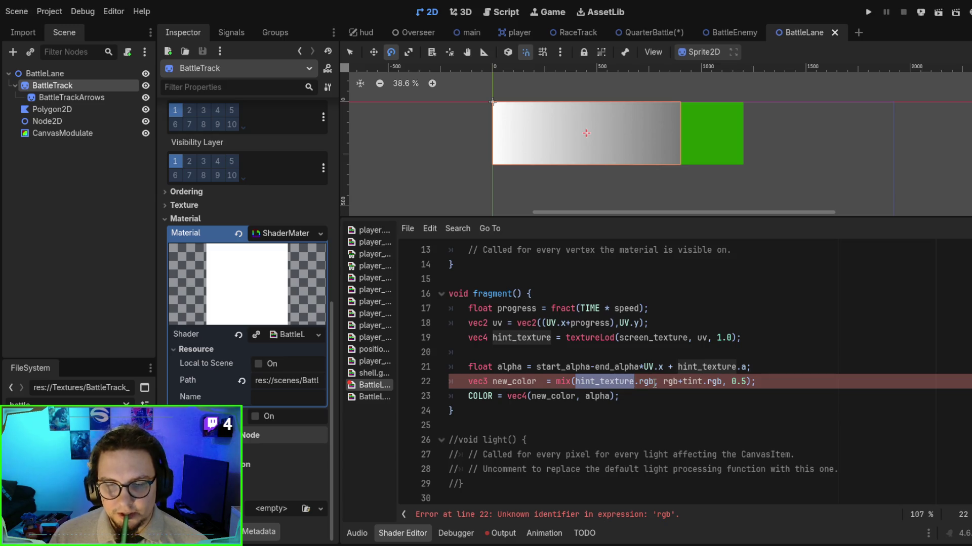
pyautogui.click(650, 383)
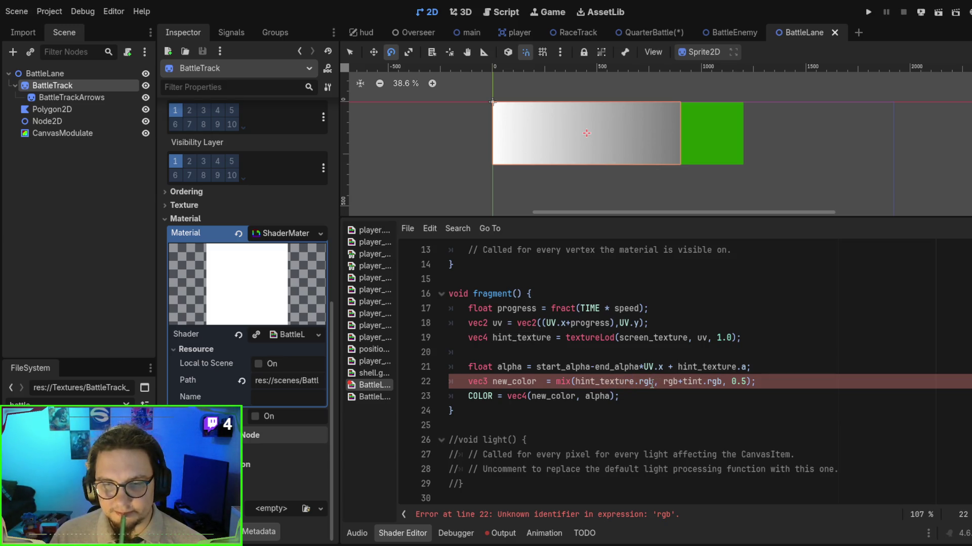
pyautogui.doubleClick(607, 386)
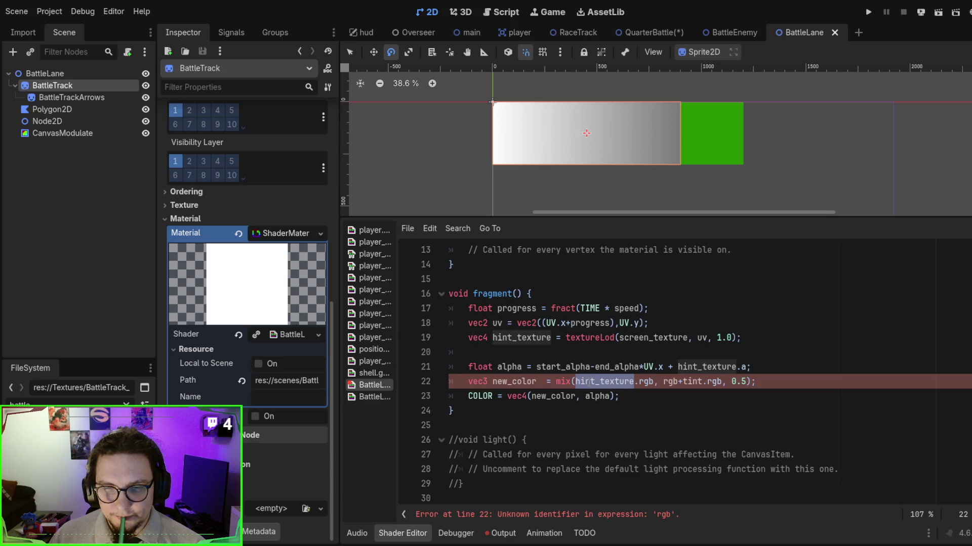
# - Delete the stray rgb+ before tint.rgb on line 22 and save so the shader compiles
pyautogui.doubleClick(671, 381)
pyautogui.press('BackSpace')
pyautogui.press('Delete')
pyautogui.hotkey('ctrl', 's')
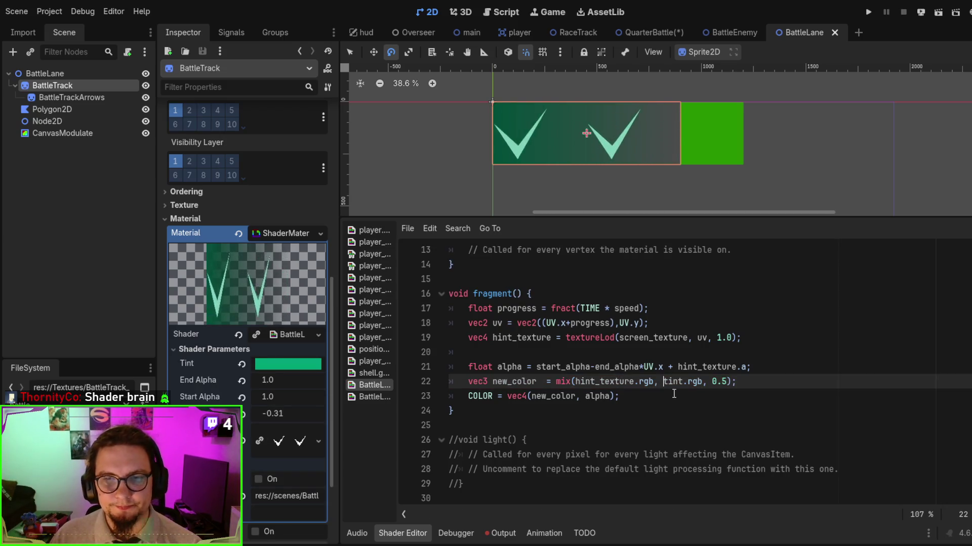
# - Place the caret after the speed uniform, then switch to Affinity Designer
pyautogui.scroll(3, 657, 354)
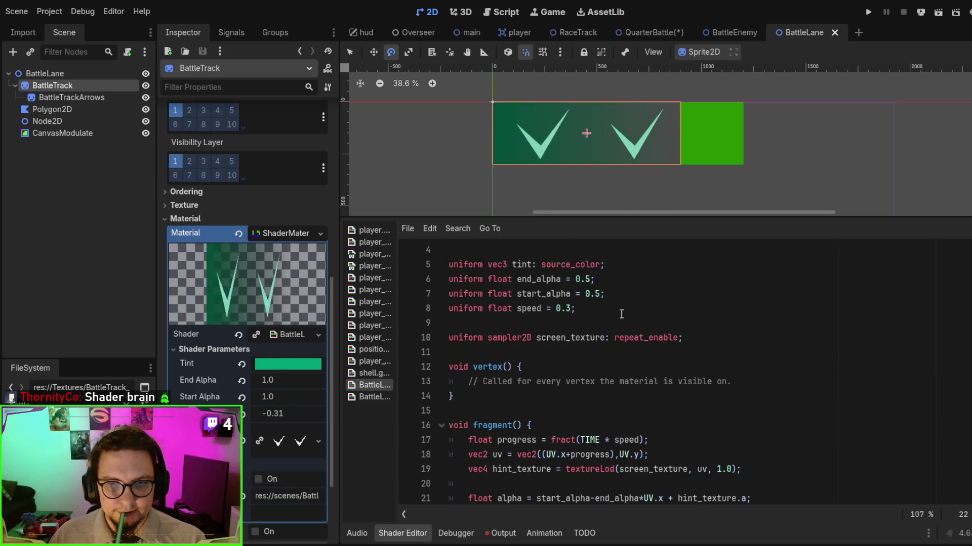
pyautogui.click(601, 310)
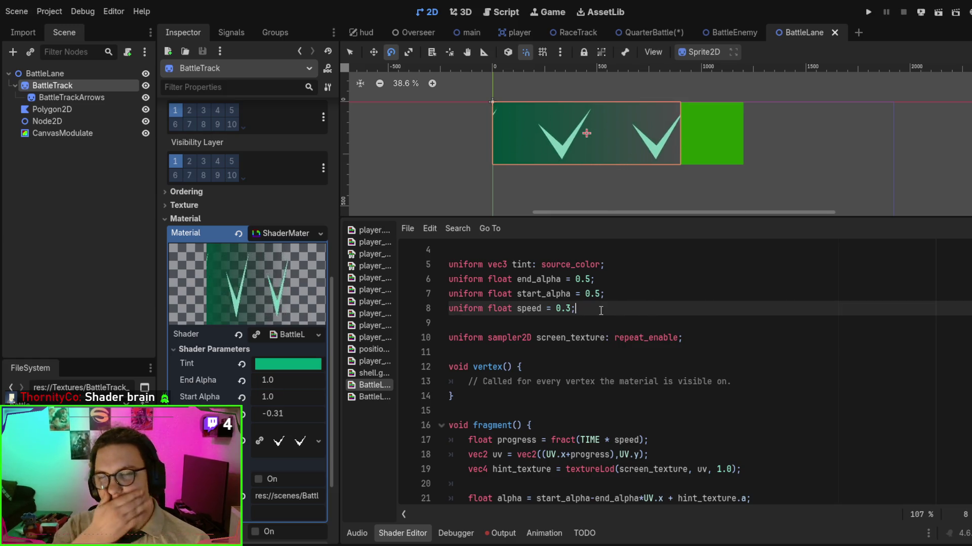
pyautogui.scroll(-1, 616, 378)
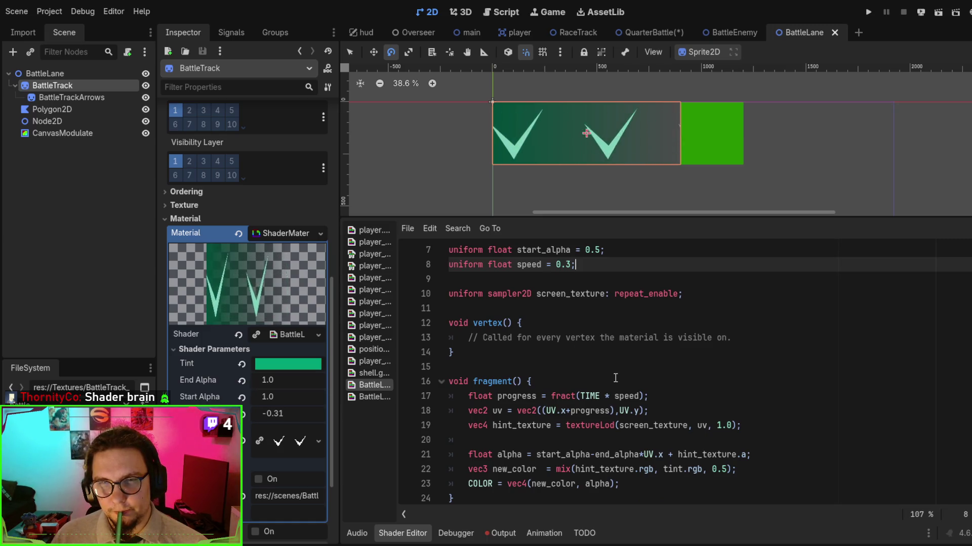
pyautogui.hotkey('alt', 'Tab')
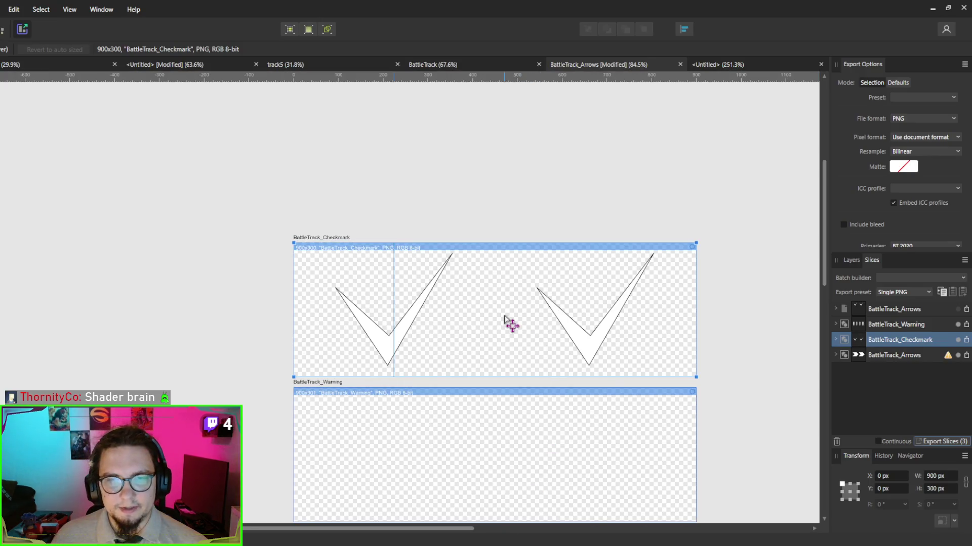
# - Open the BattleTrack document, expand its PNG export slice, and minimise Affinity Designer
pyautogui.scroll(-2, 504, 315)
pyautogui.click(346, 62)
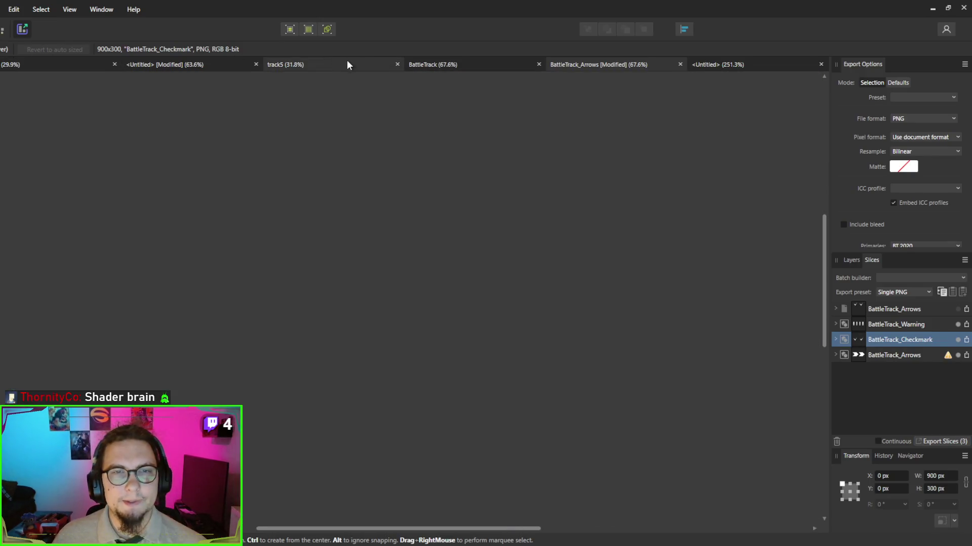
pyautogui.click(434, 63)
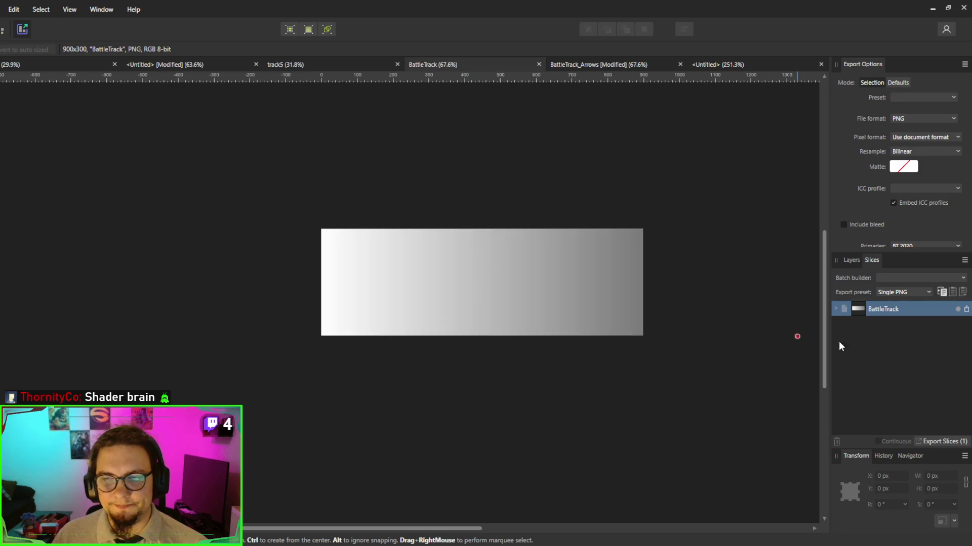
pyautogui.click(836, 309)
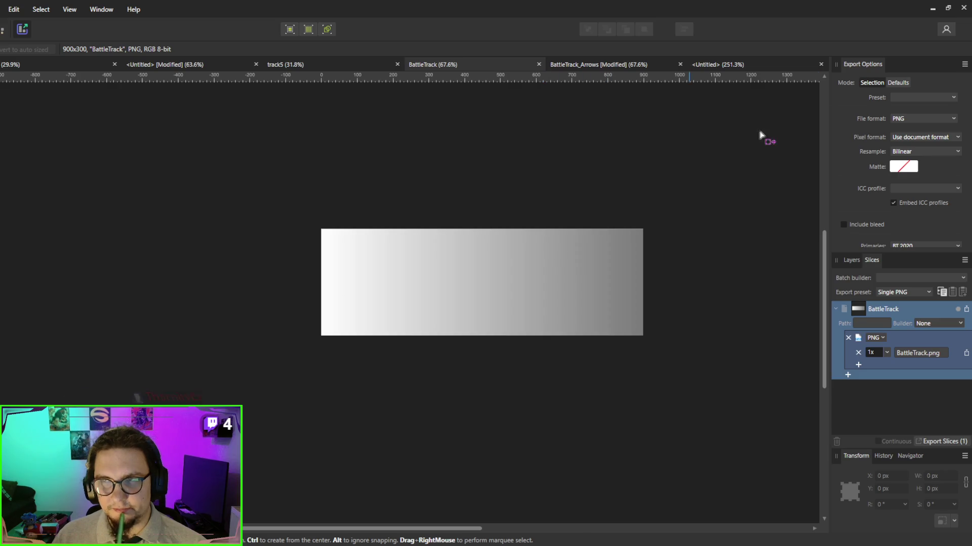
pyautogui.click(932, 9)
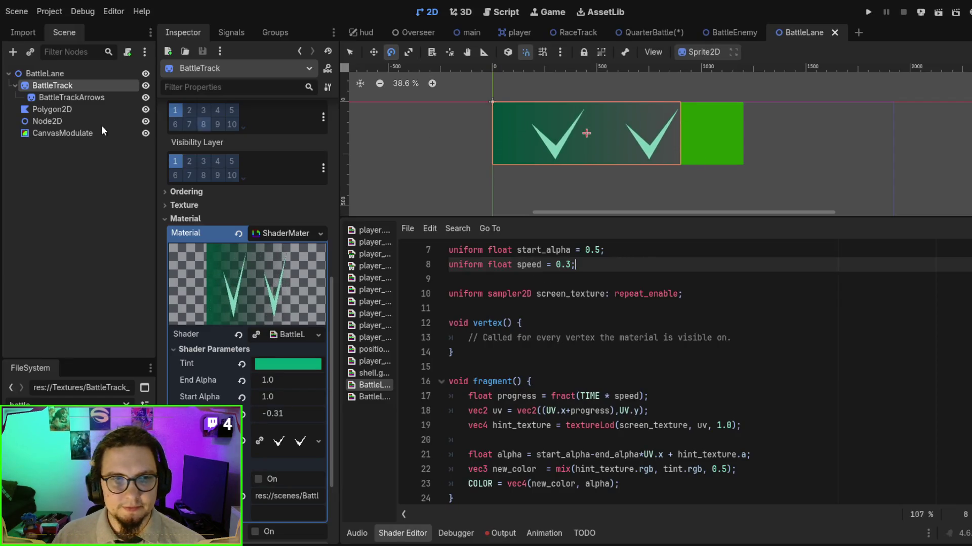
# - Review BattleTrack's shader material parameters, inspect BattleTrackArrows, and select BattleLane
pyautogui.click(302, 233)
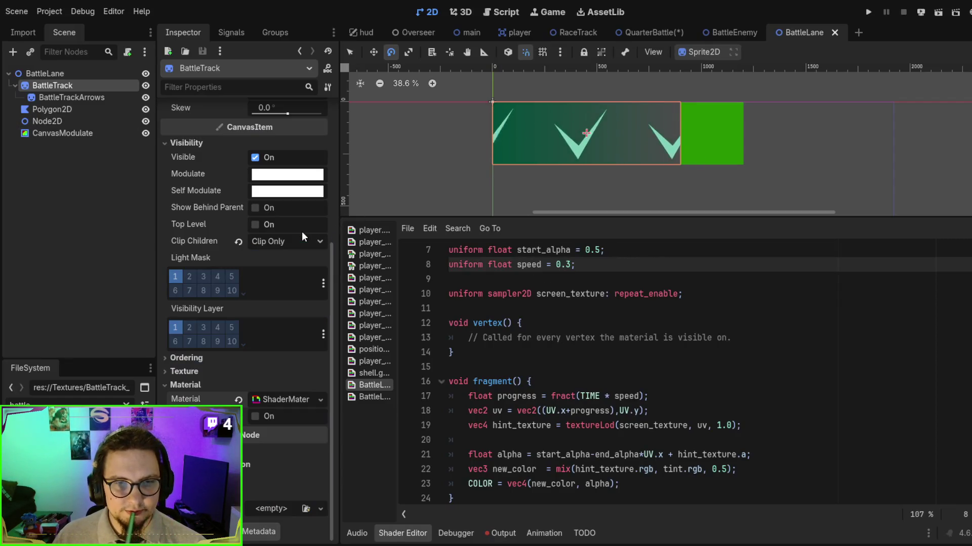
pyautogui.click(305, 399)
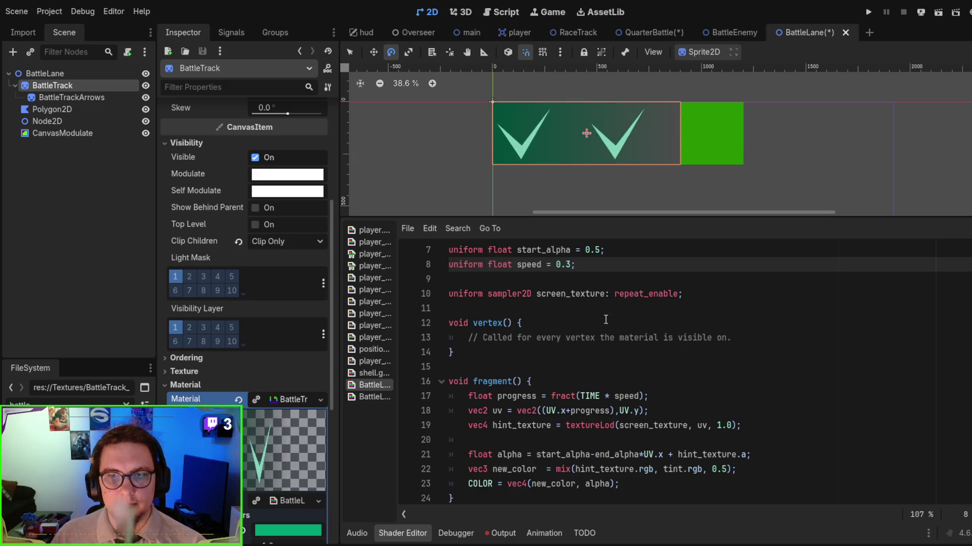
pyautogui.click(53, 98)
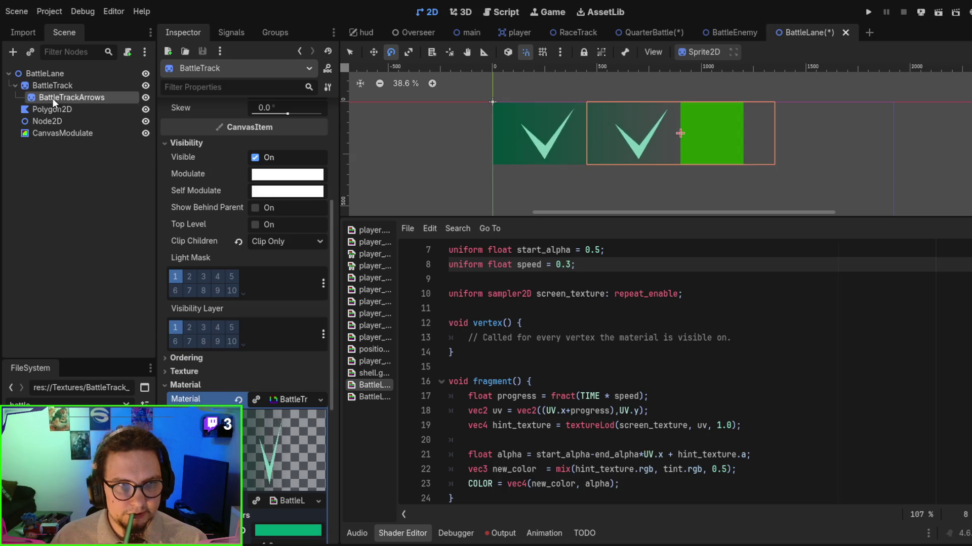
pyautogui.click(47, 72)
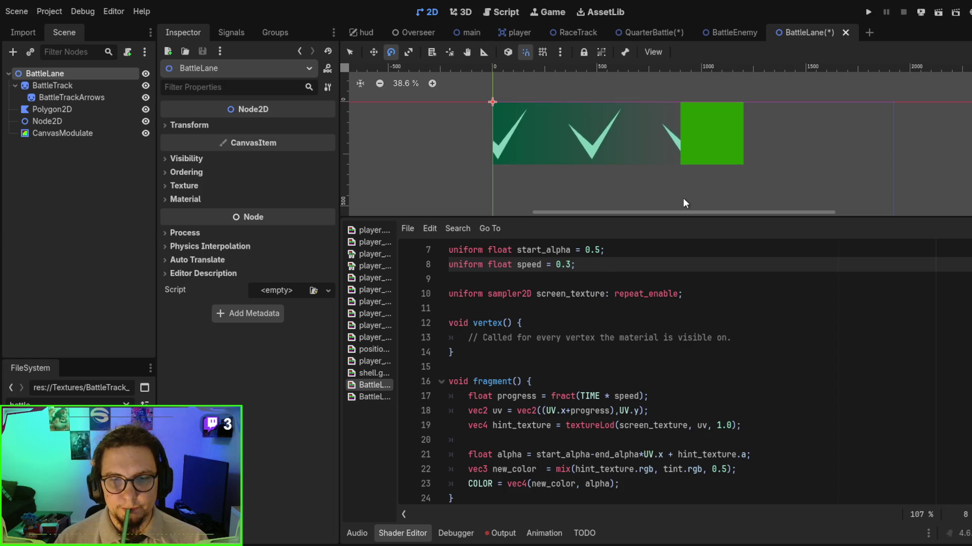
# - Paste a new Polygon2D under BattleLane and add its first point at (0,0)
pyautogui.hotkey('ctrl', 'v')
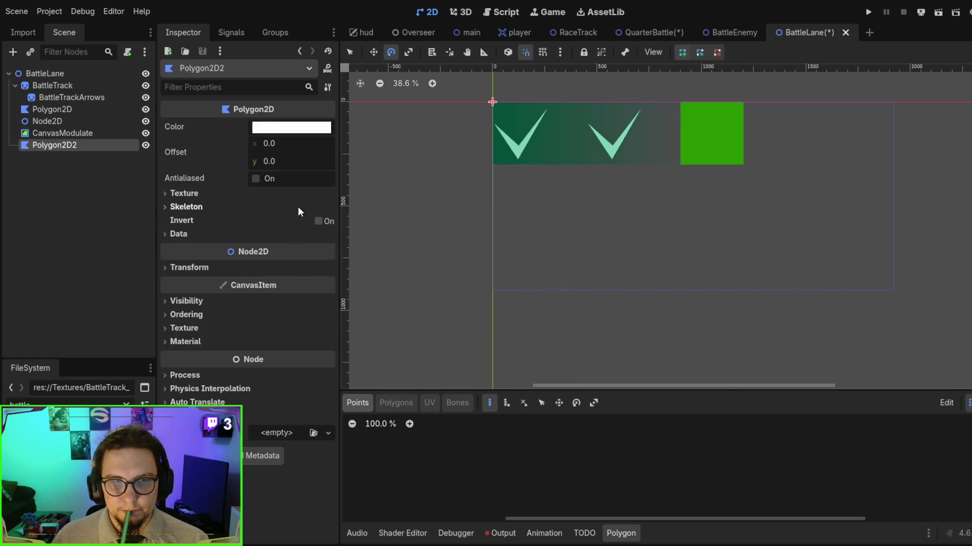
pyautogui.click(192, 234)
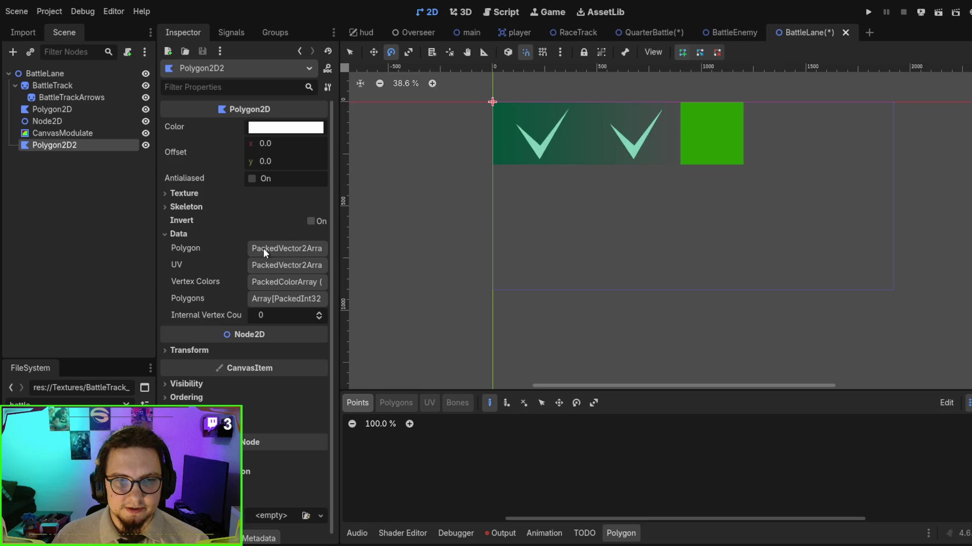
pyautogui.click(273, 249)
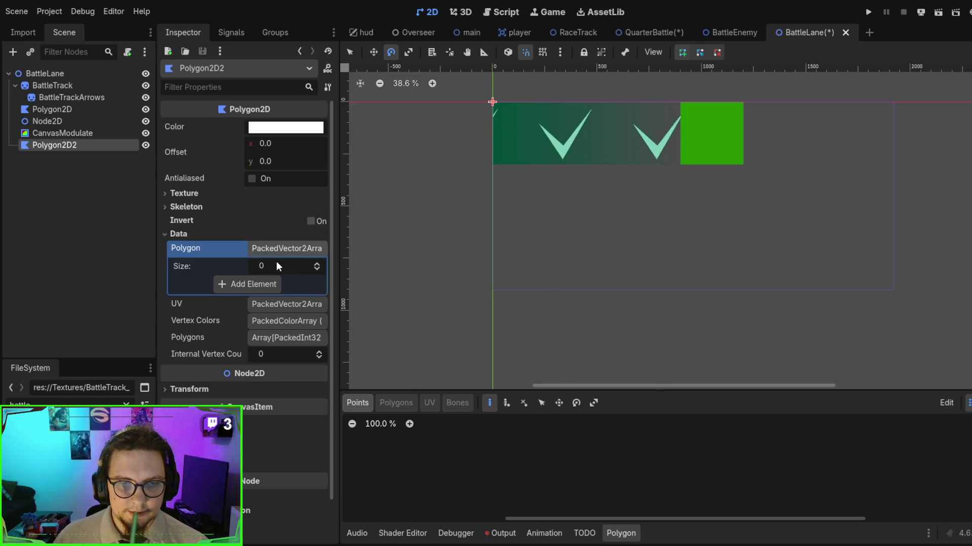
pyautogui.click(276, 262)
pyautogui.press('BackSpace')
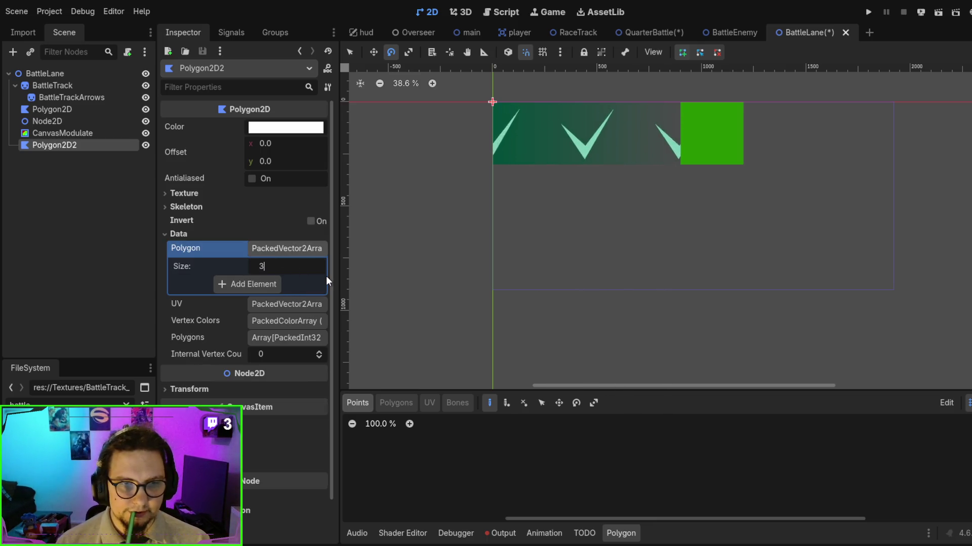
pyautogui.click(241, 282)
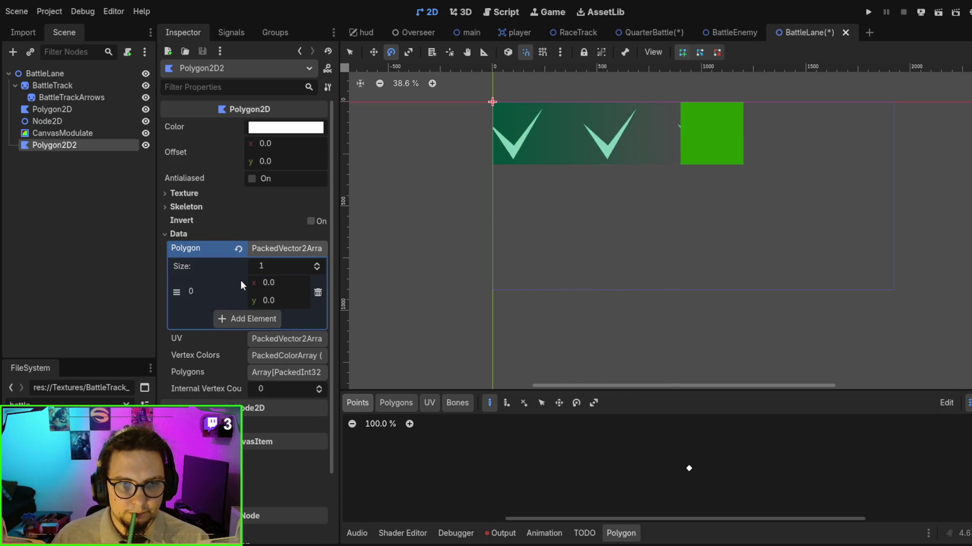
# - Add polygon points (0,300) and (900,300)
pyautogui.click(256, 320)
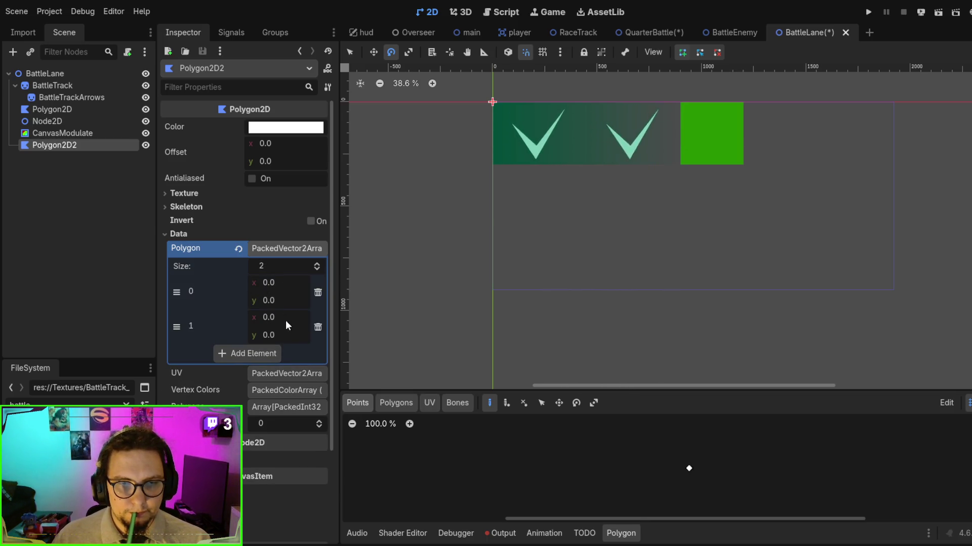
pyautogui.click(279, 336)
pyautogui.write('300')
pyautogui.press('Return')
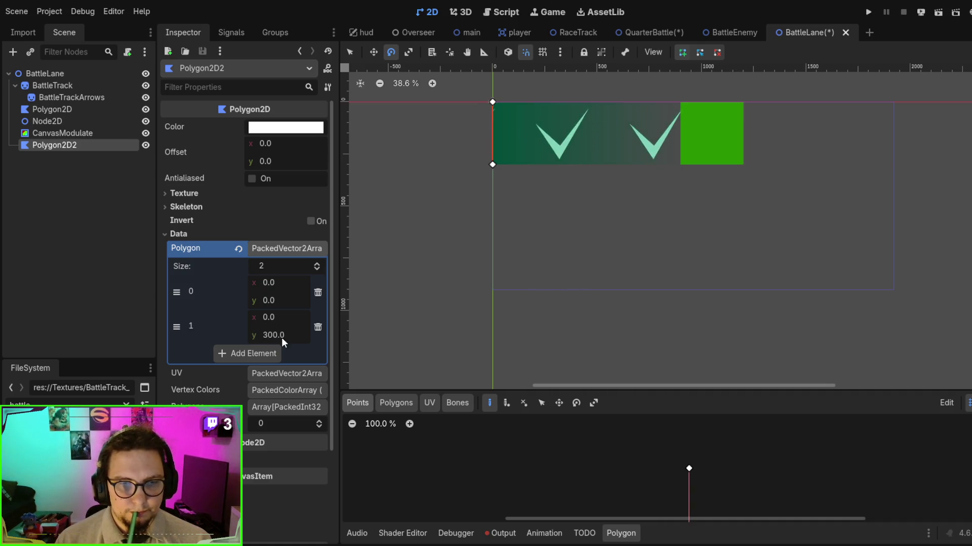
pyautogui.click(260, 354)
pyautogui.click(286, 360)
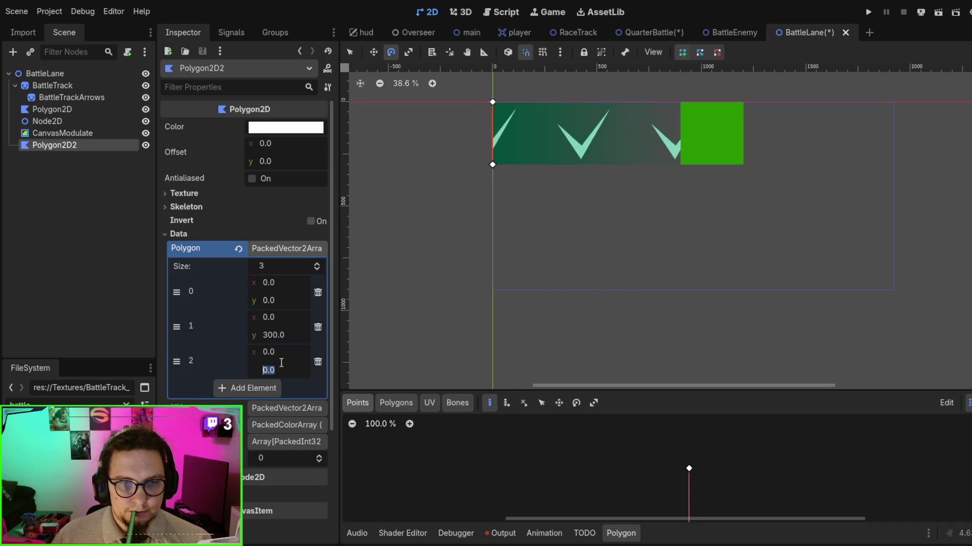
pyautogui.write('300')
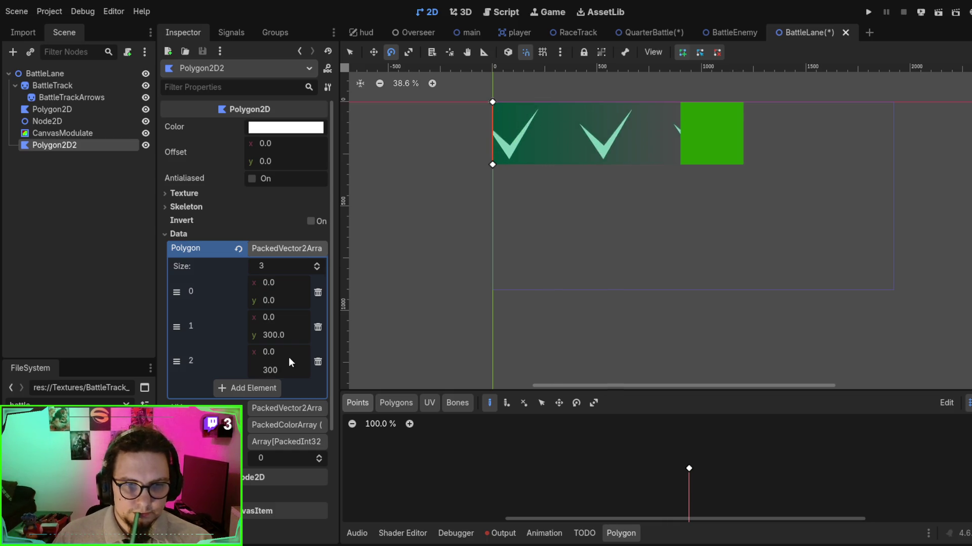
pyautogui.click(290, 351)
pyautogui.write('900')
pyautogui.press('Return')
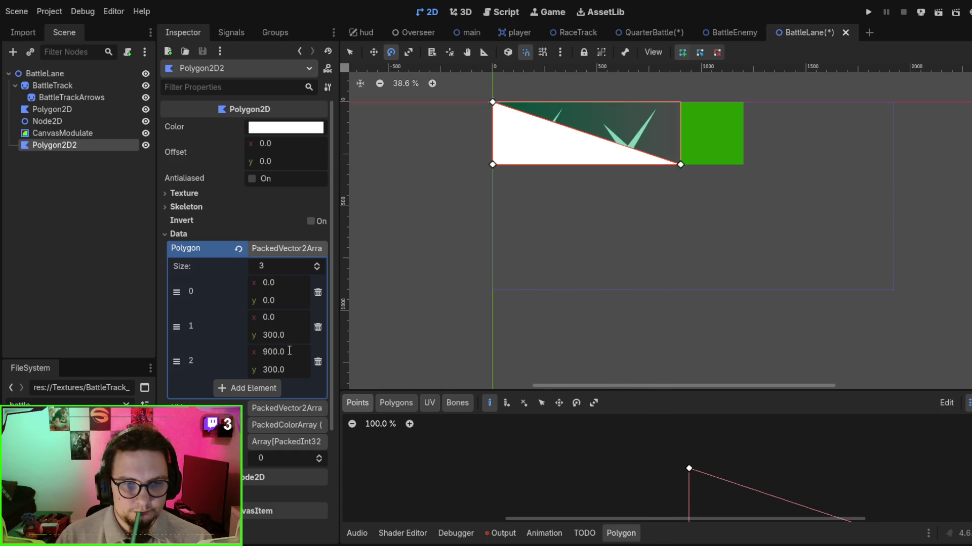
# - Add the fourth point (900,0) and collapse the point list
pyautogui.click(262, 386)
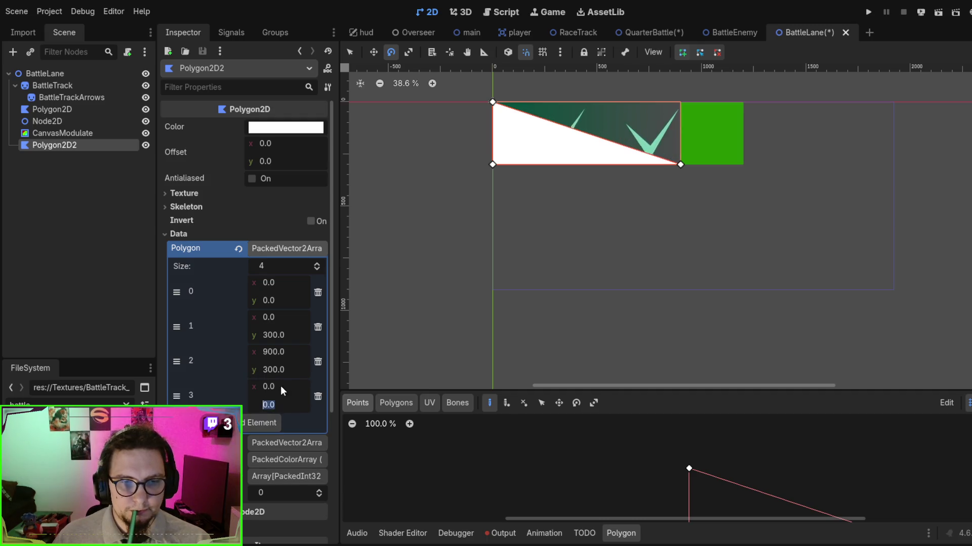
pyautogui.click(276, 387)
pyautogui.write('900')
pyautogui.press('Return')
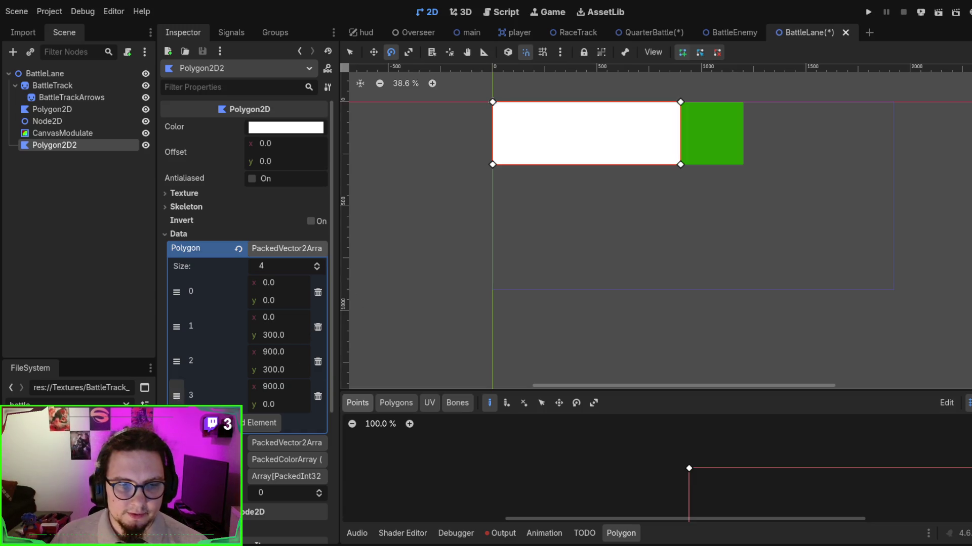
pyautogui.click(287, 250)
# - Give the Polygon2D2 rectangle the BattleTrack checkmark shader material in the Inspector
pyautogui.scroll(3, 496, 227)
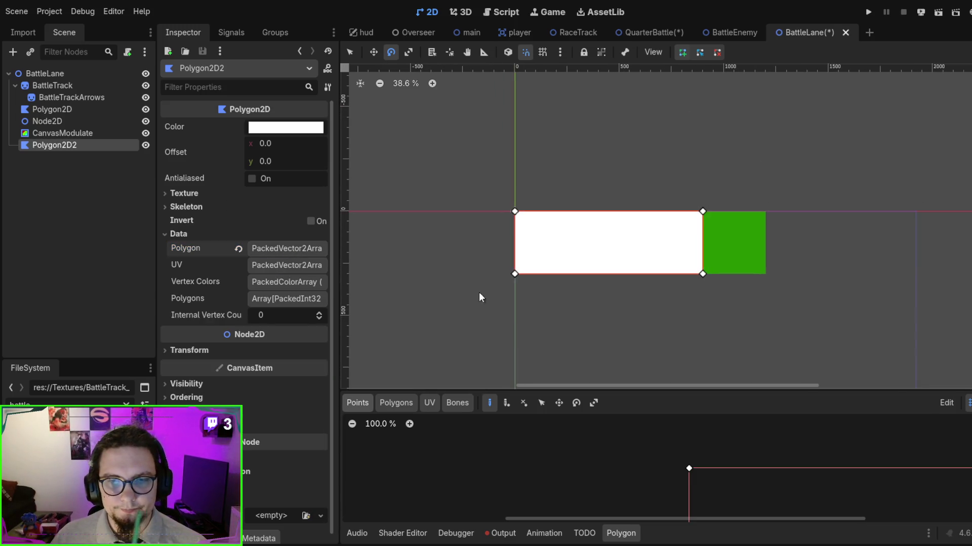
pyautogui.scroll(-1, 293, 323)
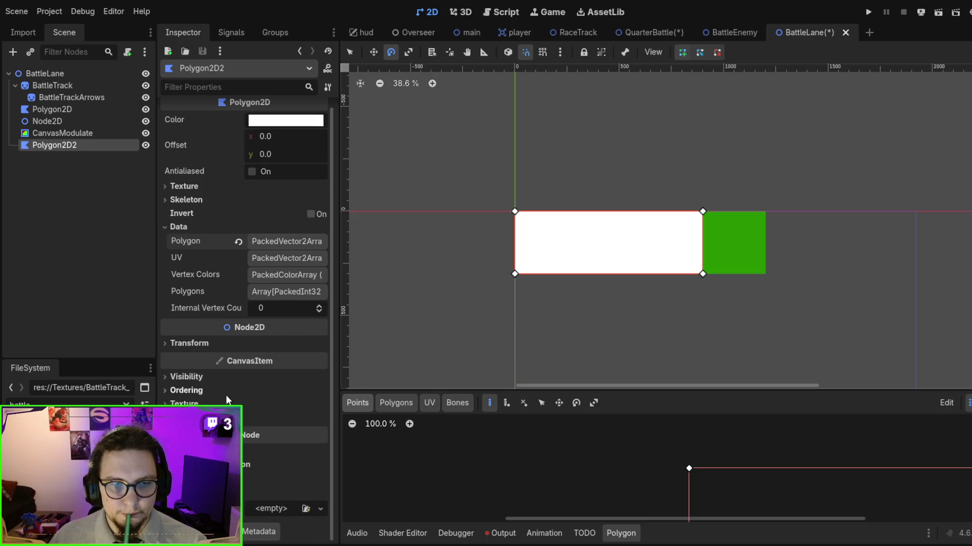
pyautogui.click(183, 403)
pyautogui.click(186, 391)
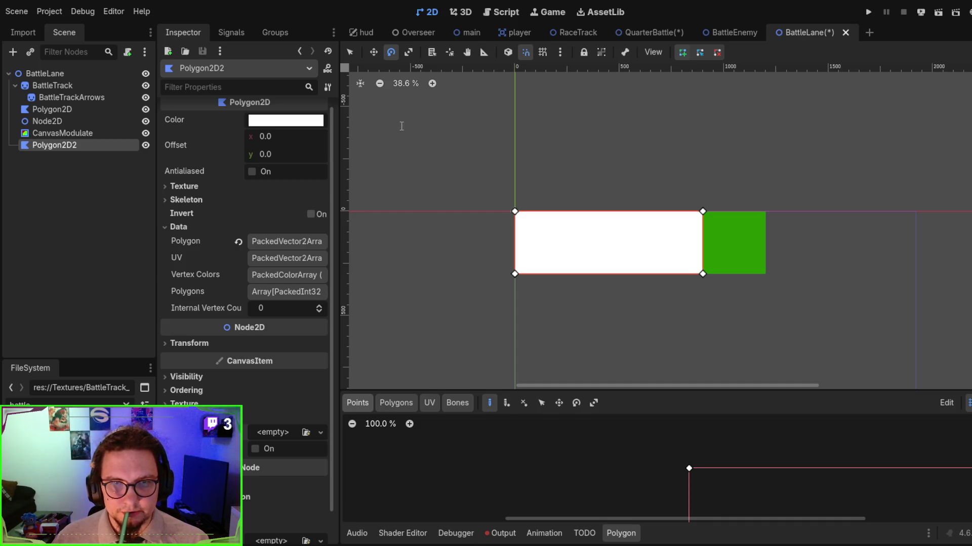
pyautogui.scroll(3, 560, 291)
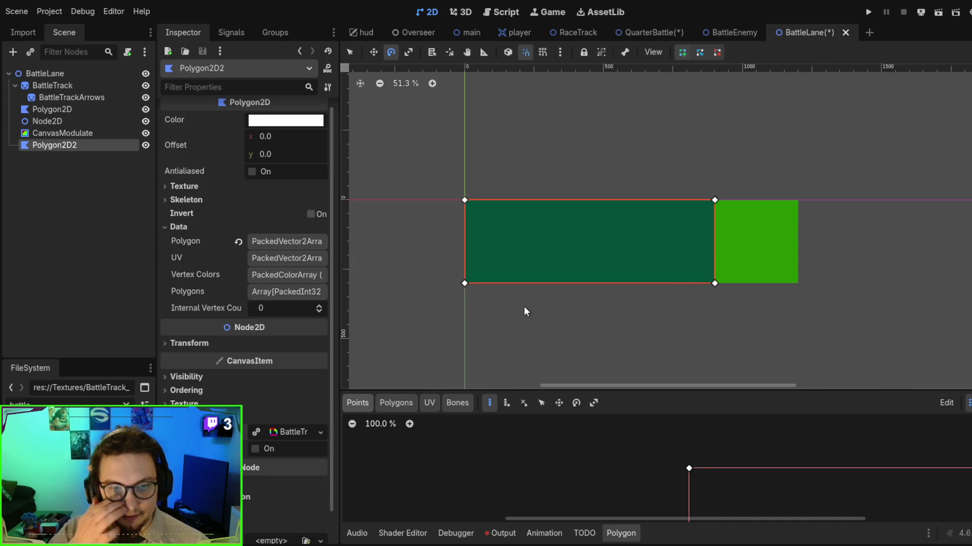
pyautogui.click(302, 433)
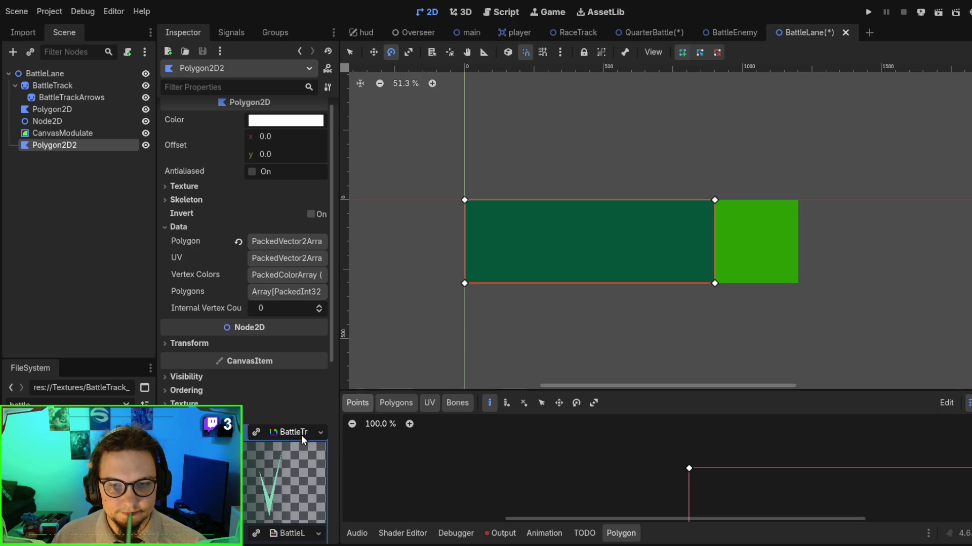
pyautogui.scroll(-3, 291, 429)
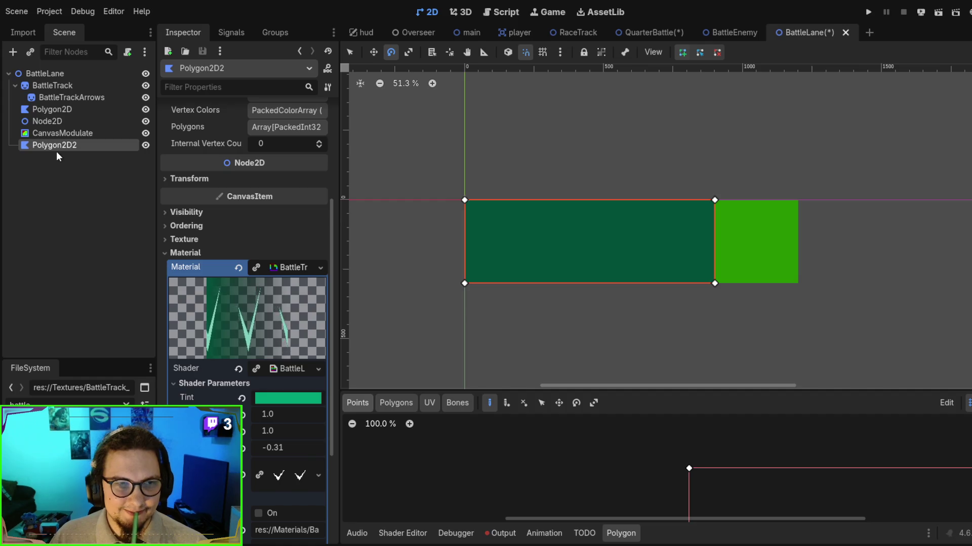
# - Move Polygon2D2 above BattleTrack and hide BattleTrack and BattleTrackArrows
pyautogui.moveTo(63, 145); pyautogui.dragTo(77, 80)
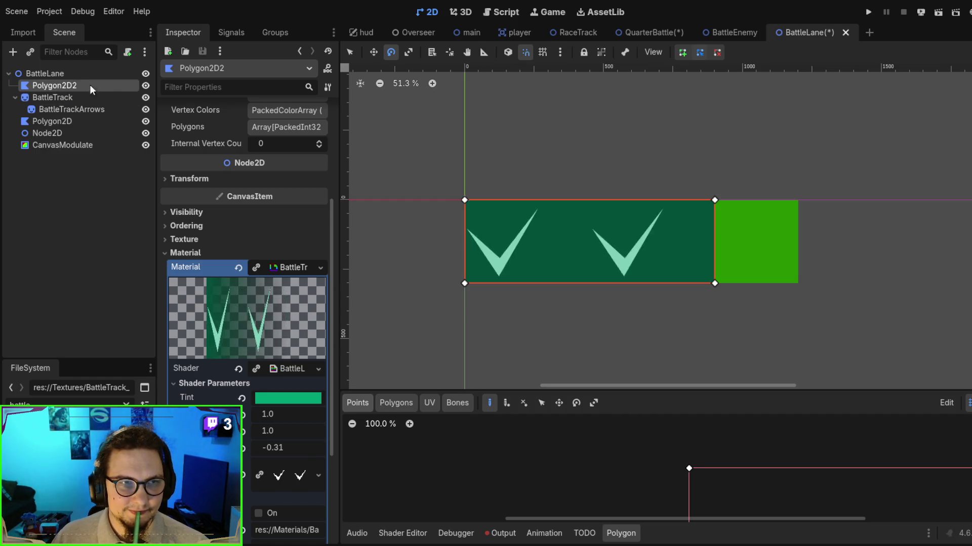
pyautogui.click(145, 97)
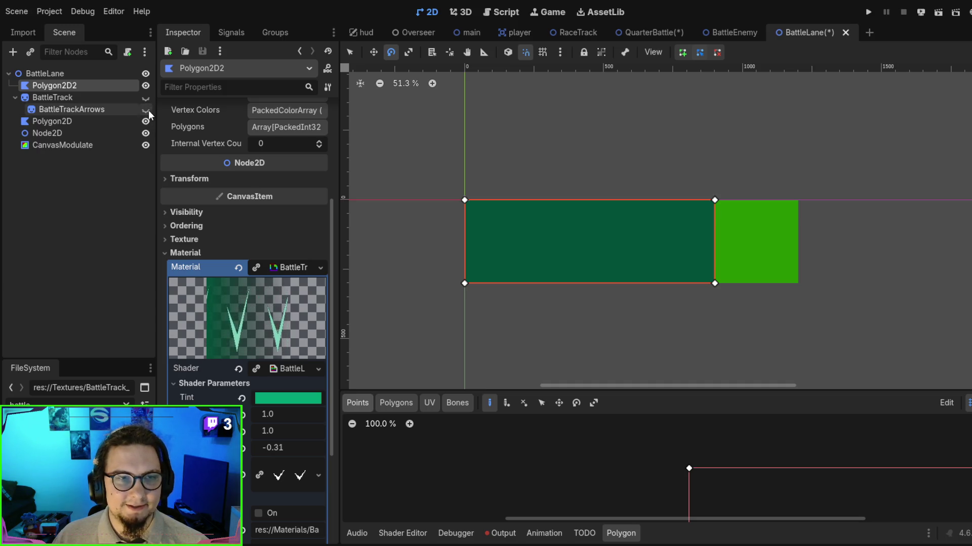
pyautogui.click(147, 111)
# - Check the Polygon2D, BattleTrack and Polygon2D2 nodes and inspect Polygon2D2's expanded material
pyautogui.click(93, 121)
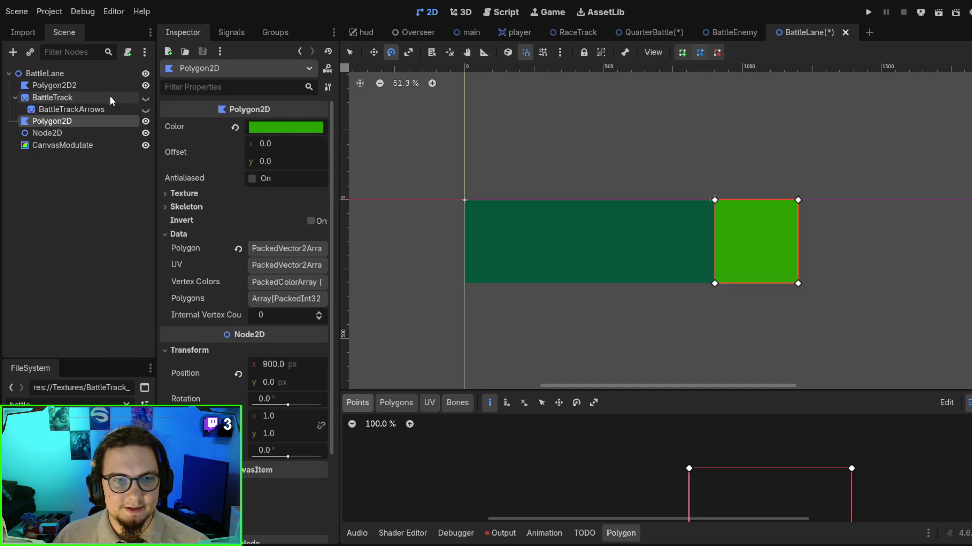
pyautogui.click(96, 96)
pyautogui.click(93, 87)
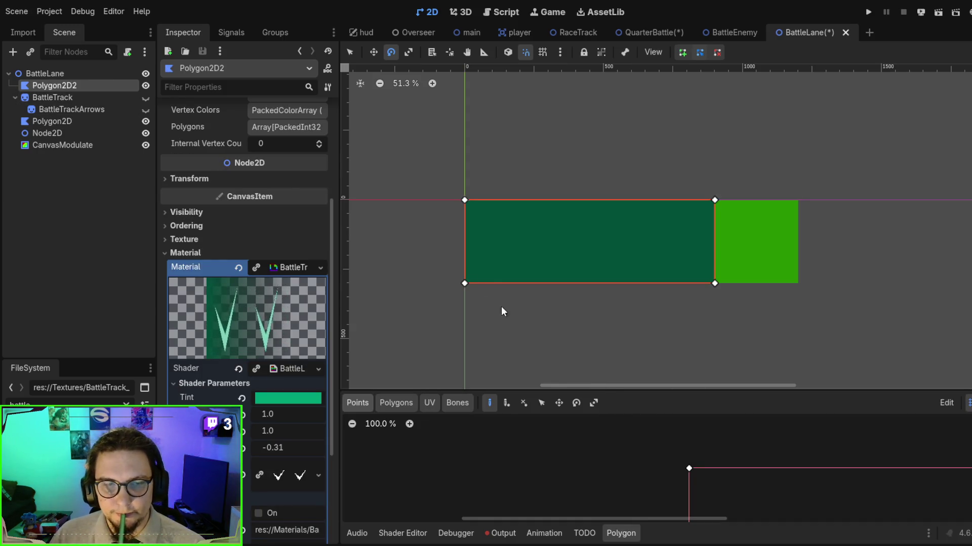
pyautogui.scroll(3, 278, 268)
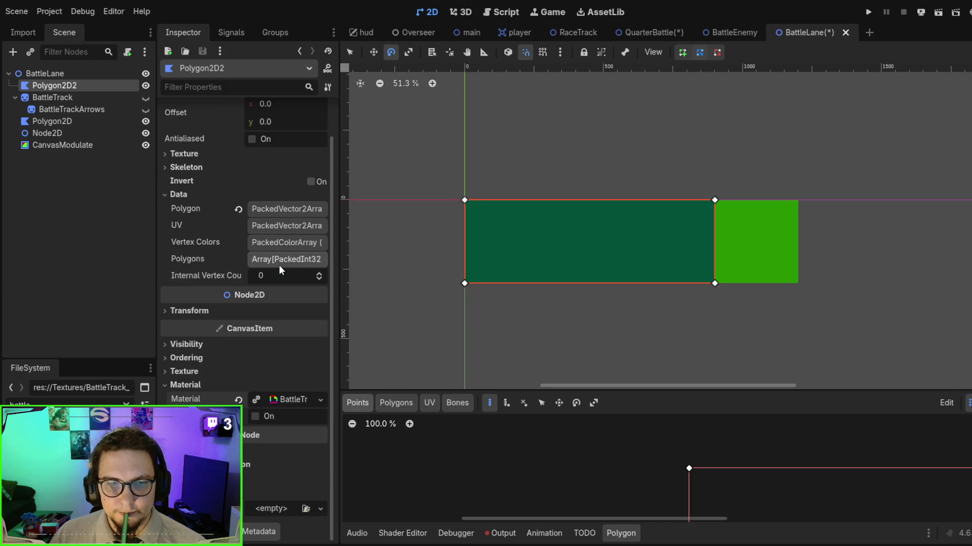
pyautogui.click(288, 399)
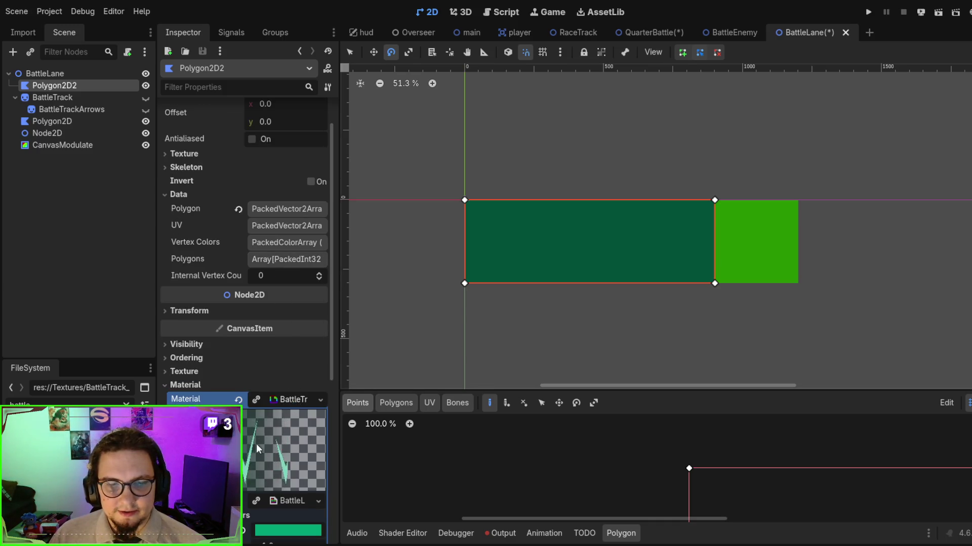
pyautogui.scroll(-4, 256, 444)
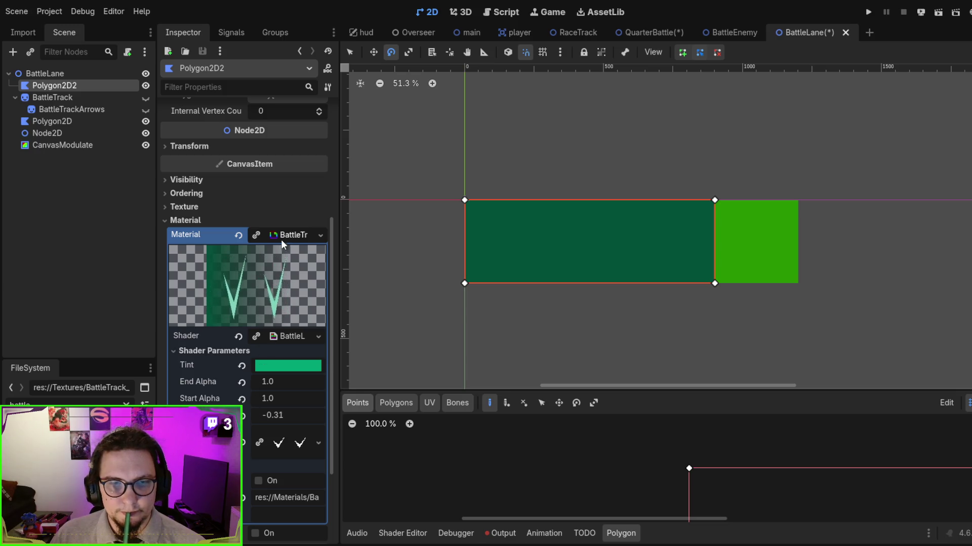
pyautogui.scroll(4, 282, 238)
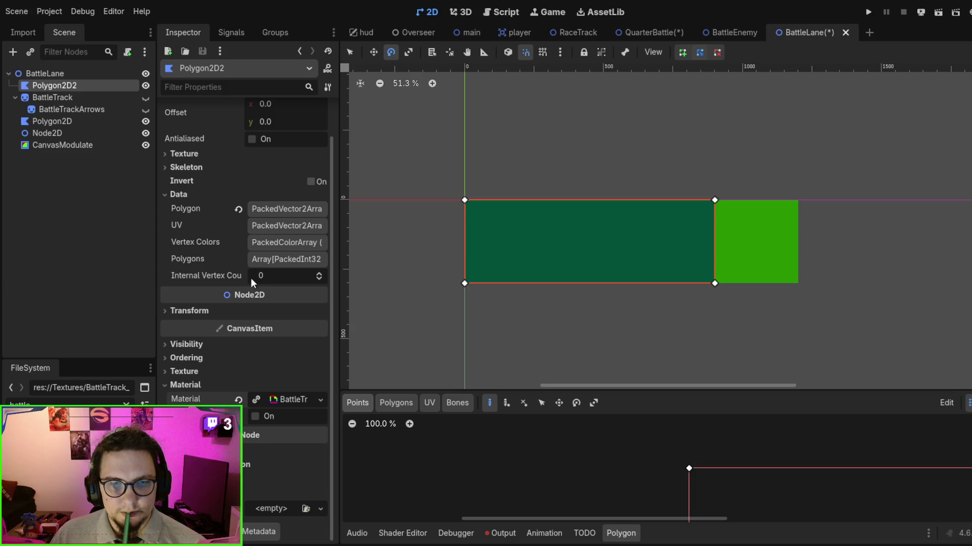
# - Grow Polygon2D2's Data > UV array to four points
pyautogui.click(290, 228)
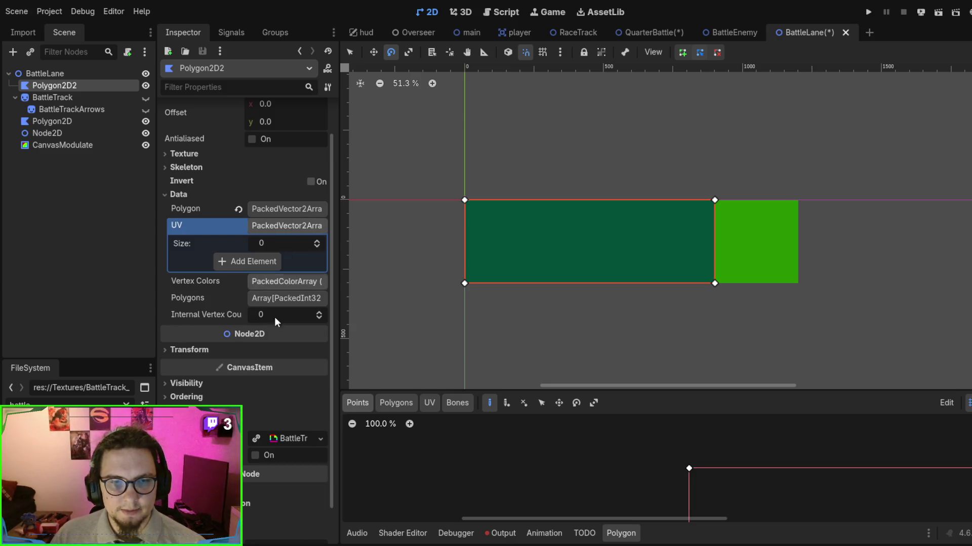
pyautogui.click(261, 263)
pyautogui.click(254, 297)
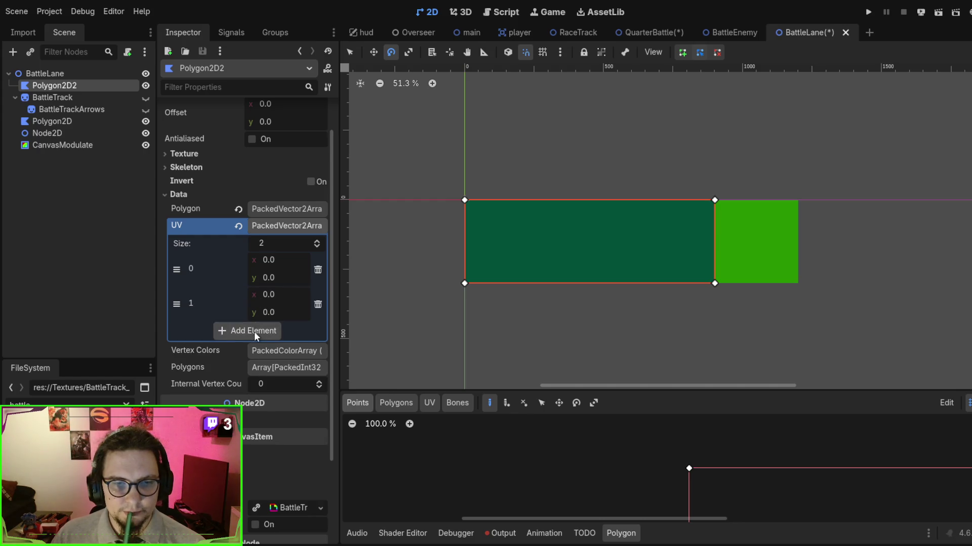
pyautogui.click(254, 332)
pyautogui.click(253, 364)
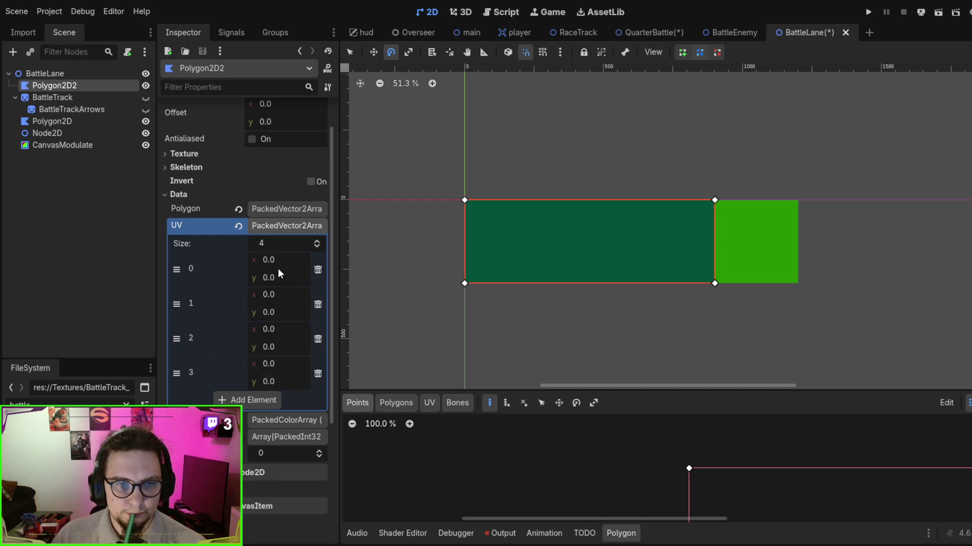
# - Enter the UV points (0,0), (0,300), (900,300) and (900,0)
pyautogui.press('Tab')
pyautogui.press('Tab')
pyautogui.press('Tab')
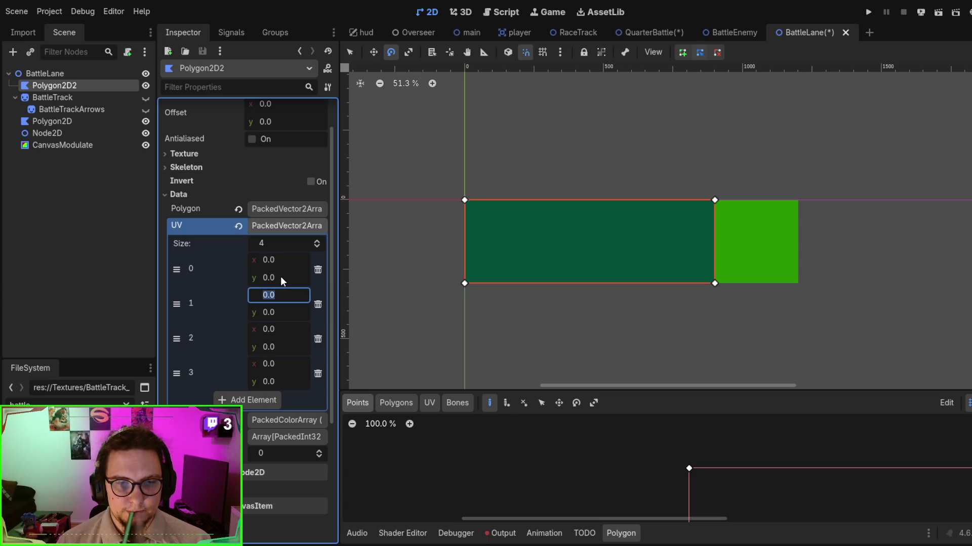
pyautogui.press('Tab')
pyautogui.write('300')
pyautogui.press('Tab')
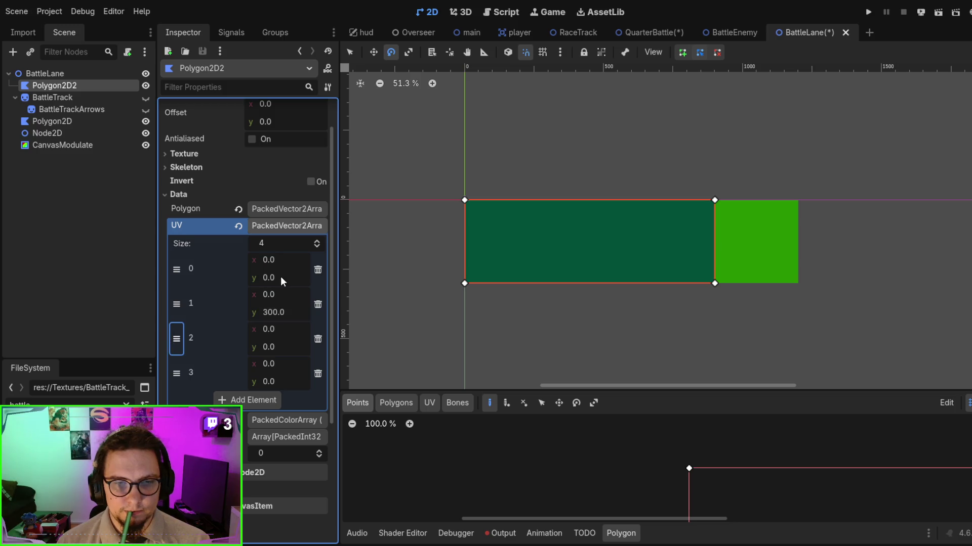
pyautogui.press('Tab')
pyautogui.press('Tab')
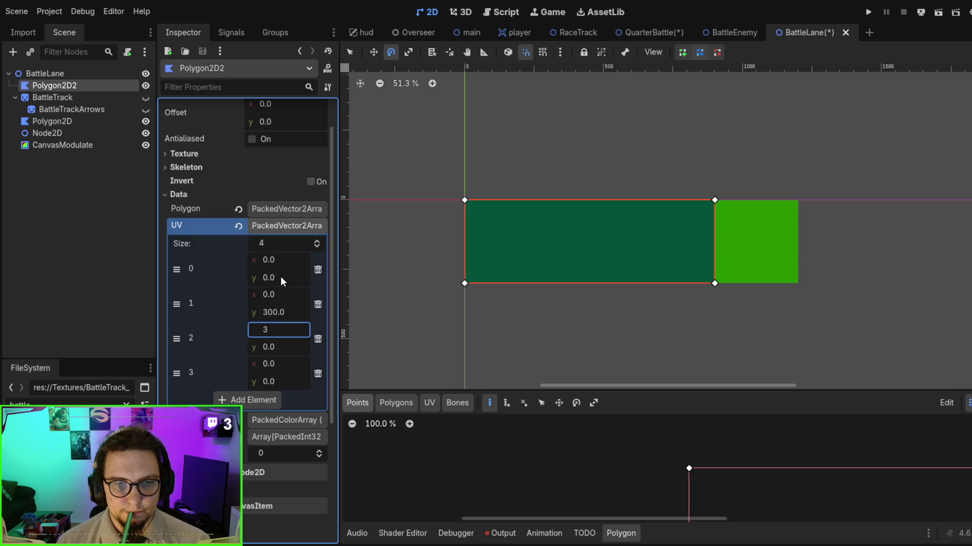
pyautogui.write('900')
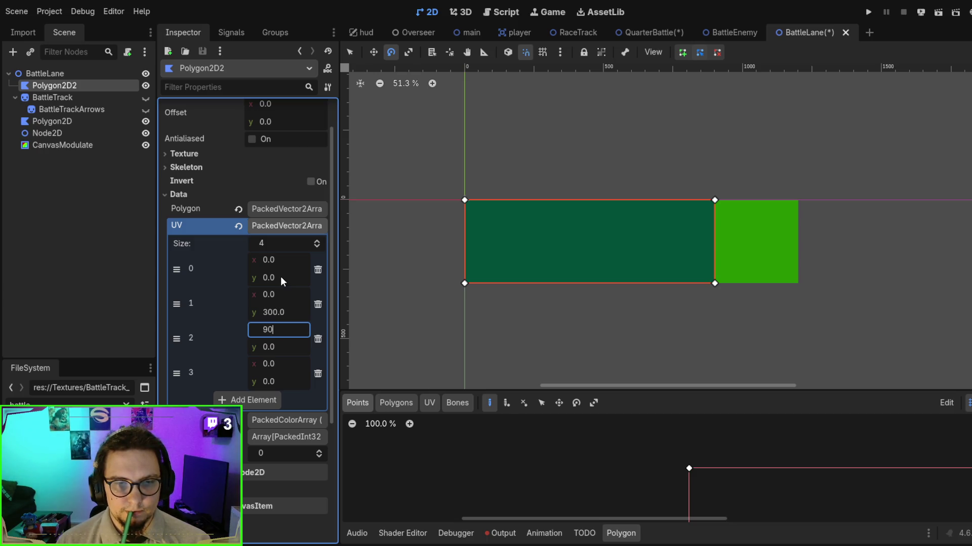
pyautogui.press('Tab')
pyautogui.write('300')
pyautogui.press('Tab')
pyautogui.press('Tab')
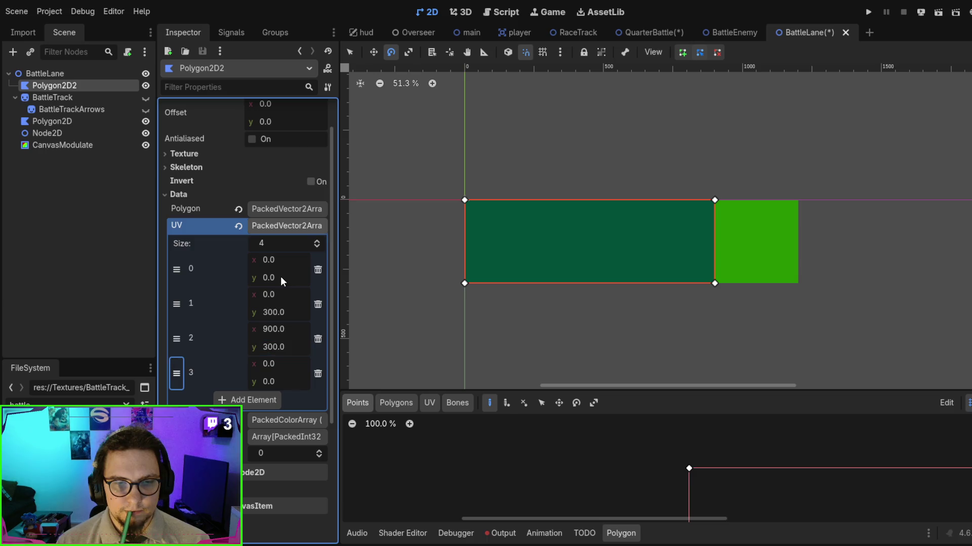
pyautogui.hotkey('shift', 'Tab')
pyautogui.hotkey('shift', 'Tab')
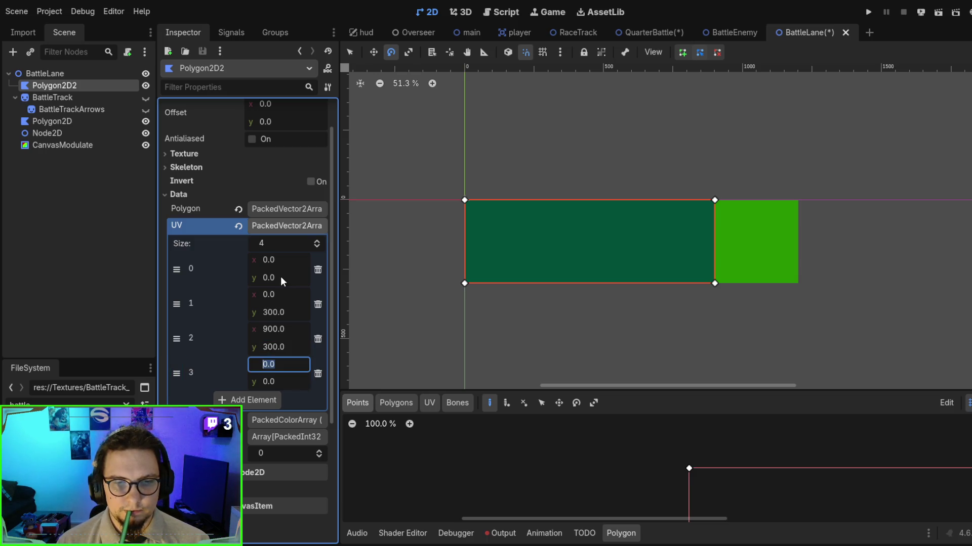
pyautogui.write('900')
pyautogui.press('Return')
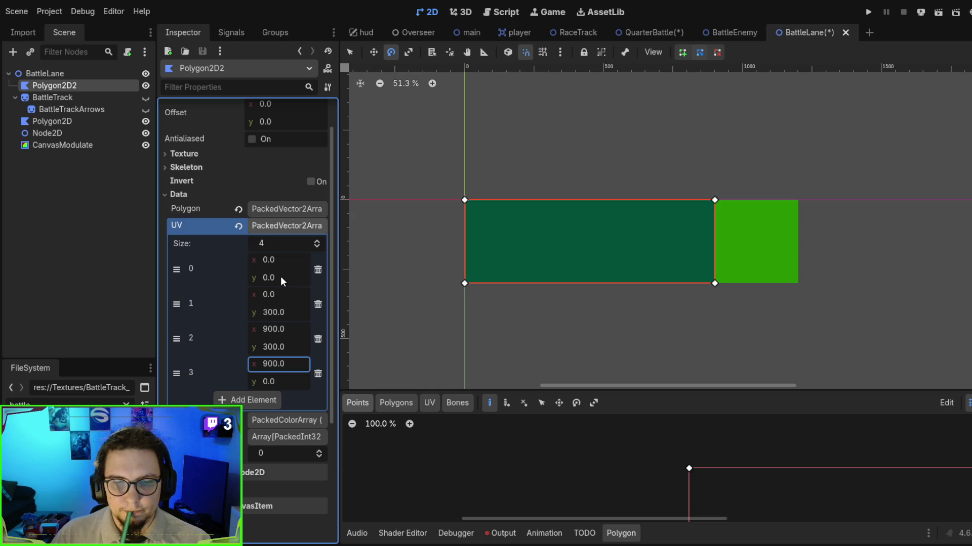
# - Review the new UV layout alongside the points and bones views in an enlarged Polygon panel
pyautogui.click(285, 232)
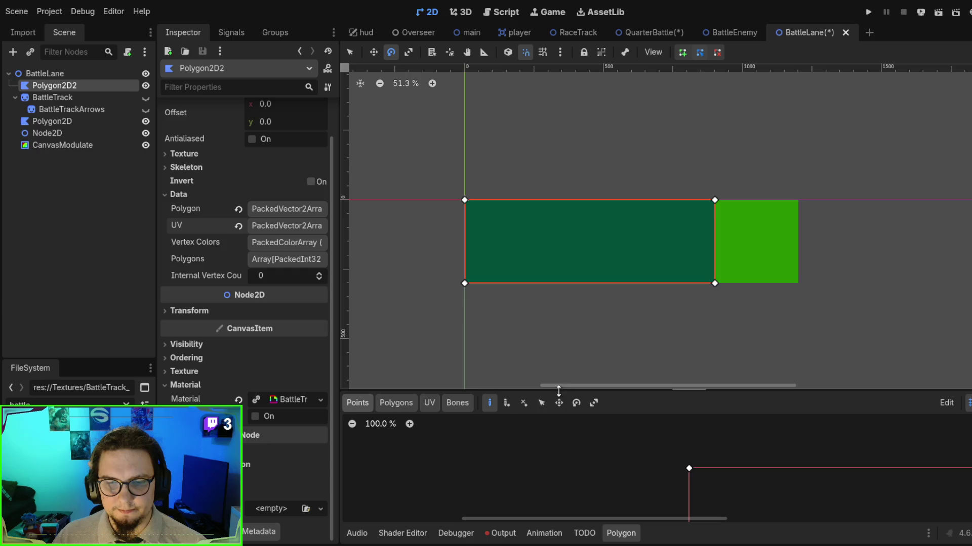
pyautogui.moveTo(557, 391); pyautogui.dragTo(569, 235)
pyautogui.scroll(-6, 492, 330)
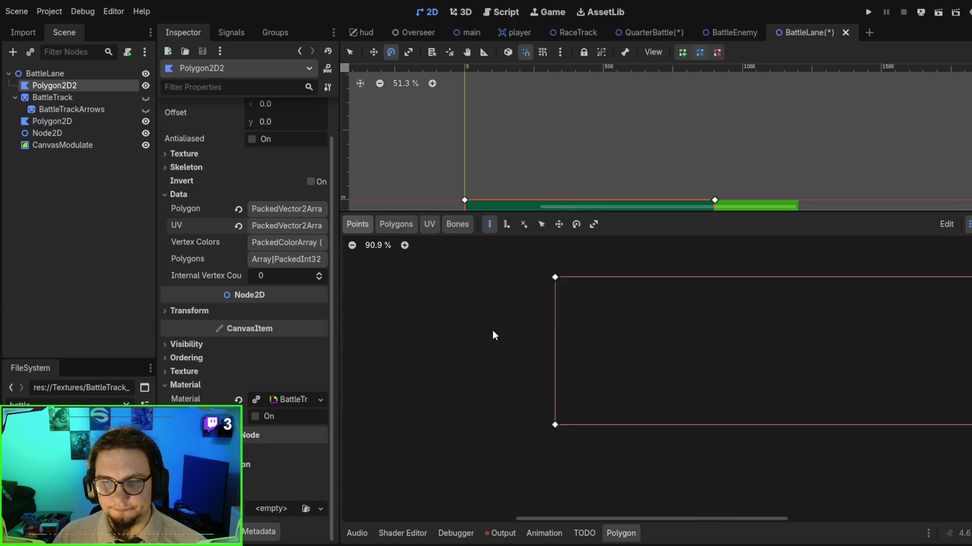
pyautogui.click(429, 224)
pyautogui.click(413, 225)
pyautogui.click(429, 225)
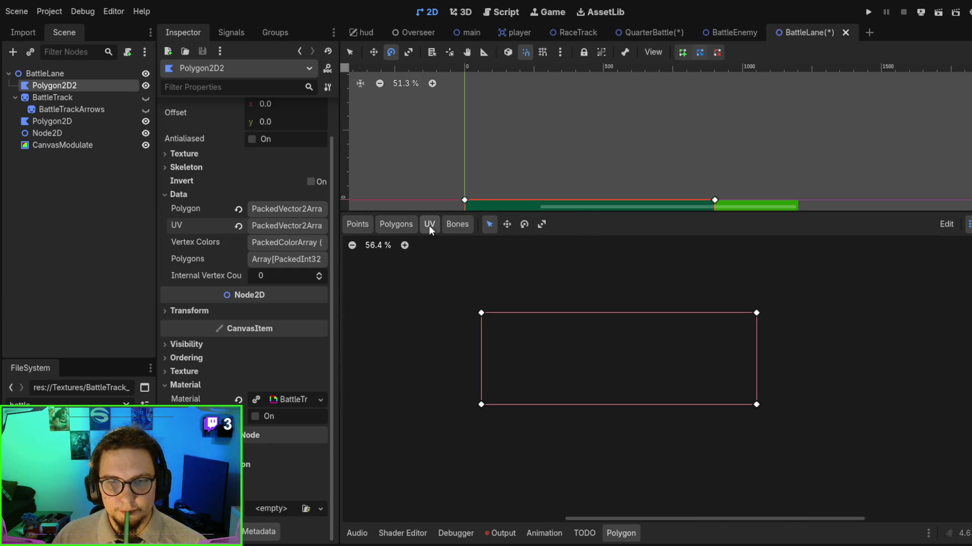
pyautogui.click(455, 224)
pyautogui.click(429, 224)
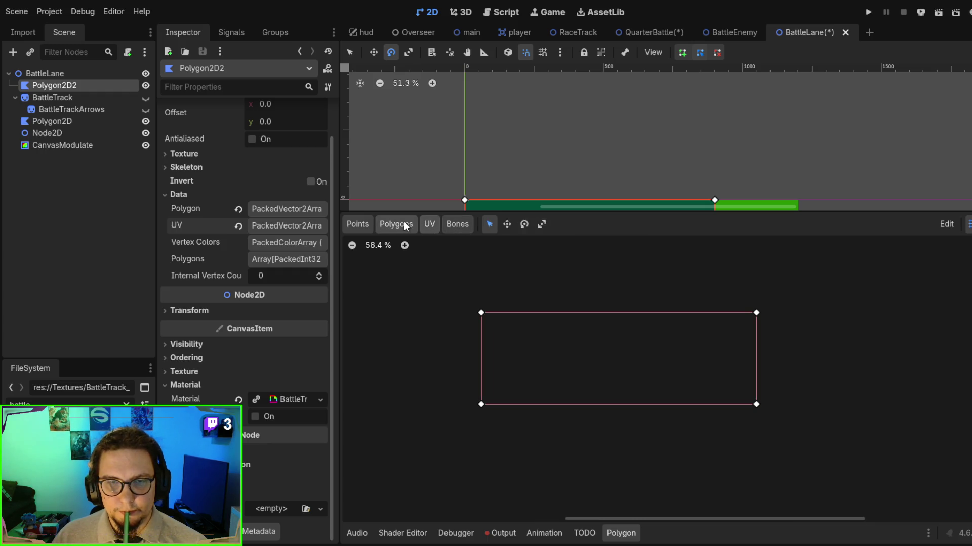
pyautogui.click(396, 224)
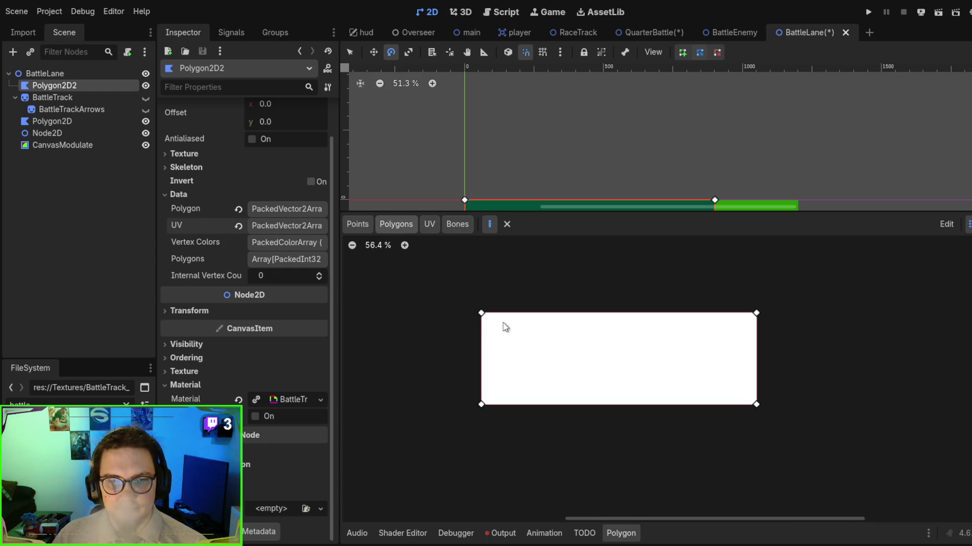
pyautogui.click(428, 226)
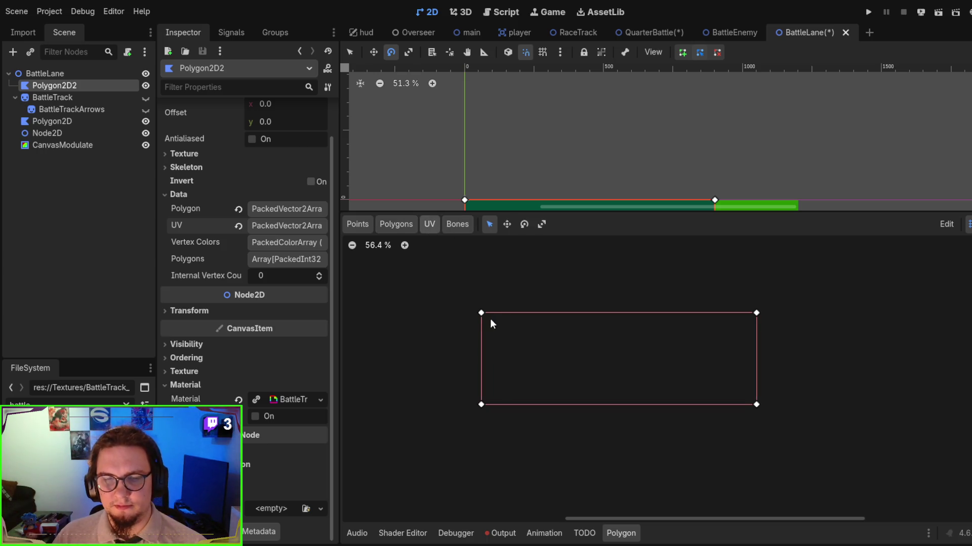
pyautogui.click(458, 225)
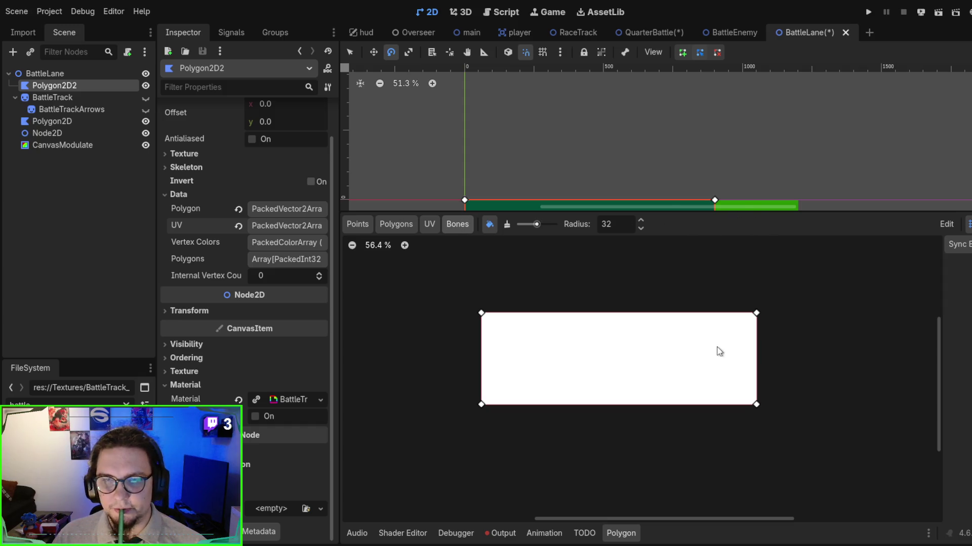
# - Shrink the Polygon panel back and show the material's shader parameters
pyautogui.moveTo(715, 213); pyautogui.dragTo(708, 391)
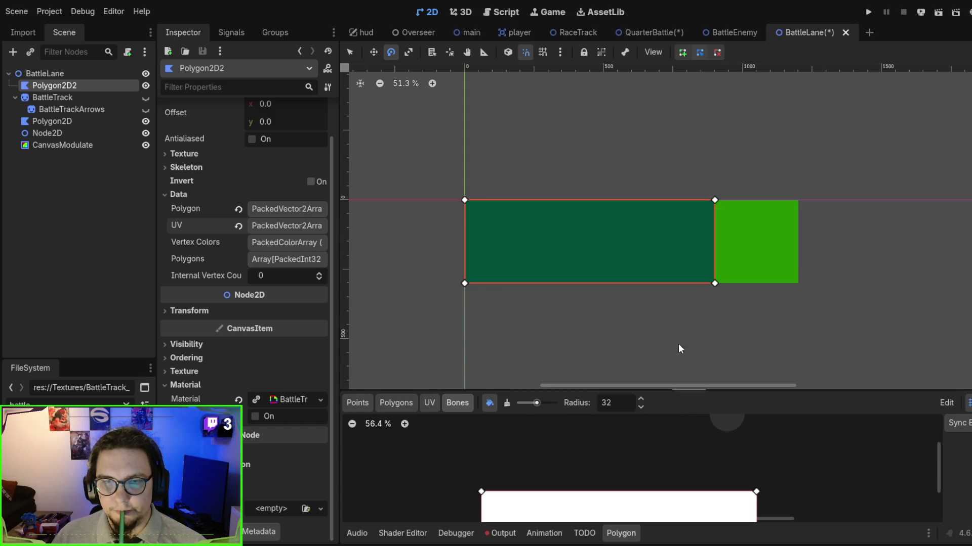
pyautogui.scroll(-3, 630, 287)
pyautogui.scroll(4, 631, 287)
pyautogui.moveTo(624, 264)
pyautogui.mouseDown()
pyautogui.moveTo(550, 329)
pyautogui.moveTo(533, 278)
pyautogui.moveTo(574, 279)
pyautogui.moveTo(618, 231)
pyautogui.mouseUp()
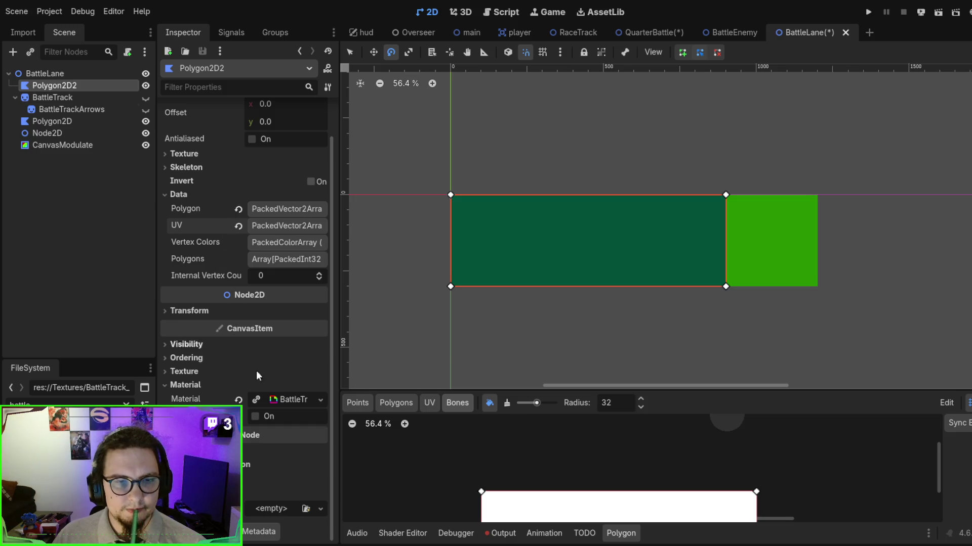
pyautogui.click(297, 400)
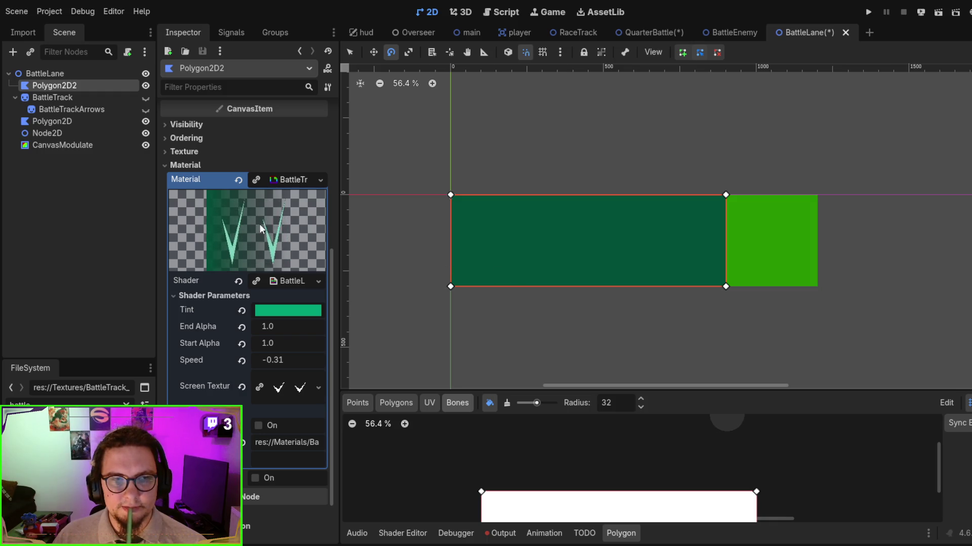
# - Hide Polygon2D2 and show BattleTrack and BattleTrackArrows to compare the tracks
pyautogui.click(146, 86)
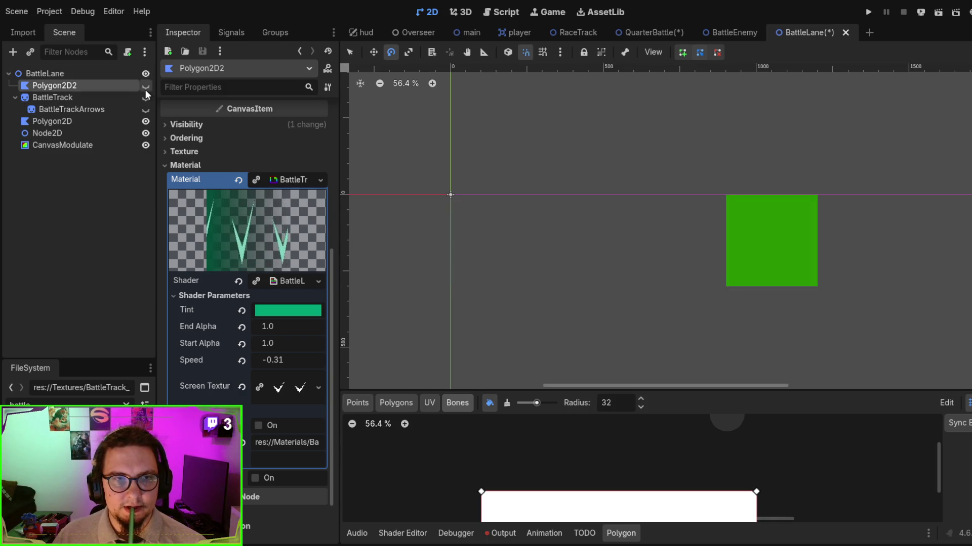
pyautogui.click(146, 87)
pyautogui.click(147, 85)
pyautogui.click(146, 98)
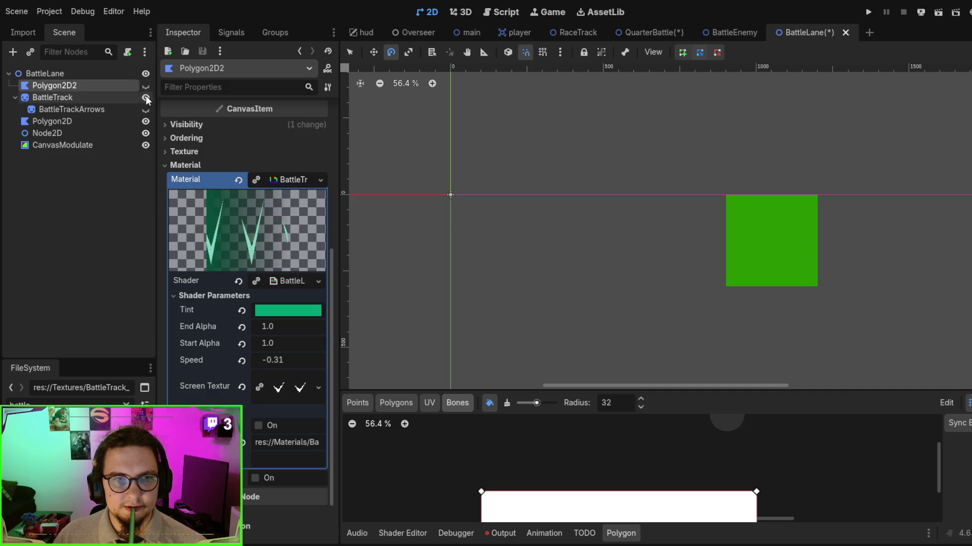
pyautogui.click(146, 109)
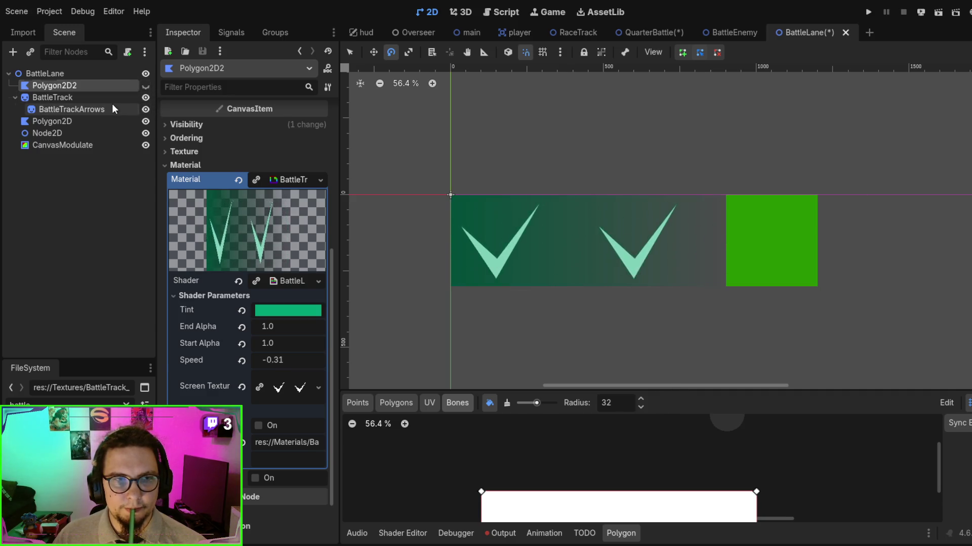
pyautogui.click(111, 98)
pyautogui.click(146, 109)
pyautogui.click(146, 109)
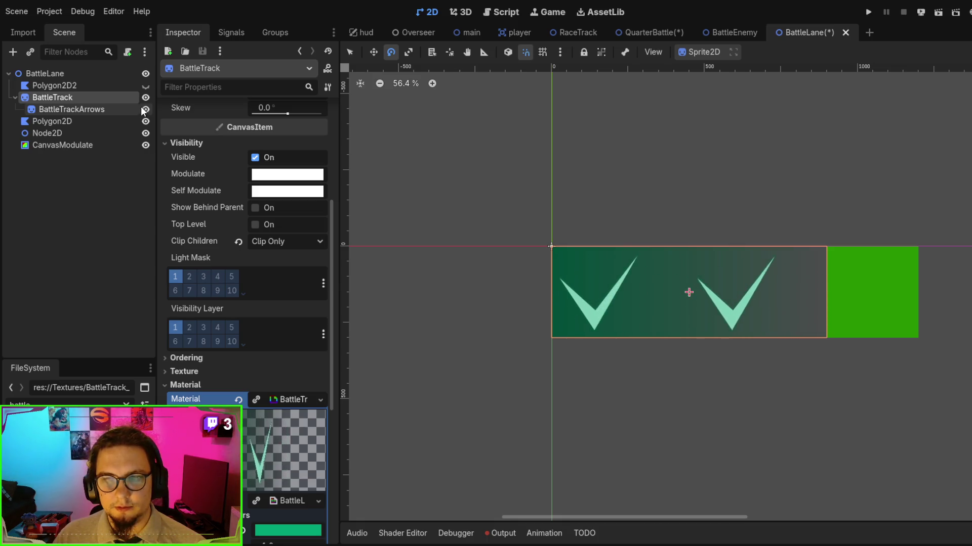
# - Nest Polygon2D2 under the clipping BattleTrack, make it visible and clear its material
pyautogui.click(75, 75)
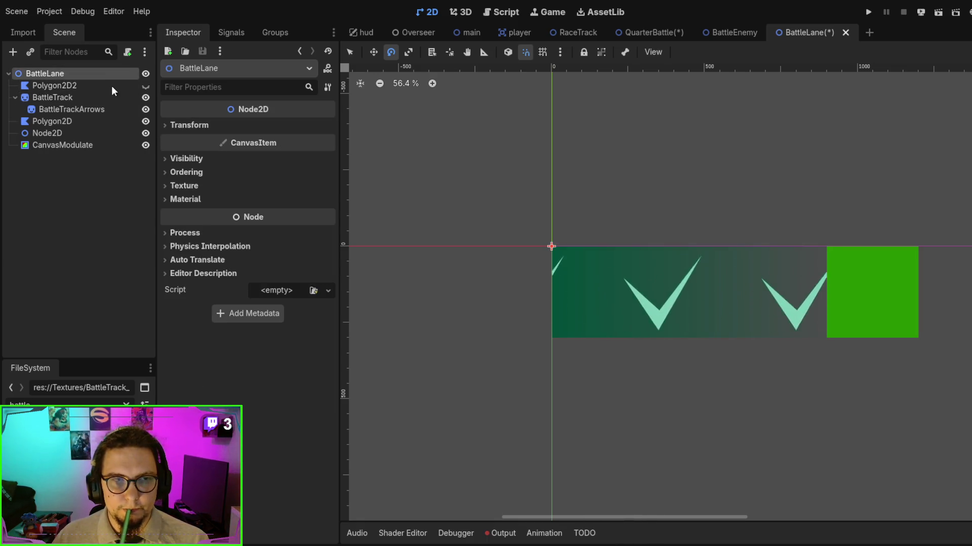
pyautogui.moveTo(81, 87); pyautogui.dragTo(80, 105)
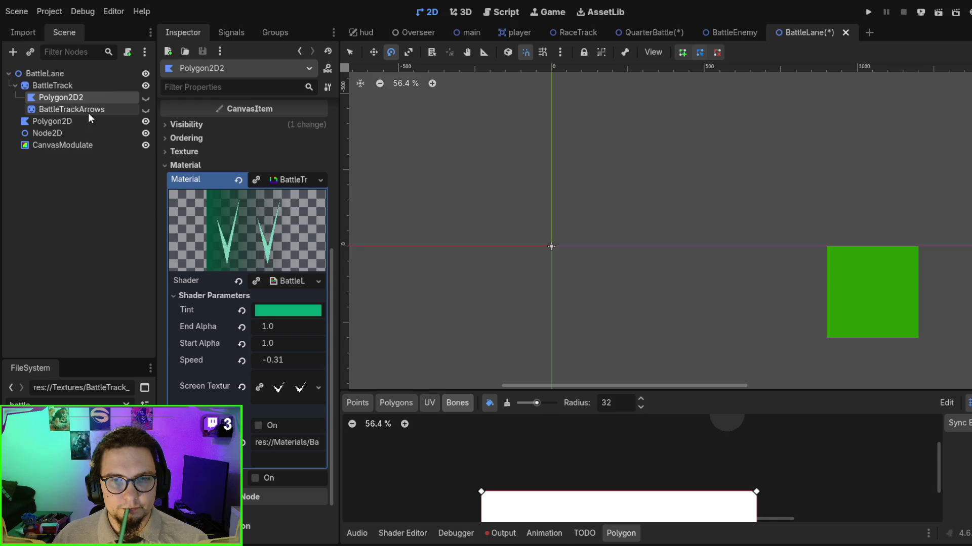
pyautogui.click(146, 97)
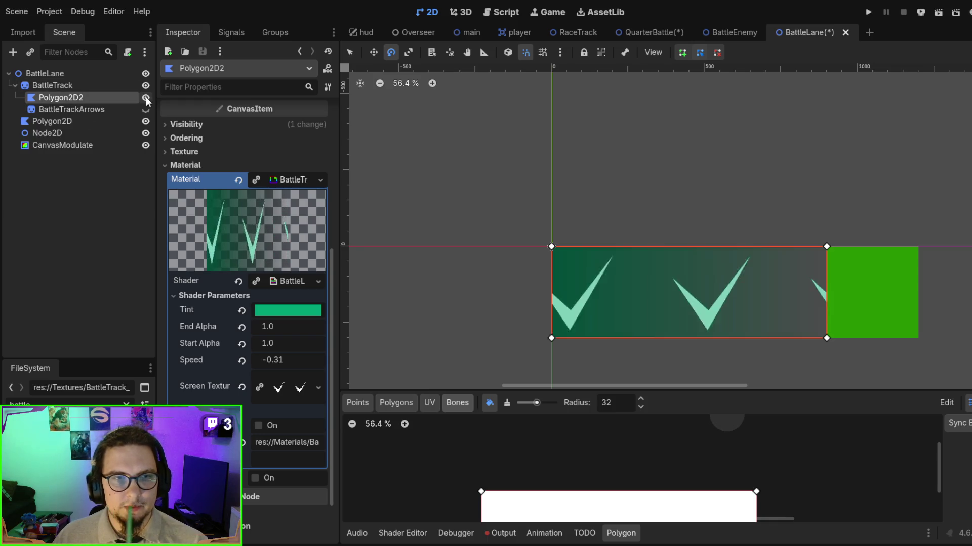
pyautogui.click(239, 181)
pyautogui.click(69, 75)
pyautogui.click(72, 85)
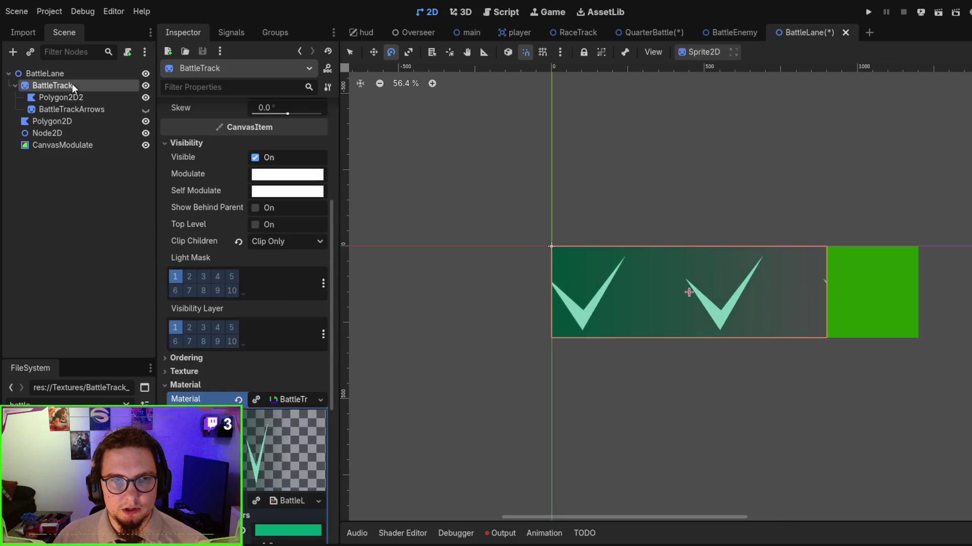
# - Center the track in the viewport and delete the BattleTrackArrows node
pyautogui.moveTo(742, 305); pyautogui.dragTo(581, 293)
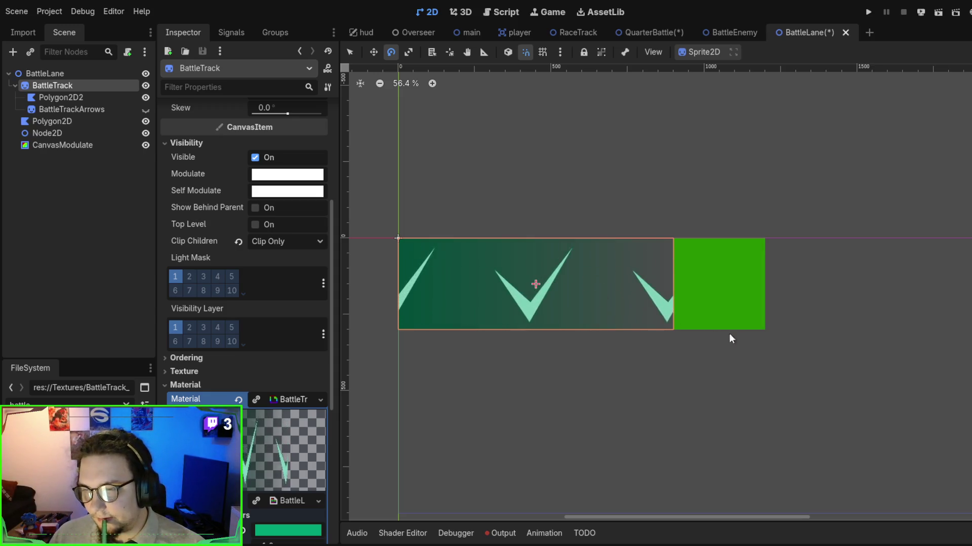
pyautogui.scroll(2, 597, 320)
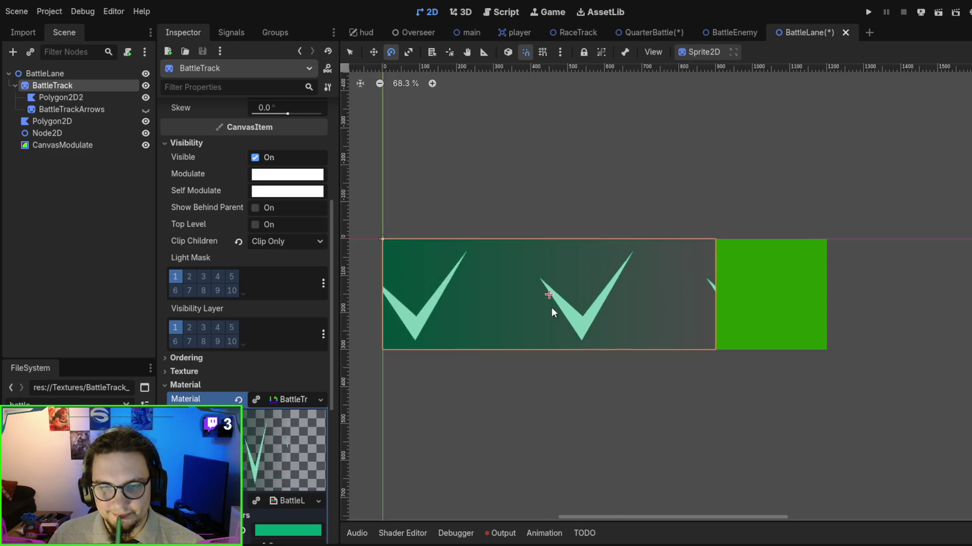
pyautogui.scroll(-1, 552, 310)
pyautogui.scroll(-5, 300, 386)
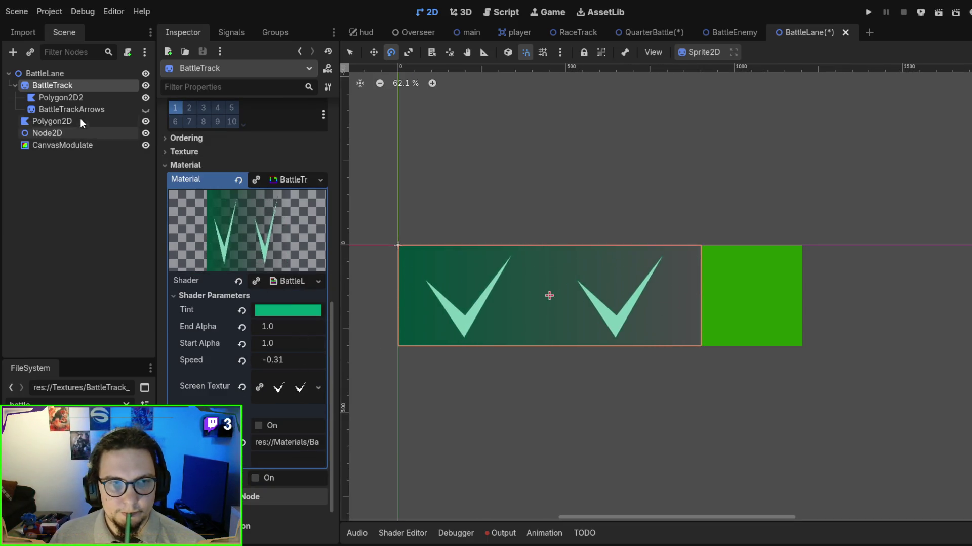
pyautogui.click(78, 110)
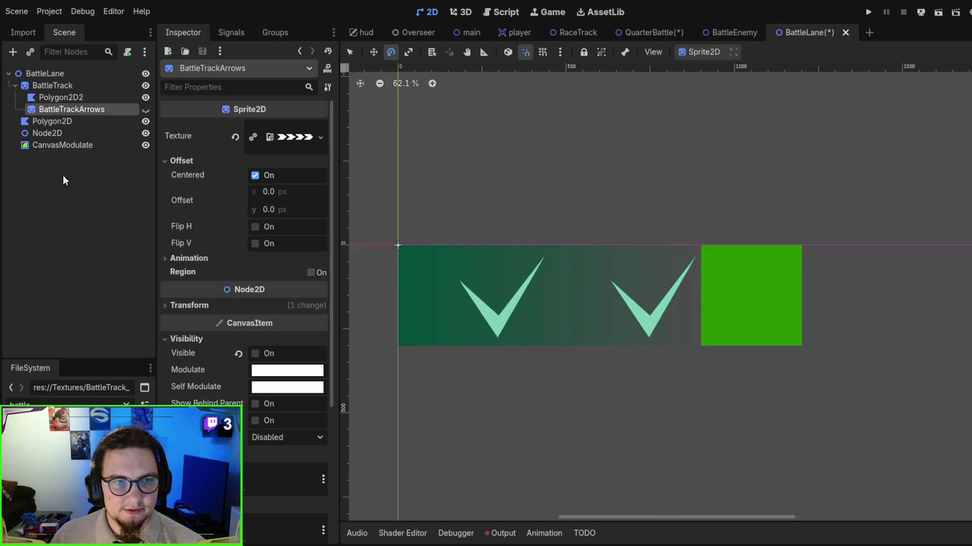
pyautogui.press('Delete')
# - Inspect the Polygon2D and Polygon2D2 nodes and BattleTrack's shader material
pyautogui.click(74, 111)
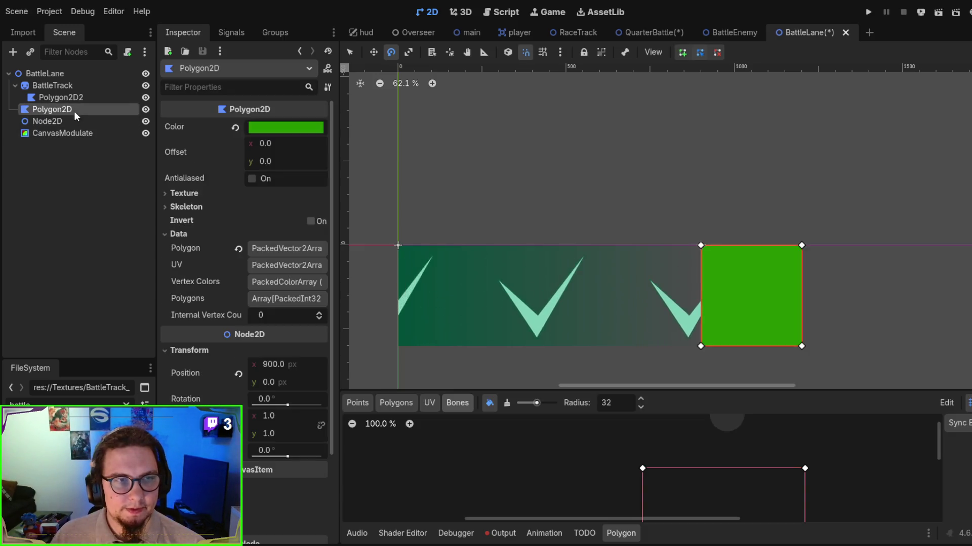
pyautogui.click(72, 97)
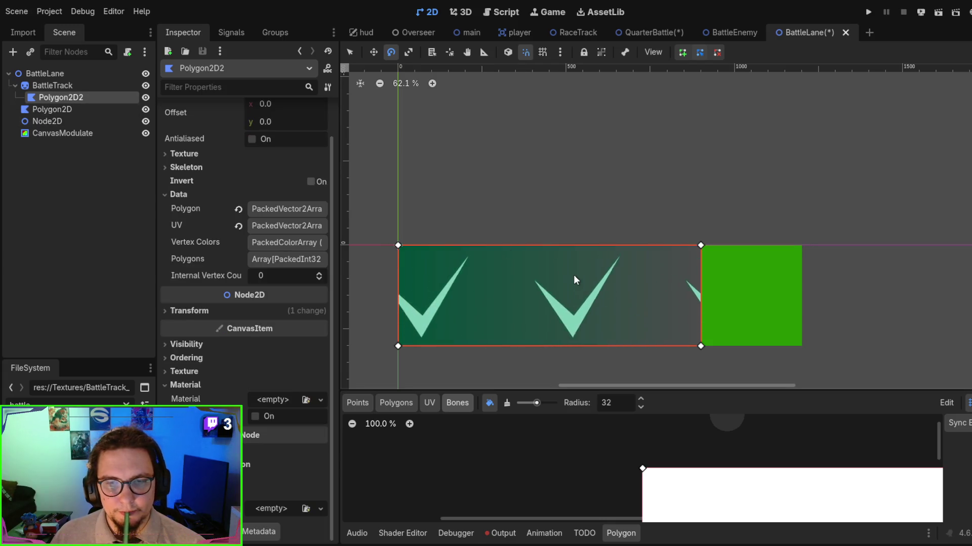
pyautogui.scroll(-1, 564, 267)
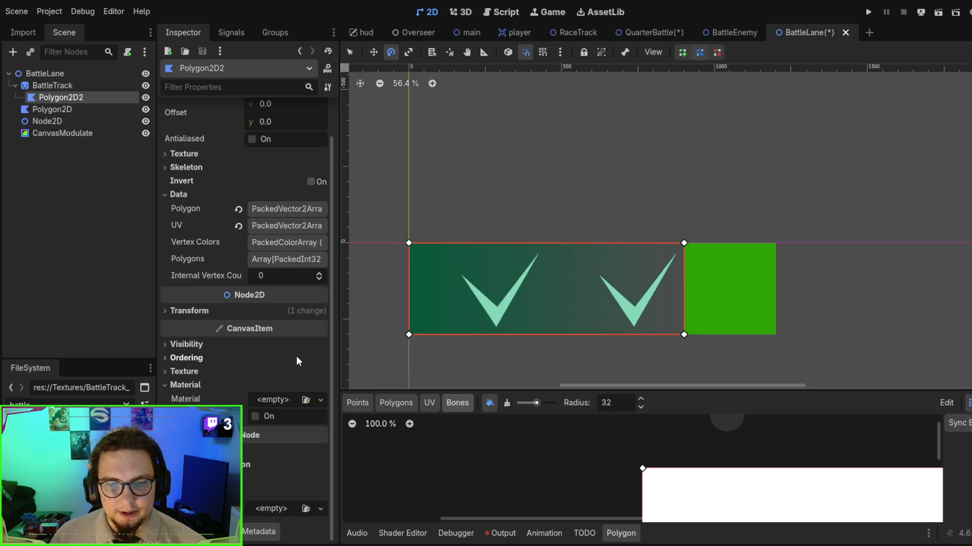
pyautogui.click(57, 85)
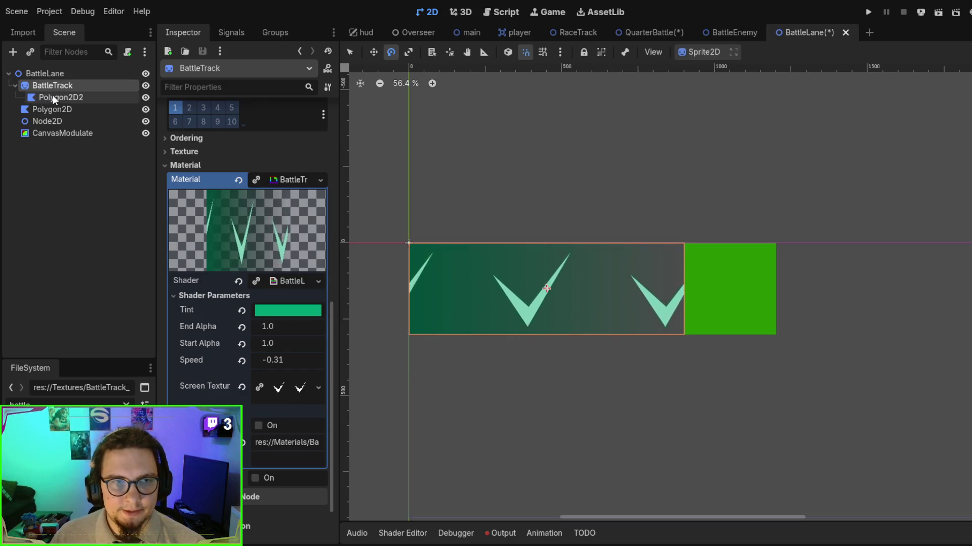
# - Rename Polygon2D2 to LaneArea and Polygon2D to PlayerArea
pyautogui.click(53, 97)
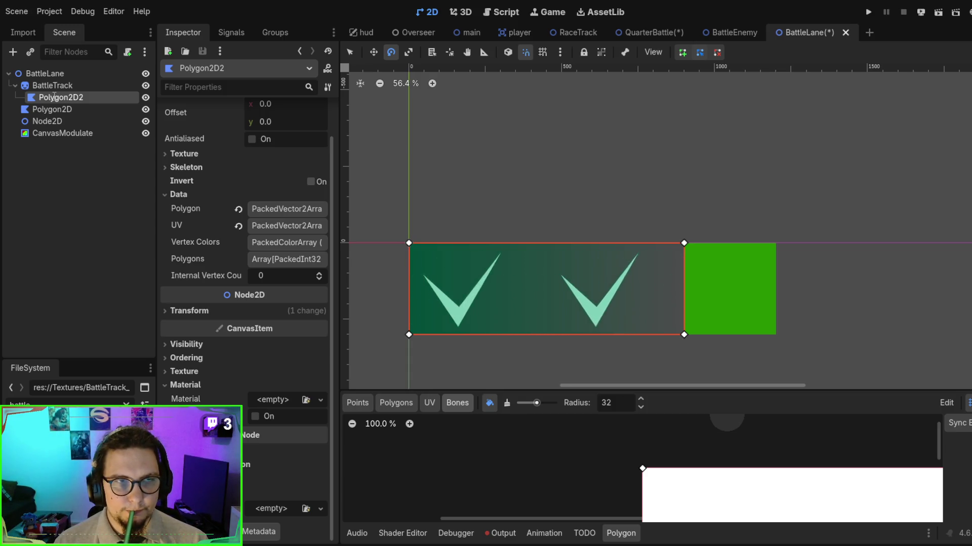
pyautogui.write('LaneArea')
pyautogui.press('Return')
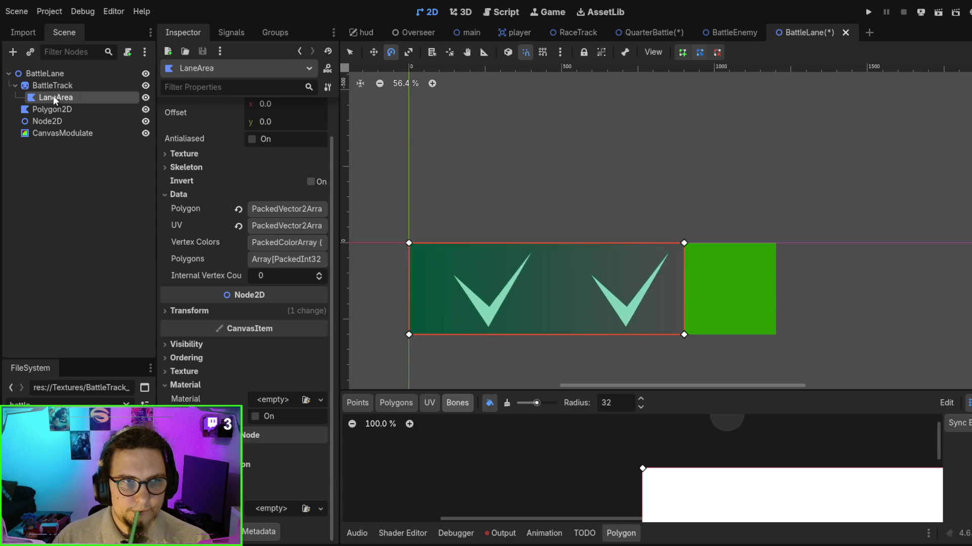
pyautogui.click(63, 111)
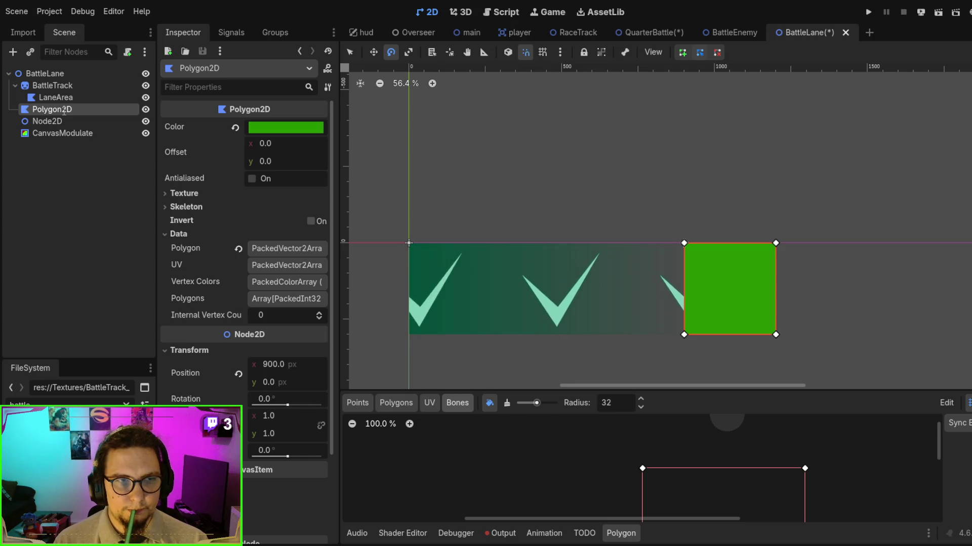
pyautogui.write('PlayerArea')
pyautogui.press('Return')
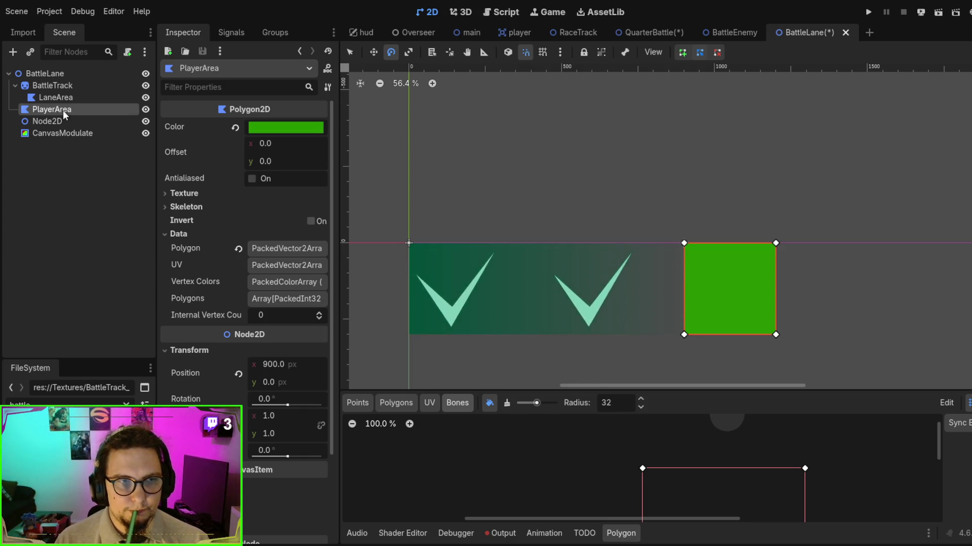
# - Delete the unused Node2D and CanvasModulate nodes, then recheck LaneArea and BattleTrack's shader
pyautogui.click(65, 121)
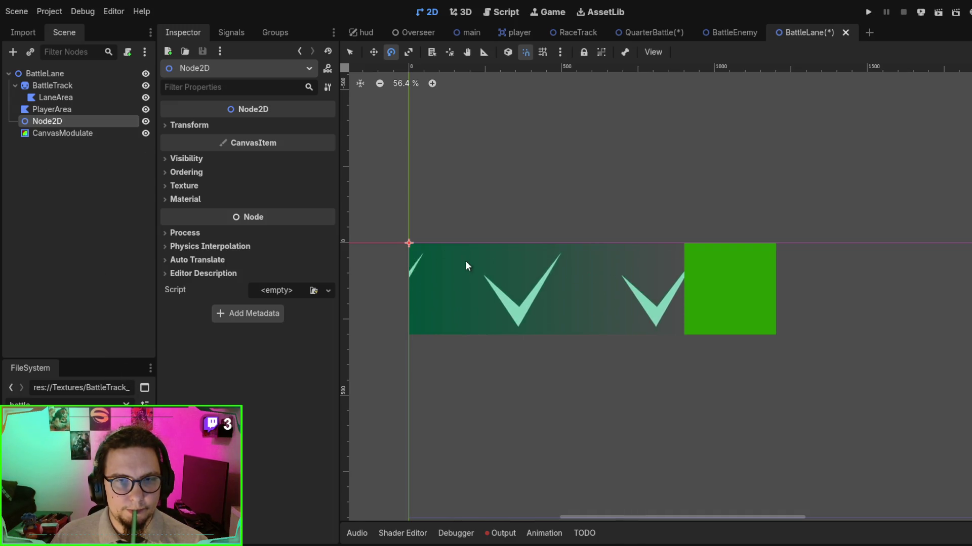
pyautogui.press('Delete')
pyautogui.click(69, 111)
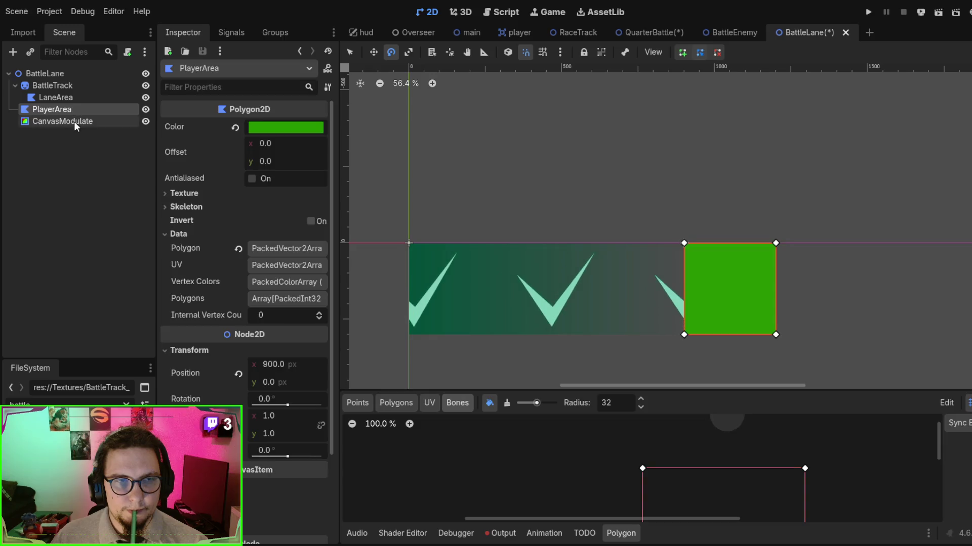
pyautogui.click(74, 123)
pyautogui.moveTo(74, 123)
pyautogui.mouseDown()
pyautogui.moveTo(71, 68)
pyautogui.moveTo(73, 80)
pyautogui.mouseUp()
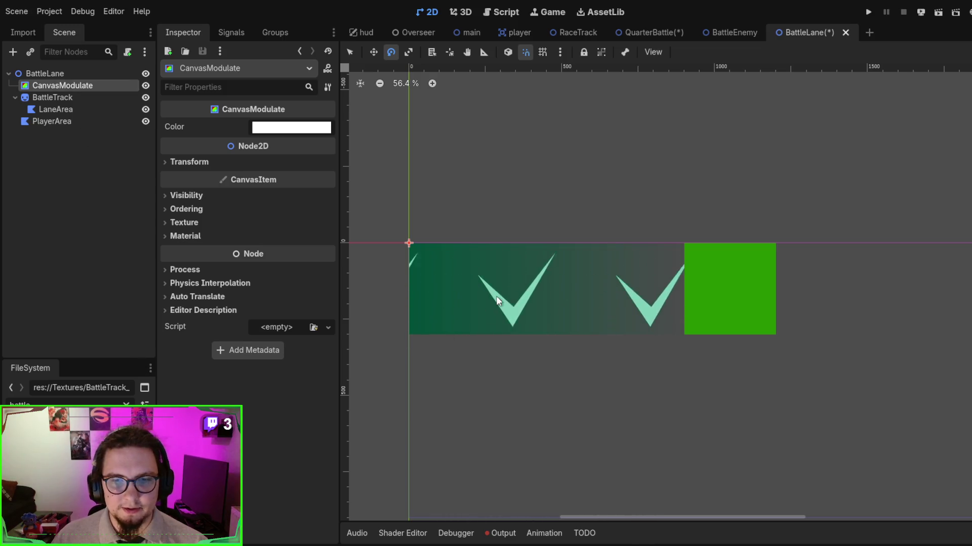
pyautogui.press('Delete')
pyautogui.click(464, 266)
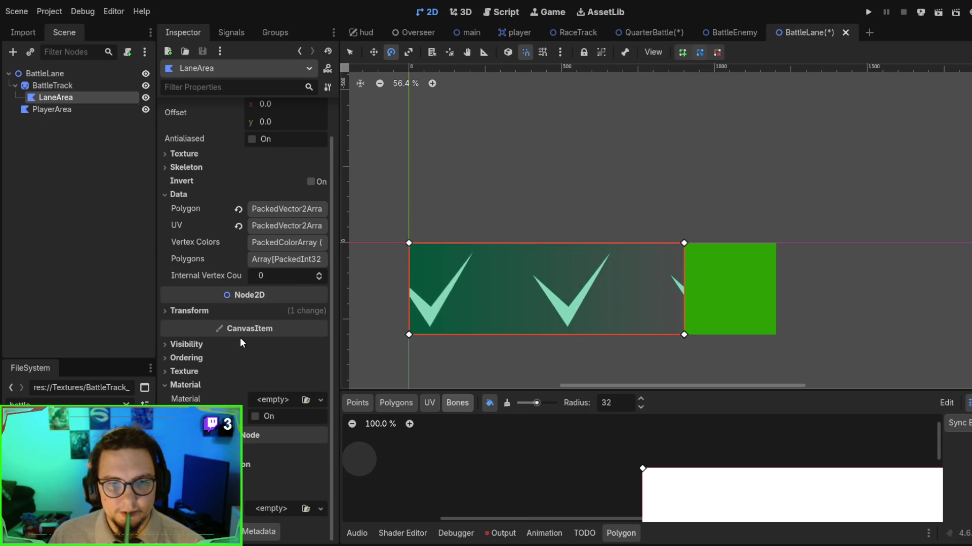
pyautogui.click(81, 84)
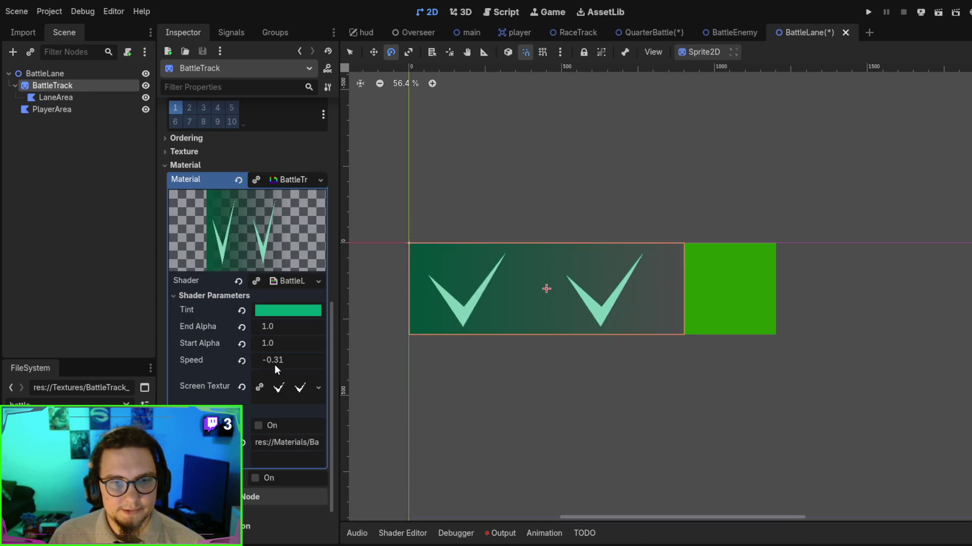
# - Remove ' + hint_texture.a' from line 21's alpha calculation in the BattleTrack shader and save
pyautogui.click(283, 280)
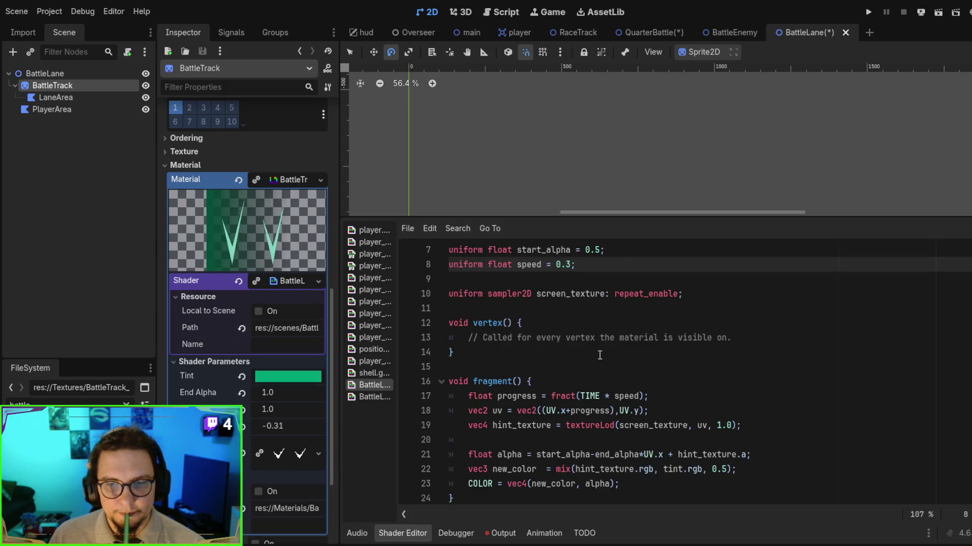
pyautogui.scroll(-1, 599, 355)
pyautogui.moveTo(569, 174); pyautogui.dragTo(625, 197)
pyautogui.scroll(-1, 645, 356)
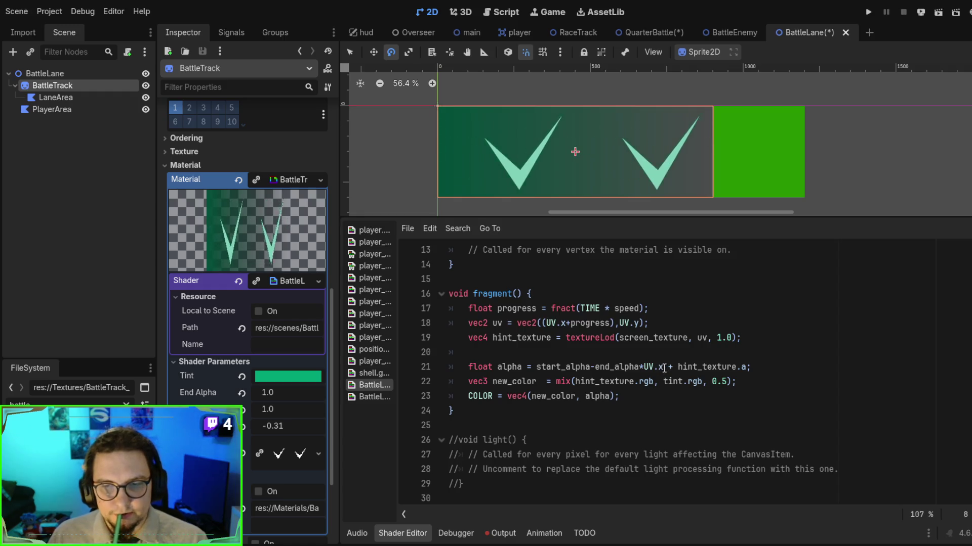
pyautogui.moveTo(662, 367); pyautogui.dragTo(744, 367)
pyautogui.press('BackSpace')
pyautogui.hotkey('ctrl', 's')
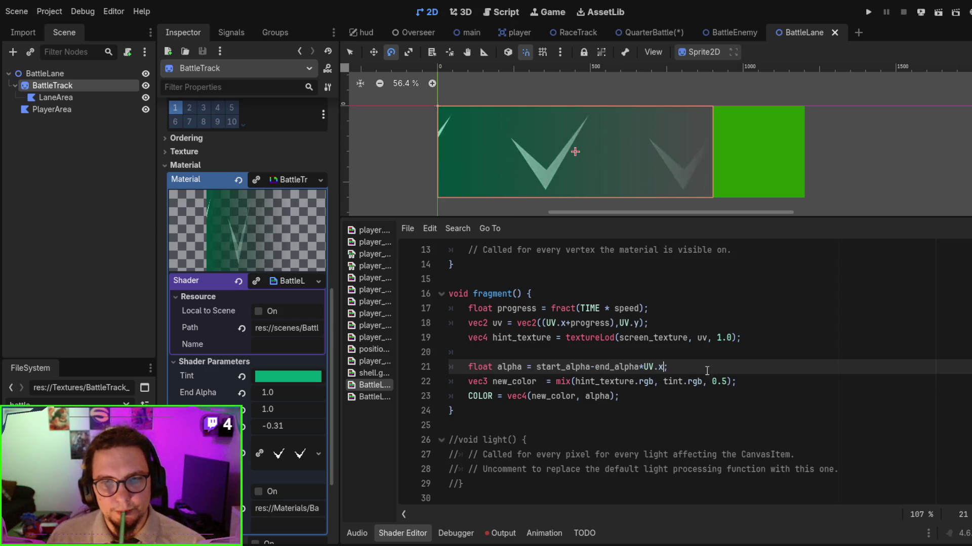
# - Add a 'uniform float blend' line after the speed uniform and save the shader
pyautogui.click(666, 367)
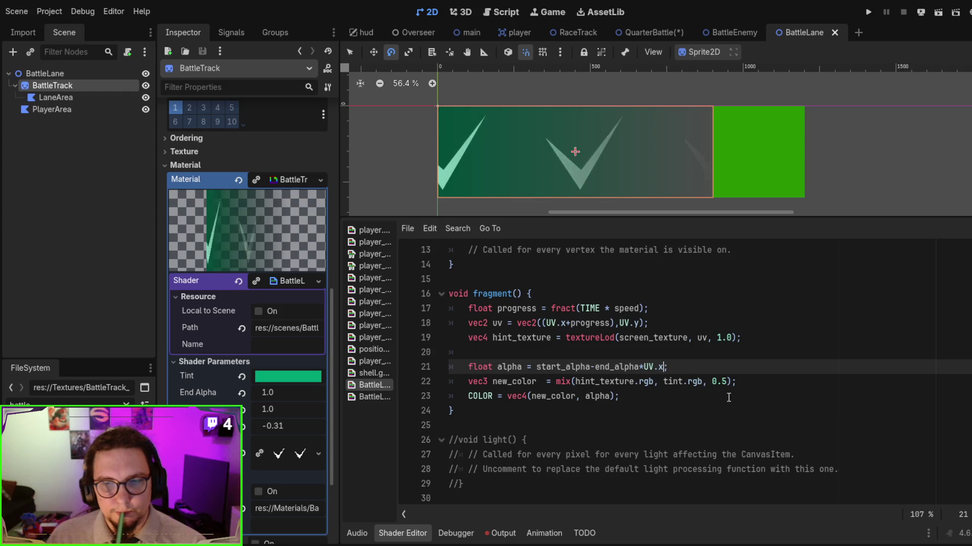
pyautogui.scroll(3, 659, 336)
pyautogui.click(608, 312)
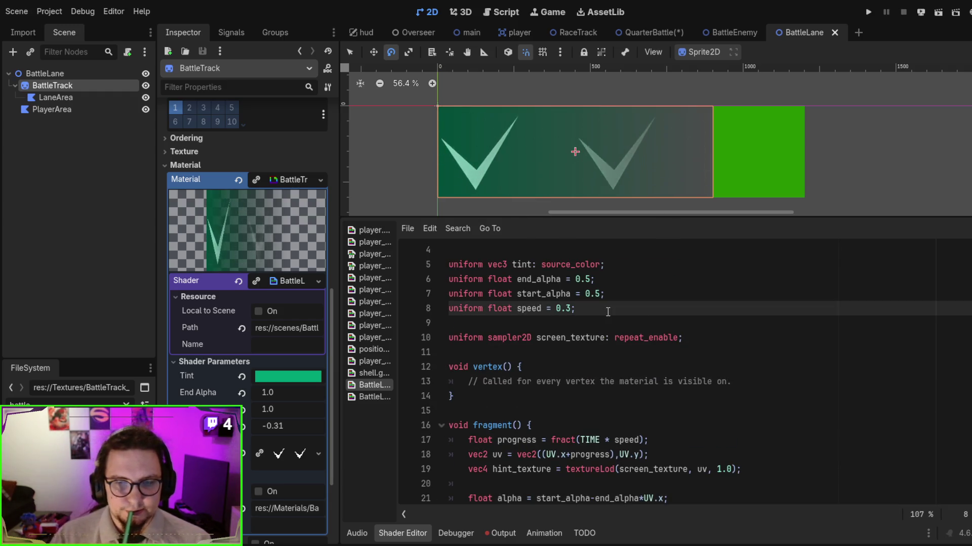
pyautogui.press('Return')
pyautogui.write('uniform fl')
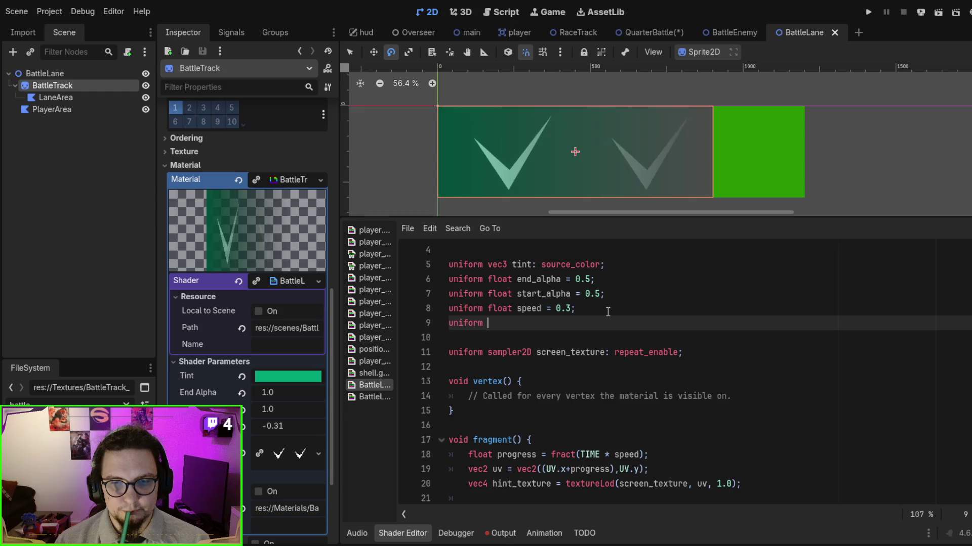
pyautogui.press('Return')
pyautogui.write('mix')
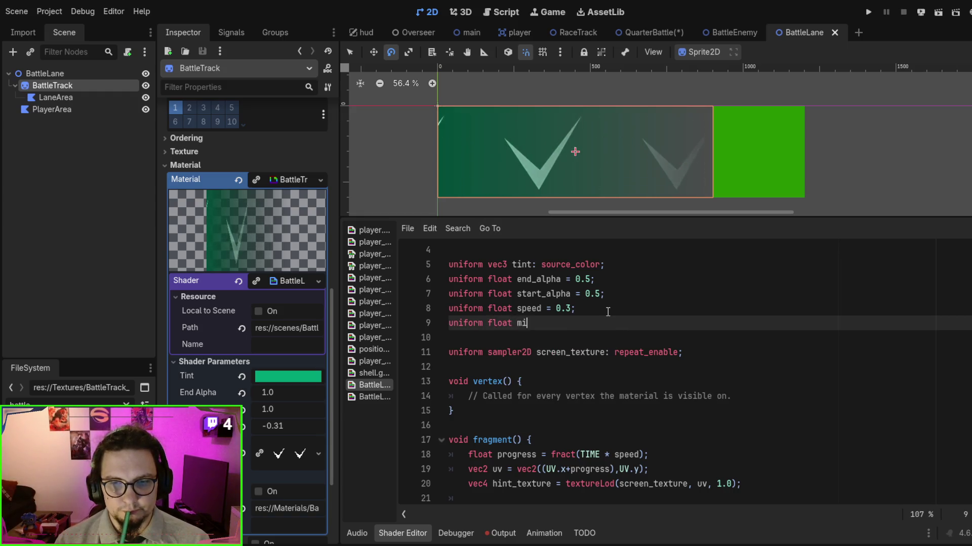
pyautogui.press('BackSpace')
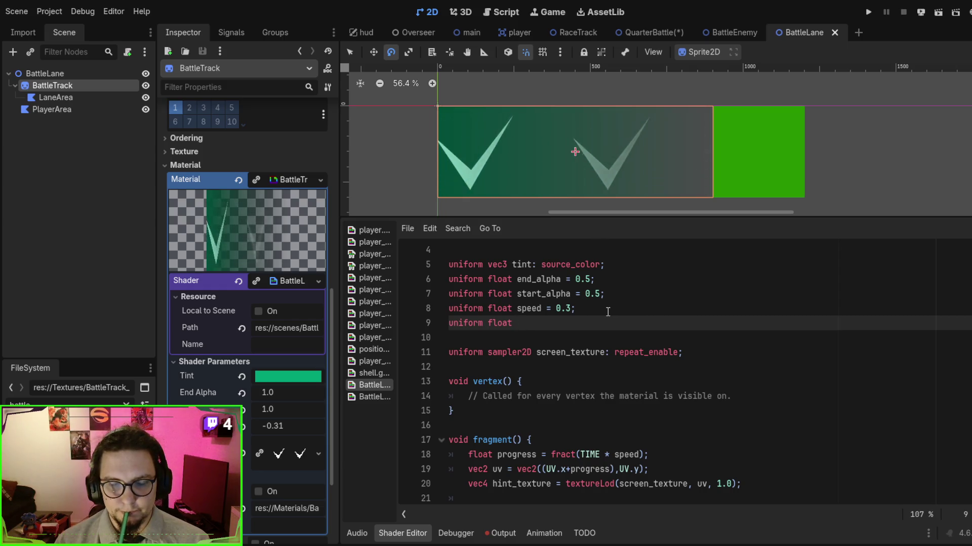
pyautogui.write('blend = 0')
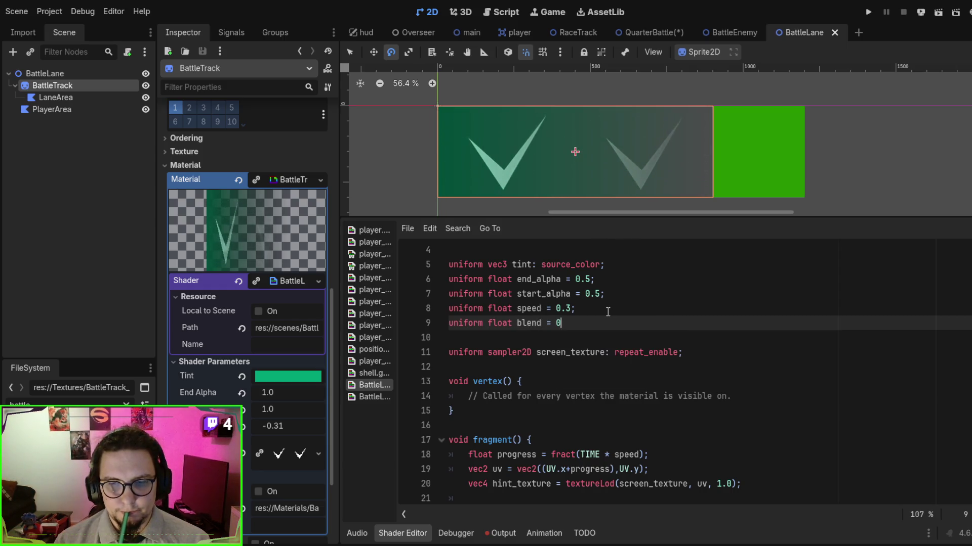
pyautogui.write('5;')
pyautogui.hotkey('ctrl', 's')
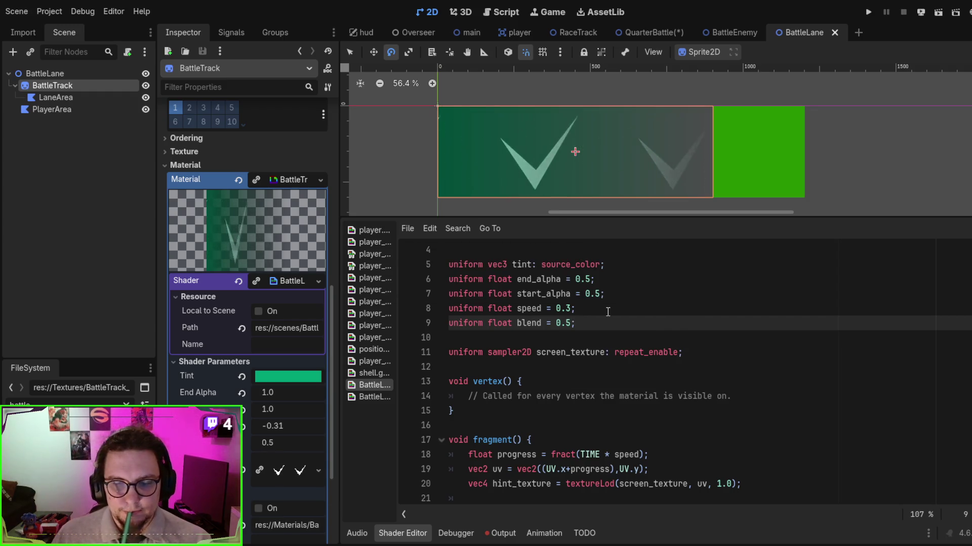
# - Replace the hard-coded 0.5 in mix() with blend, save, and set Blend to 0.57
pyautogui.scroll(-2, 607, 311)
pyautogui.scroll(2, 618, 329)
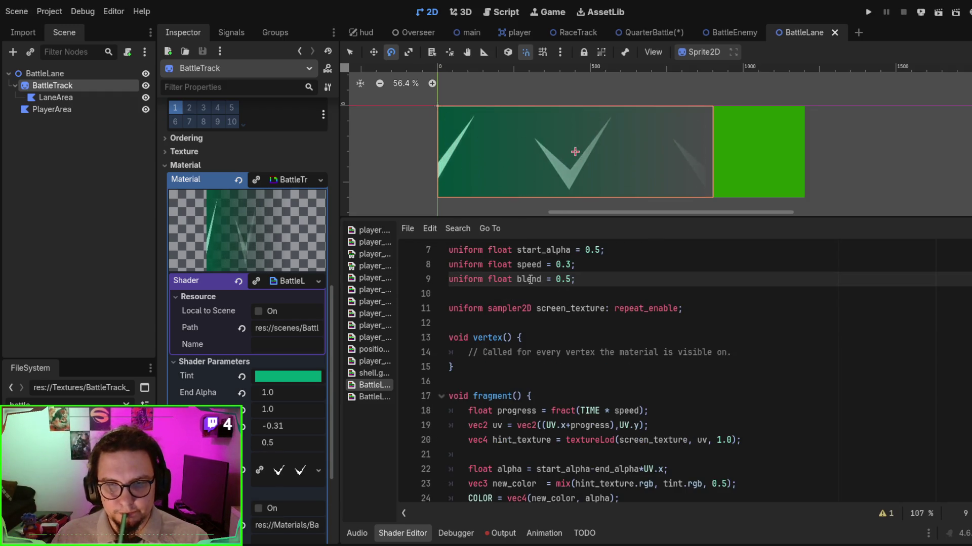
pyautogui.hotkey('ctrl', 'd')
pyautogui.scroll(-2, 690, 385)
pyautogui.doubleClick(716, 396)
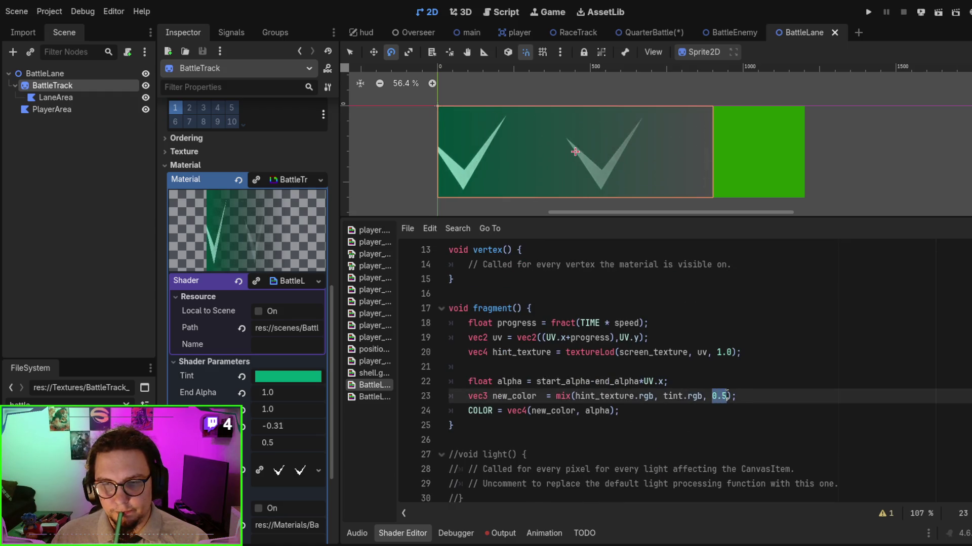
pyautogui.write('blend')
pyautogui.hotkey('ctrl', 's')
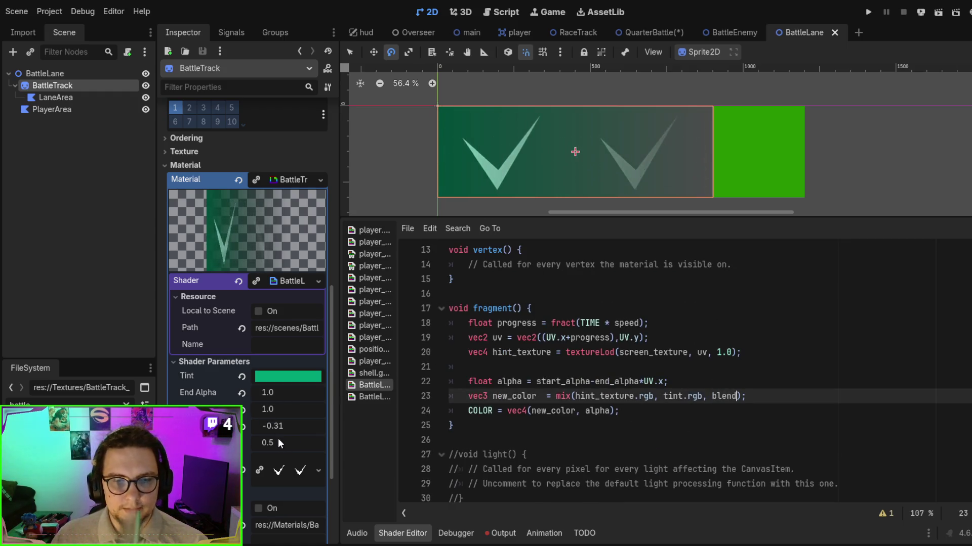
pyautogui.moveTo(278, 443)
pyautogui.mouseDown()
pyautogui.moveTo(314, 443)
pyautogui.moveTo(248, 443)
pyautogui.mouseUp()
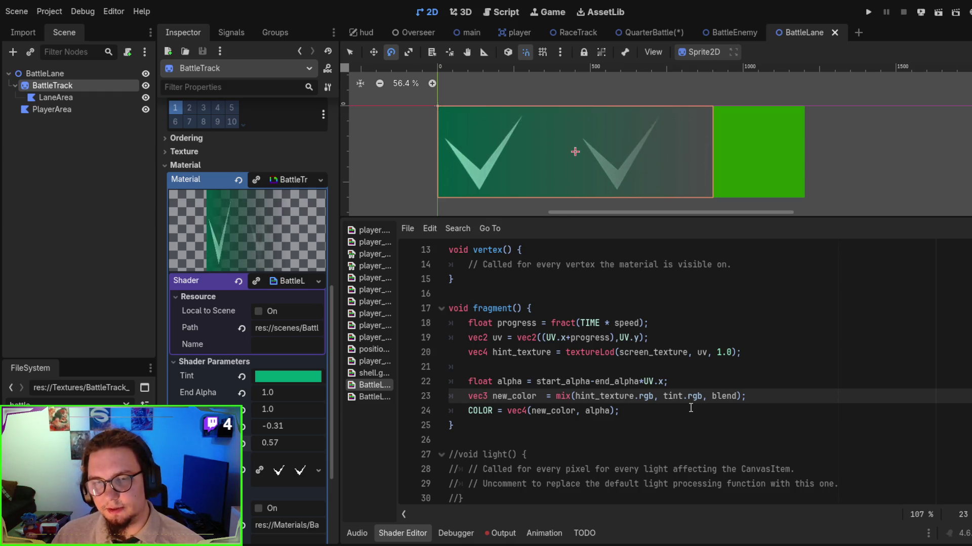
pyautogui.scroll(1, 691, 408)
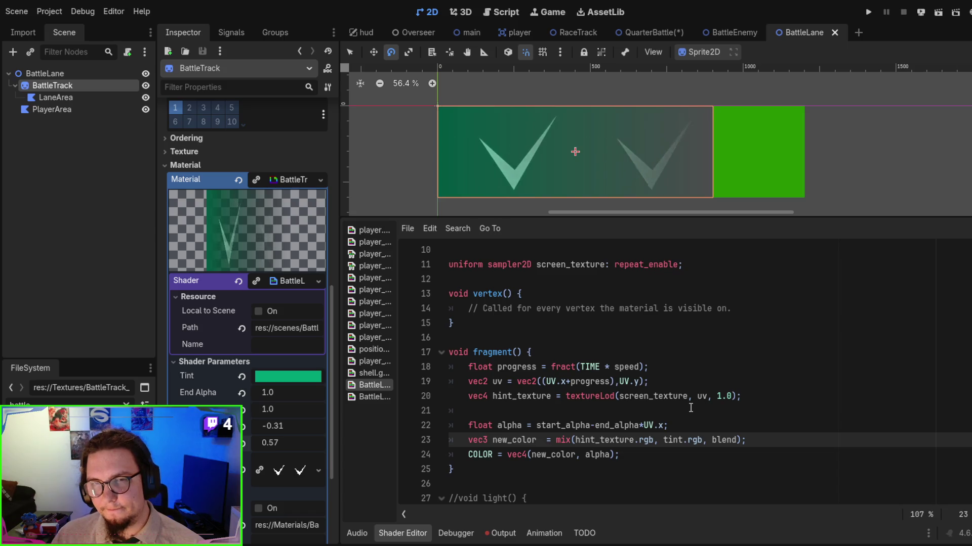
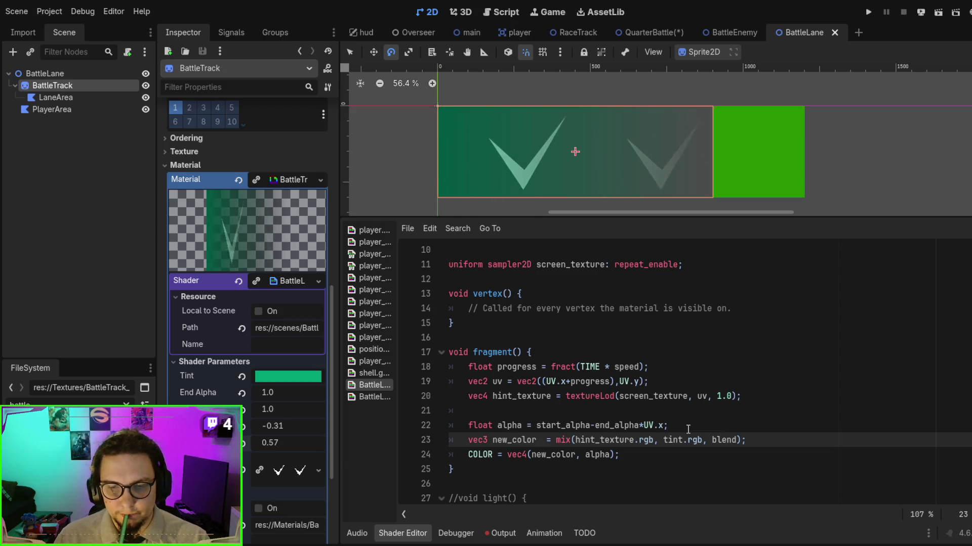
# - Add line 22 'vec4 texture_color = hinte_texture.r * tint' after line 20, keeping line 20's indentation
pyautogui.click(667, 412)
pyautogui.press('Return')
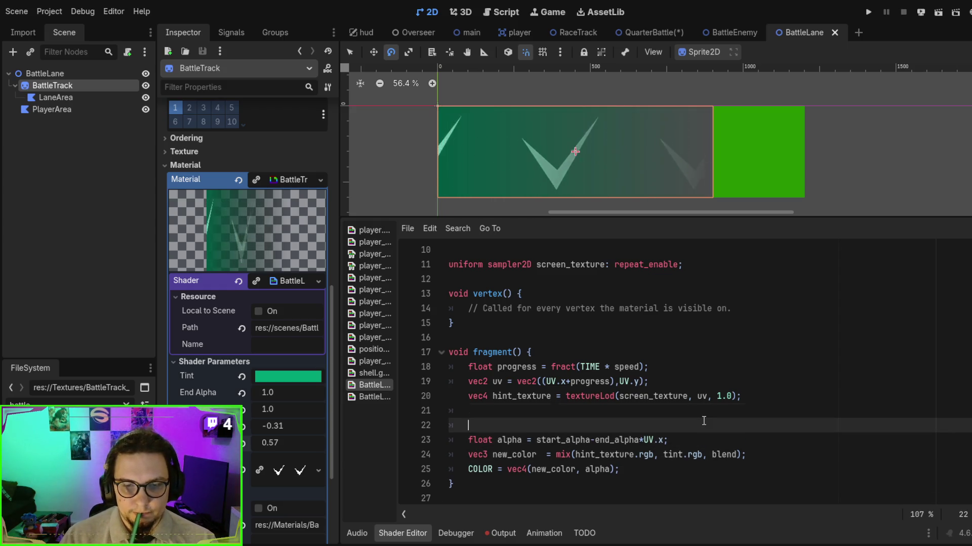
pyautogui.press('Return')
pyautogui.press('Return')
pyautogui.press('Up')
pyautogui.press('Up')
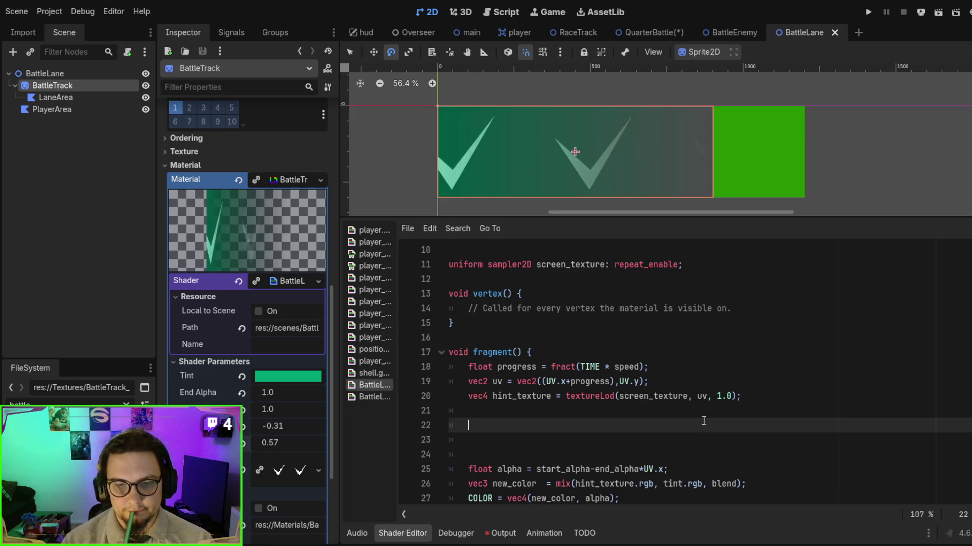
pyautogui.write('vec')
pyautogui.press('Escape')
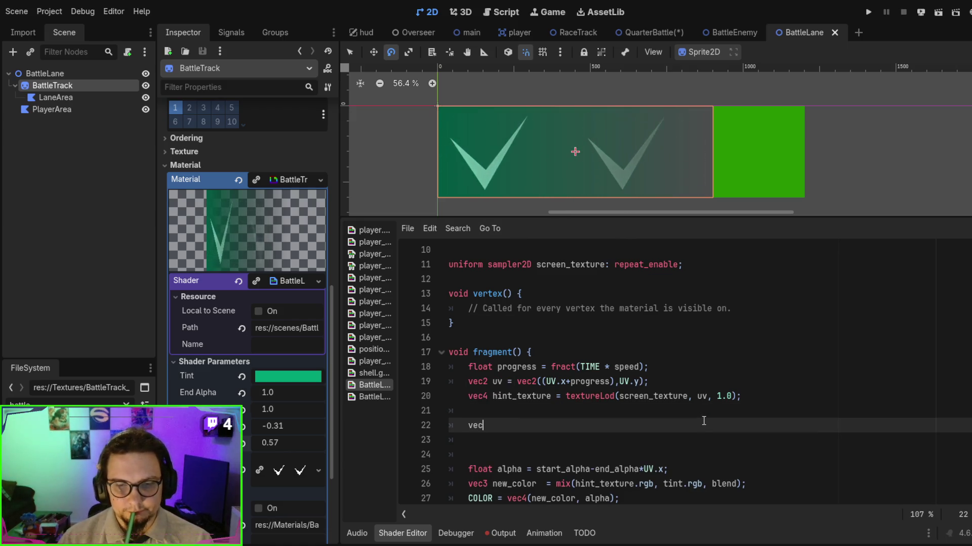
pyautogui.press('Up')
pyautogui.press('Up')
pyautogui.press('Home')
pyautogui.press('BackSpace')
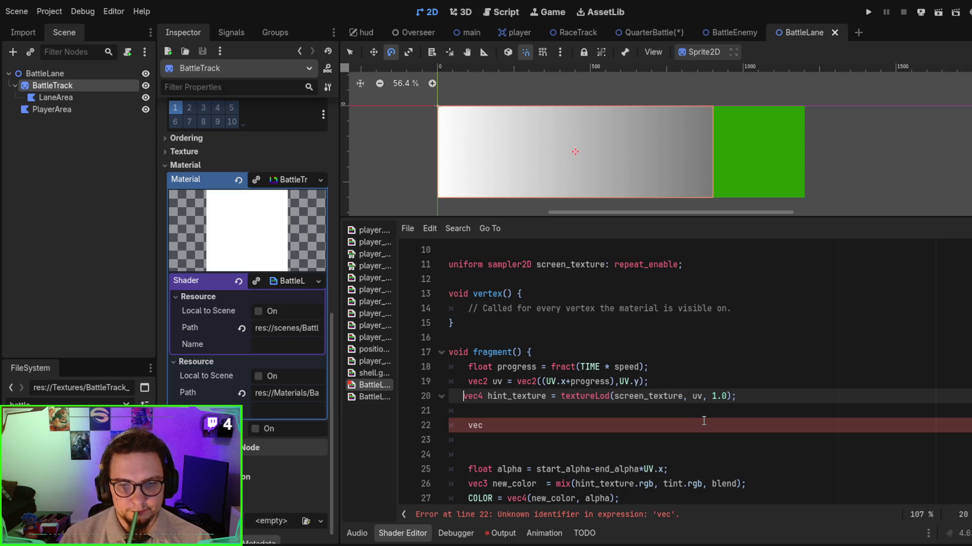
pyautogui.press('Tab')
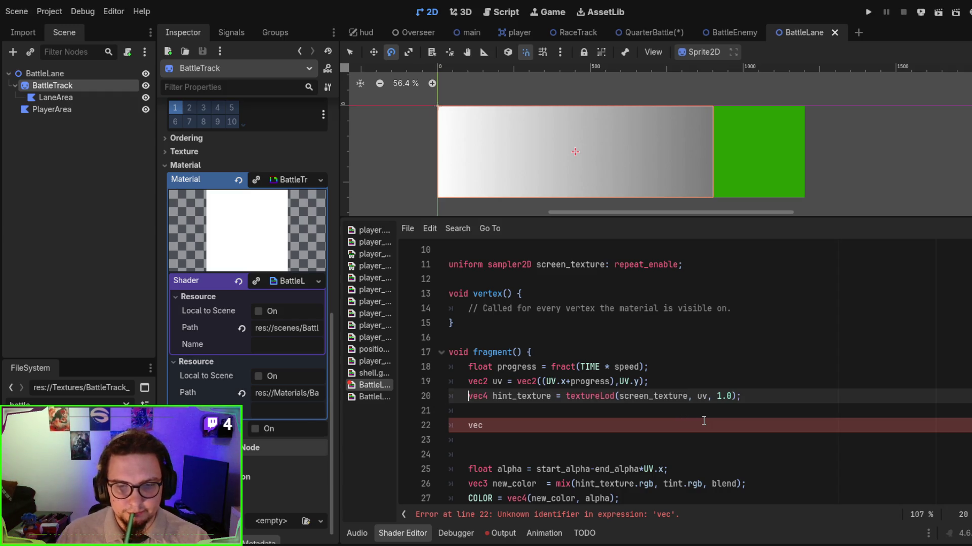
pyautogui.click(698, 422)
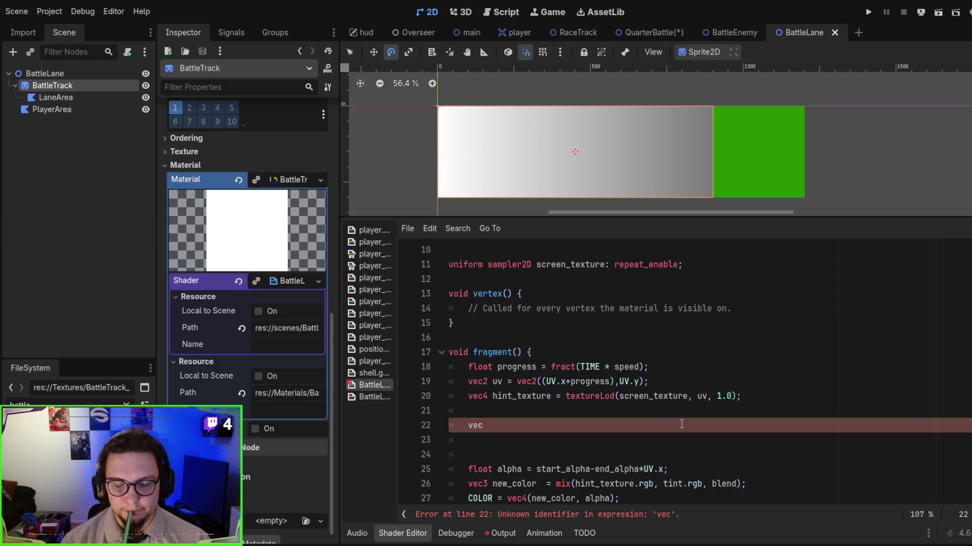
pyautogui.write('4 ')
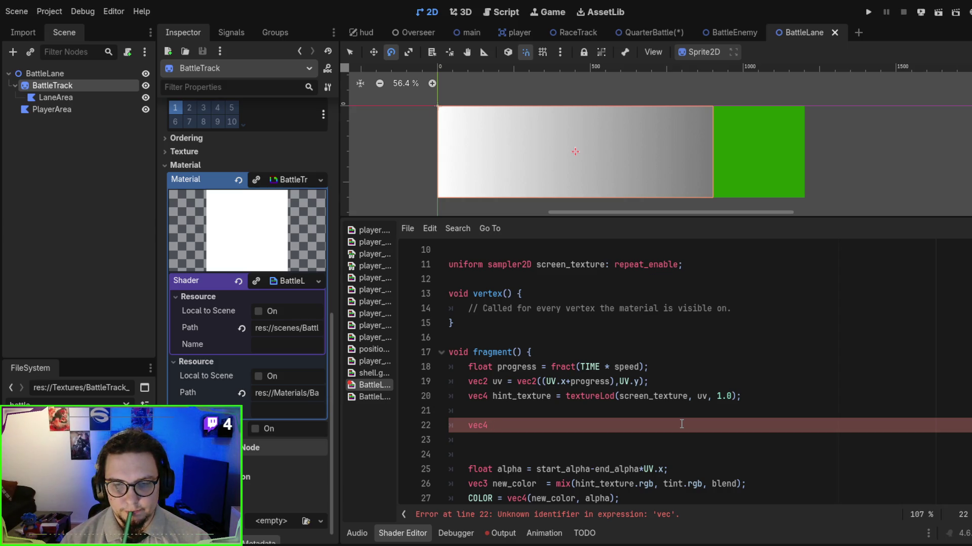
pyautogui.write('texture_color ')
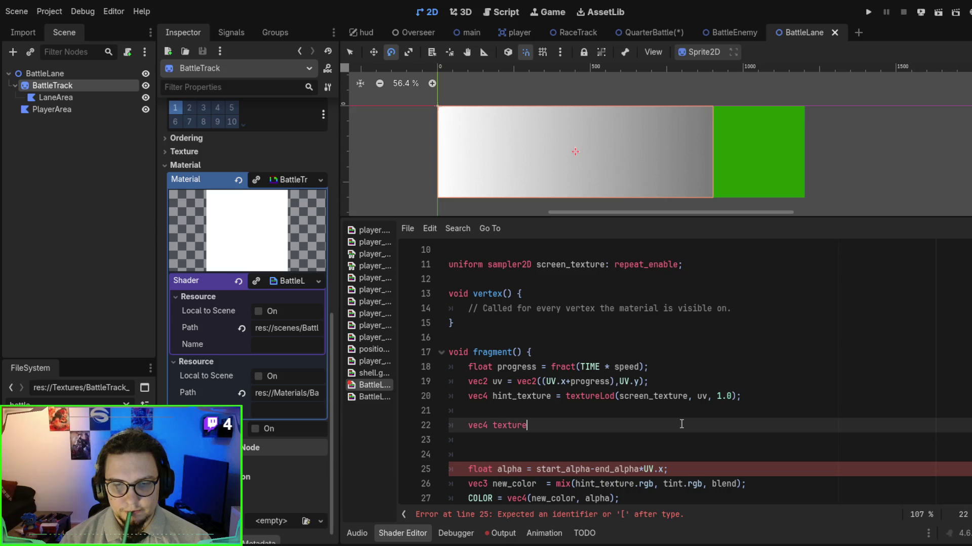
pyautogui.write('=')
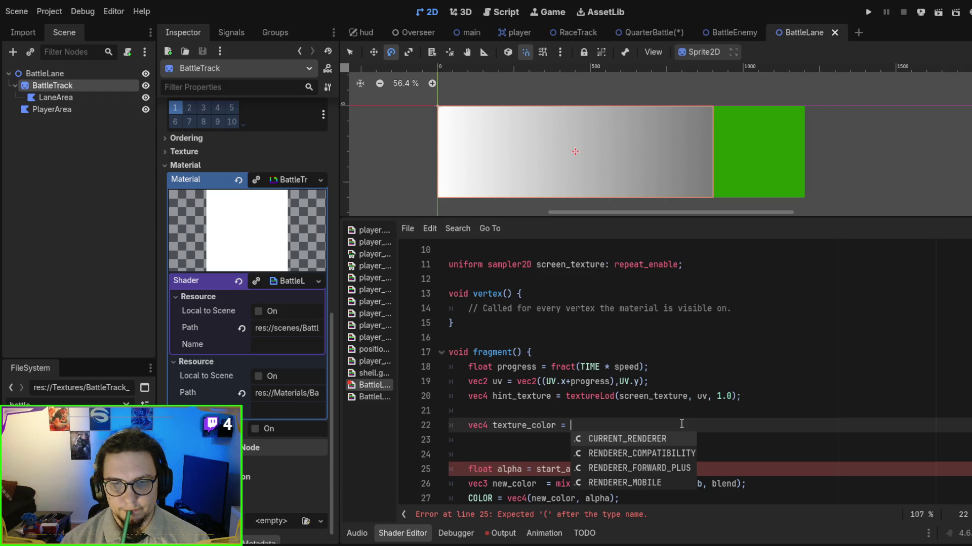
pyautogui.write(' hinte_textu')
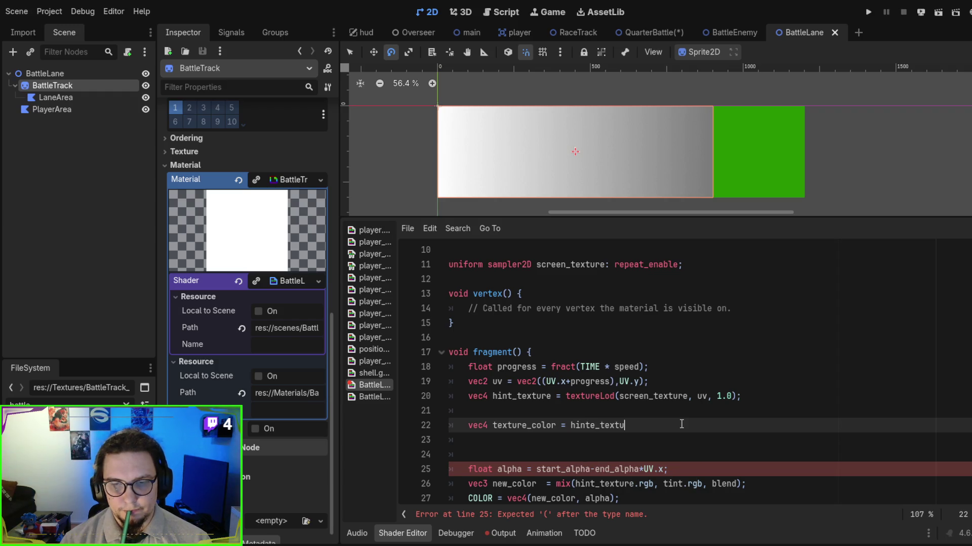
pyautogui.write('re.r * ')
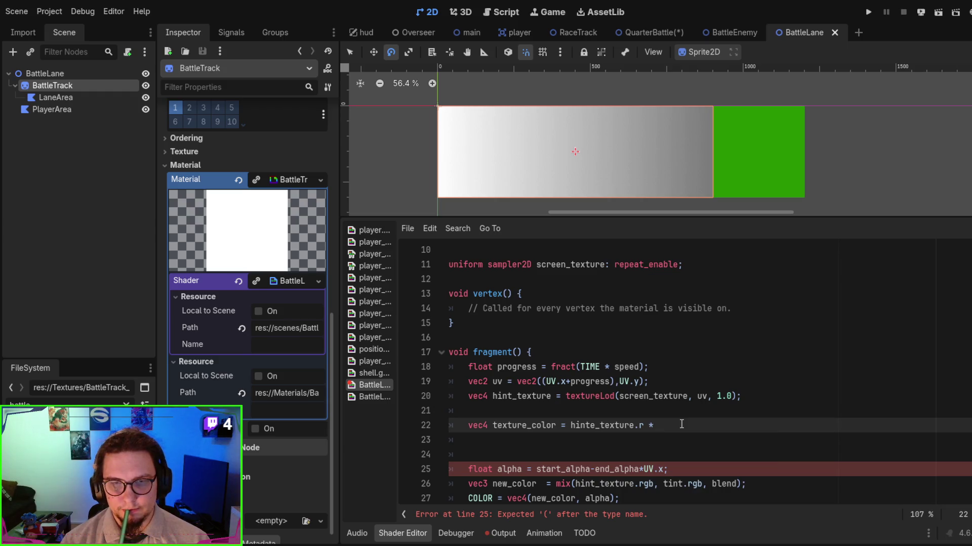
pyautogui.write('tint;')
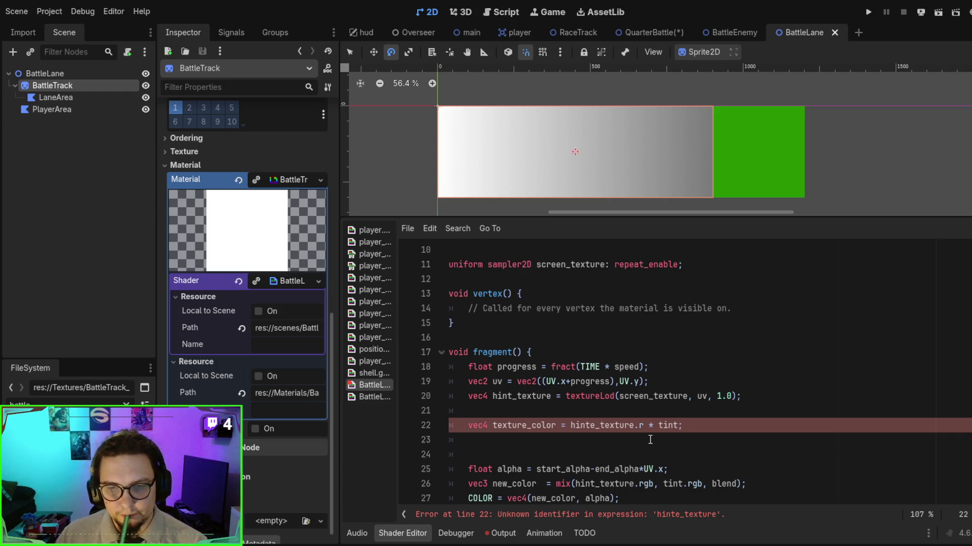
# - Remove the stray 'e' so line 22 uses hint_texture, then highlight hint_texture and tint usages
pyautogui.click(592, 425)
pyautogui.press('BackSpace')
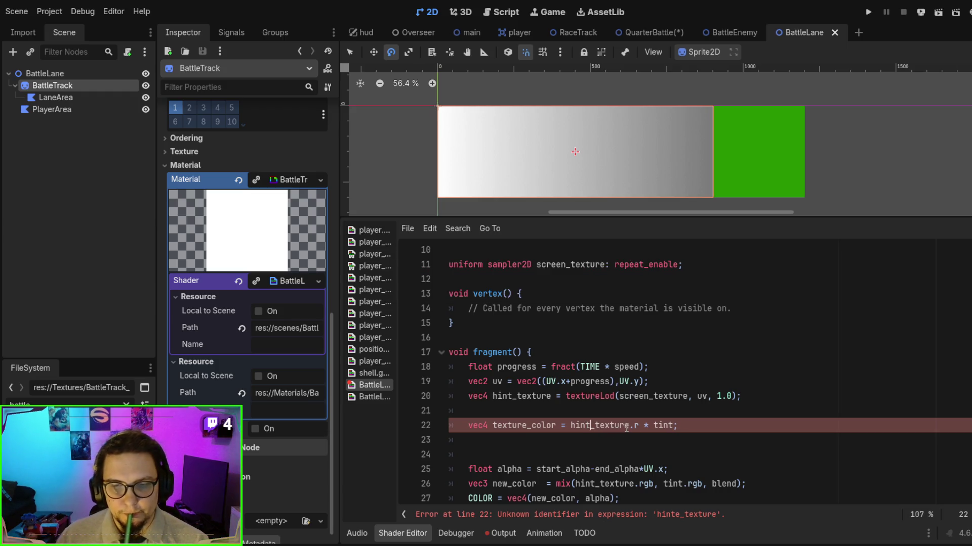
pyautogui.doubleClick(616, 428)
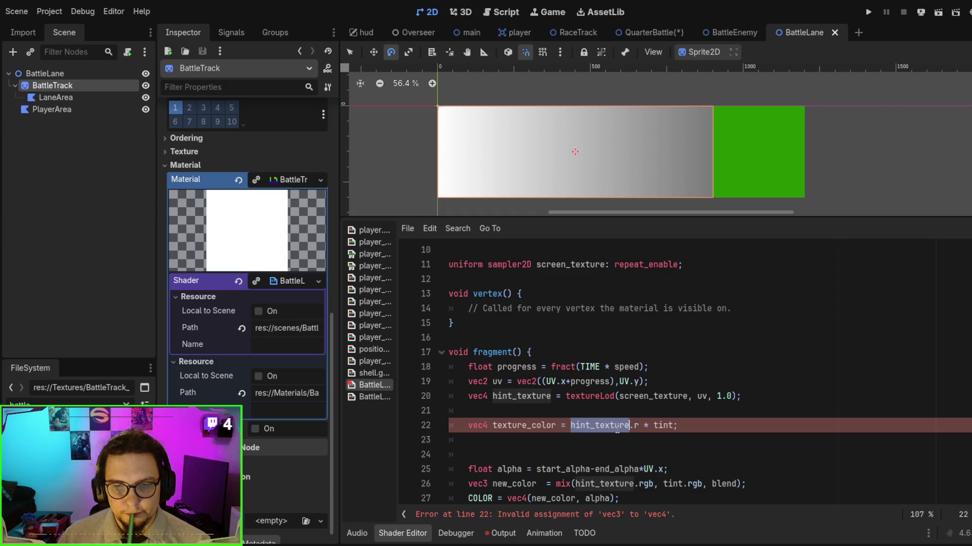
pyautogui.doubleClick(656, 427)
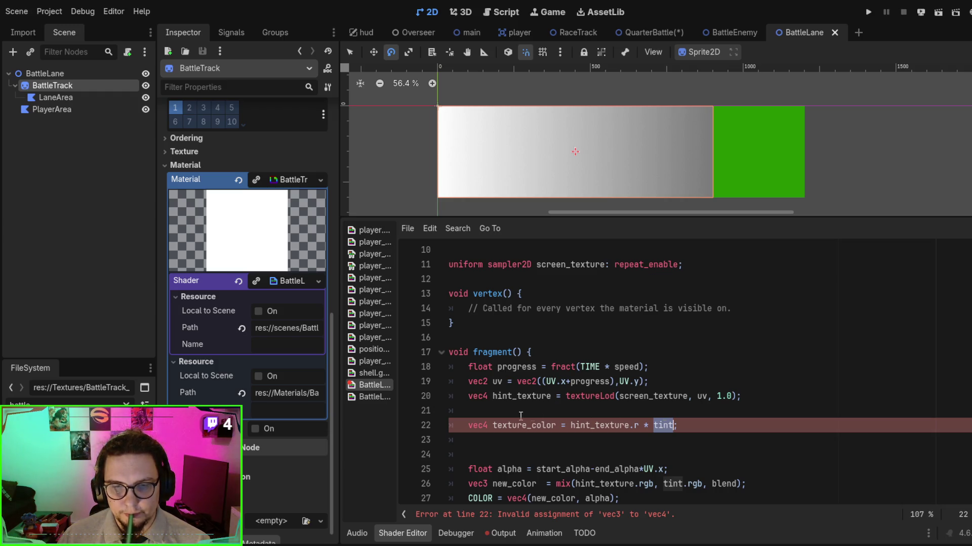
pyautogui.click(484, 426)
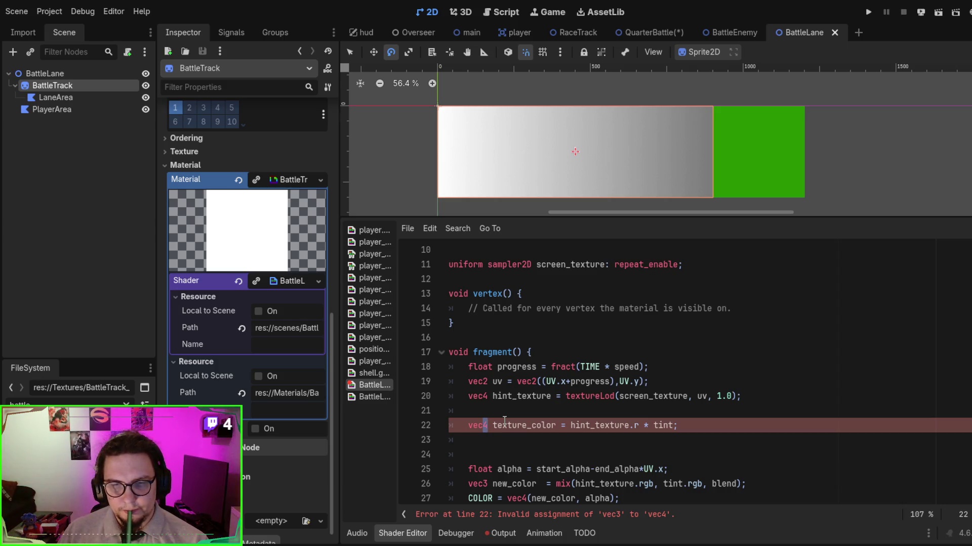
# - Check the vec4 type and the hint_texture and tint declarations until the shader compiles
pyautogui.doubleClick(478, 396)
pyautogui.scroll(-1, 492, 398)
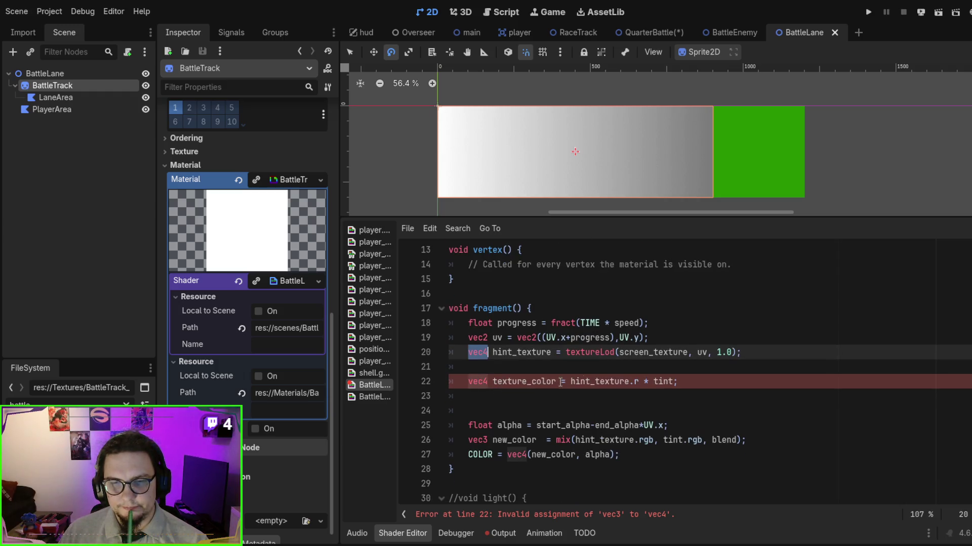
pyautogui.doubleClick(609, 382)
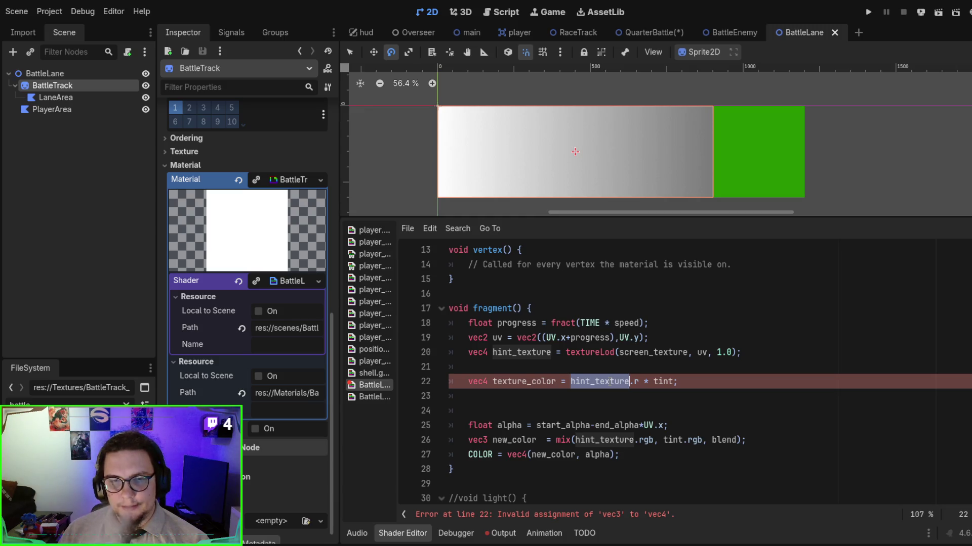
pyautogui.scroll(3, 609, 382)
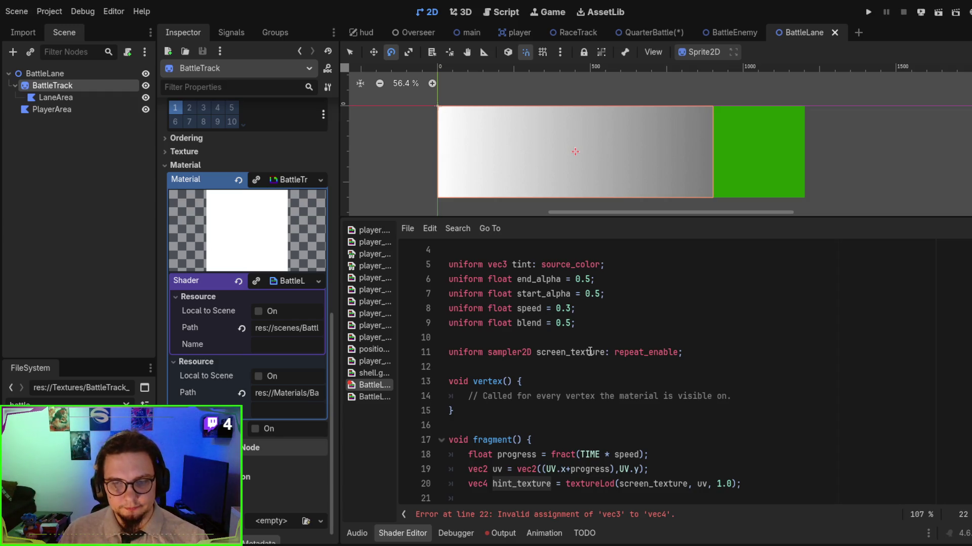
pyautogui.scroll(1, 590, 352)
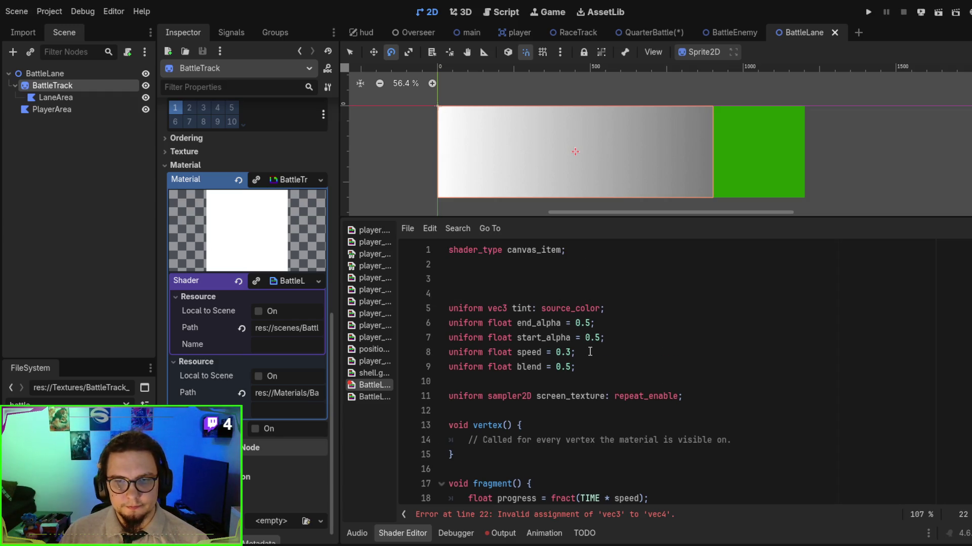
pyautogui.click(503, 310)
pyautogui.scroll(-3, 547, 354)
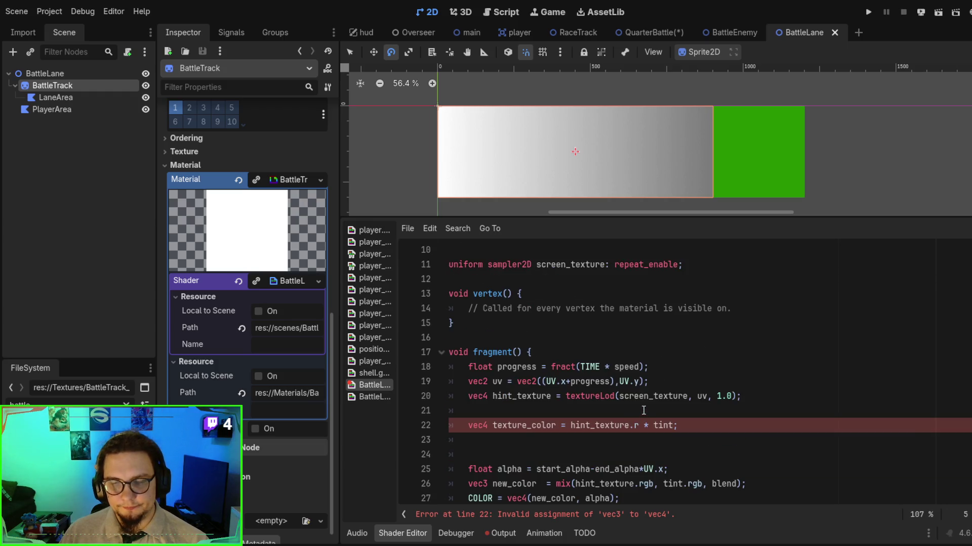
pyautogui.scroll(-1, 643, 410)
pyautogui.click(607, 367)
pyautogui.scroll(-2, 597, 359)
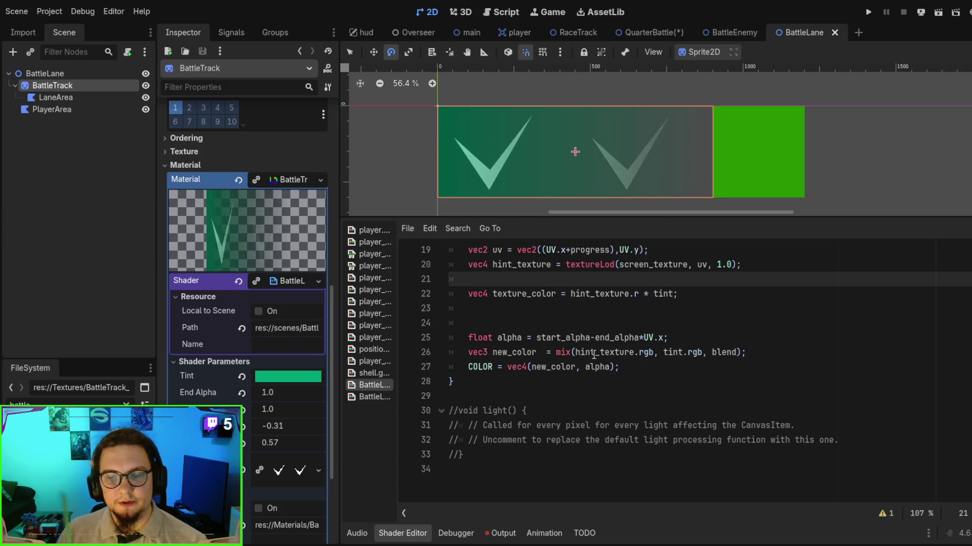
# - Replace new_color with texture_color.rgb in the COLOR line, save, then undo the latest edits
pyautogui.scroll(1, 593, 356)
pyautogui.scroll(1, 643, 374)
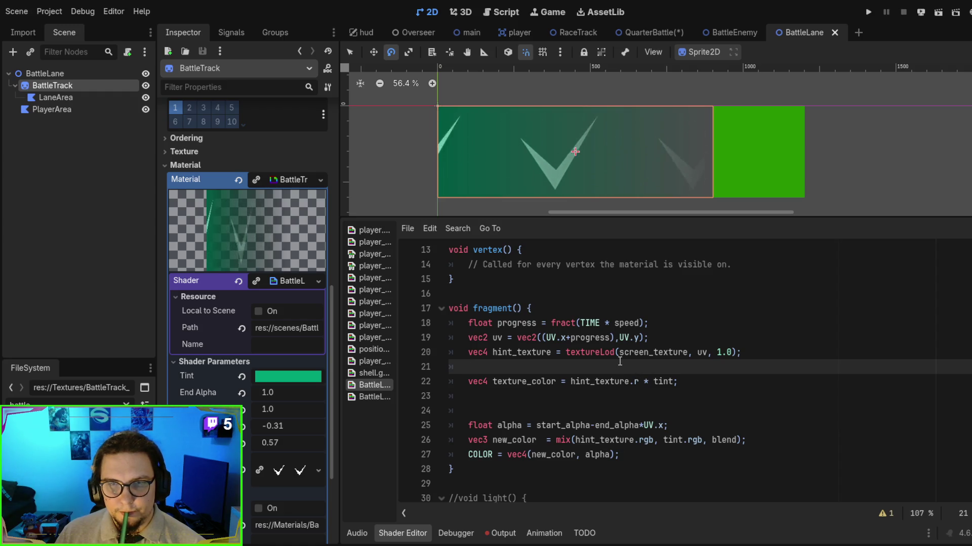
pyautogui.doubleClick(499, 382)
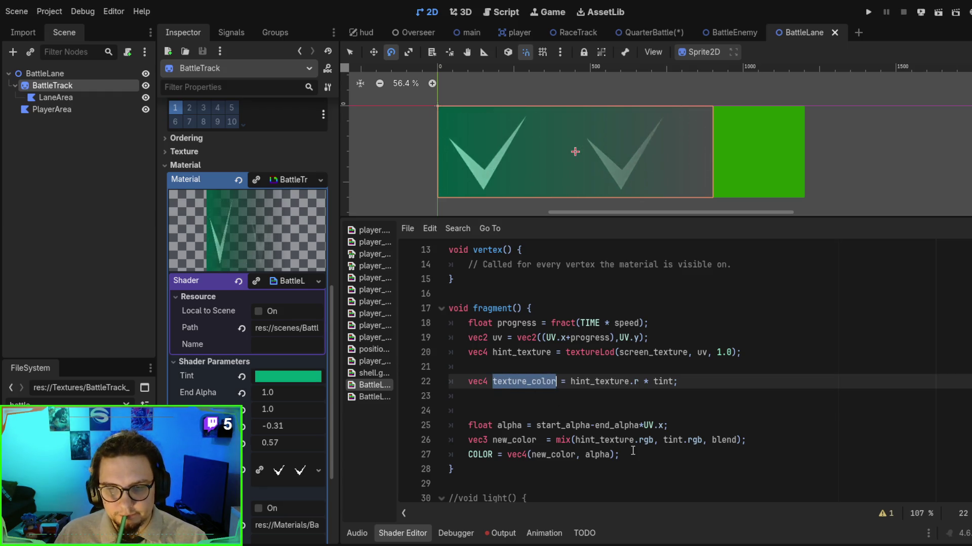
pyautogui.hotkey('ctrl', 'c')
pyautogui.doubleClick(551, 454)
pyautogui.hotkey('ctrl', 'v')
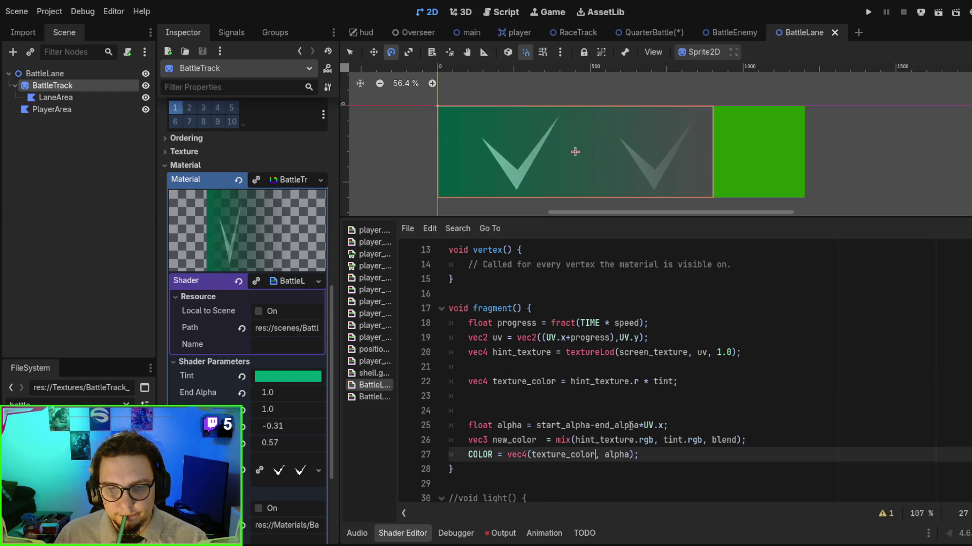
pyautogui.hotkey('ctrl', 'z')
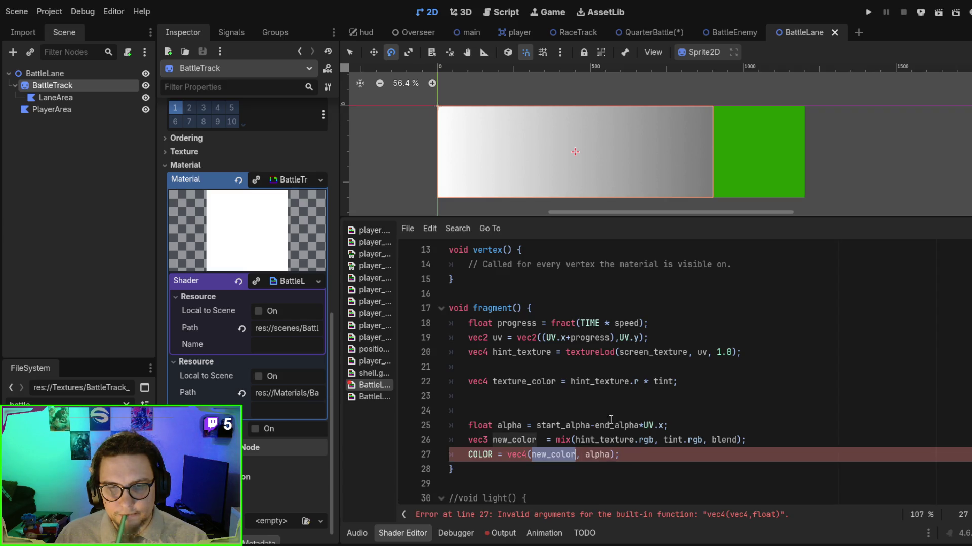
pyautogui.hotkey('ctrl', 's')
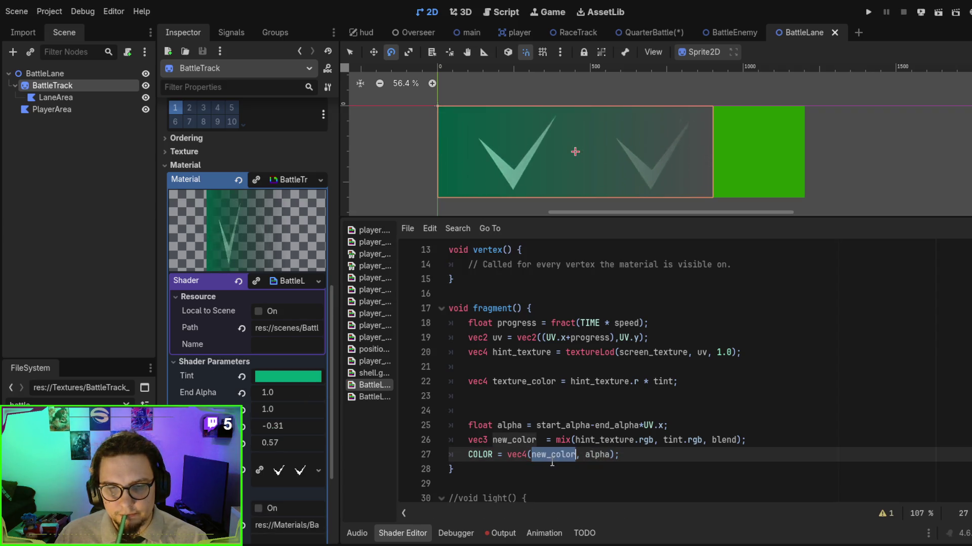
pyautogui.hotkey('ctrl', 'v')
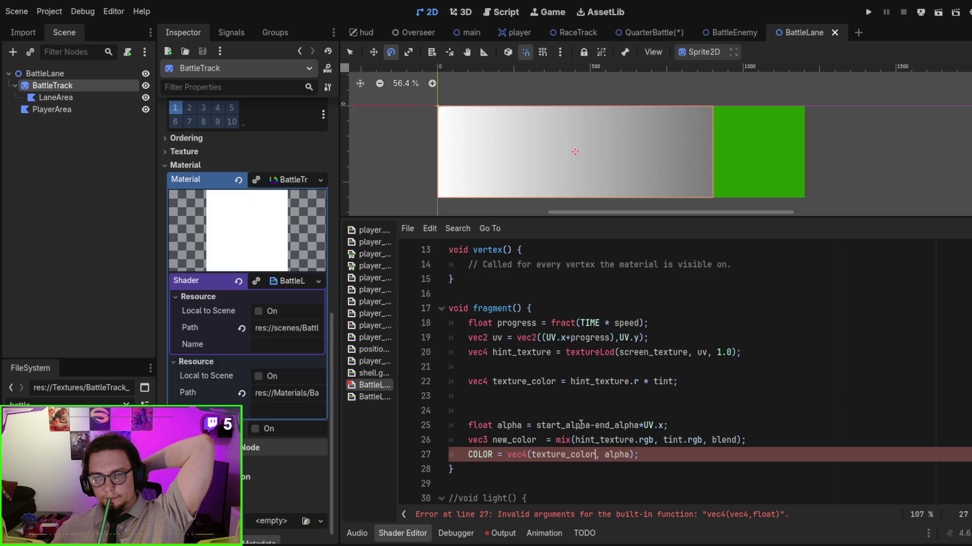
pyautogui.write('.rgb')
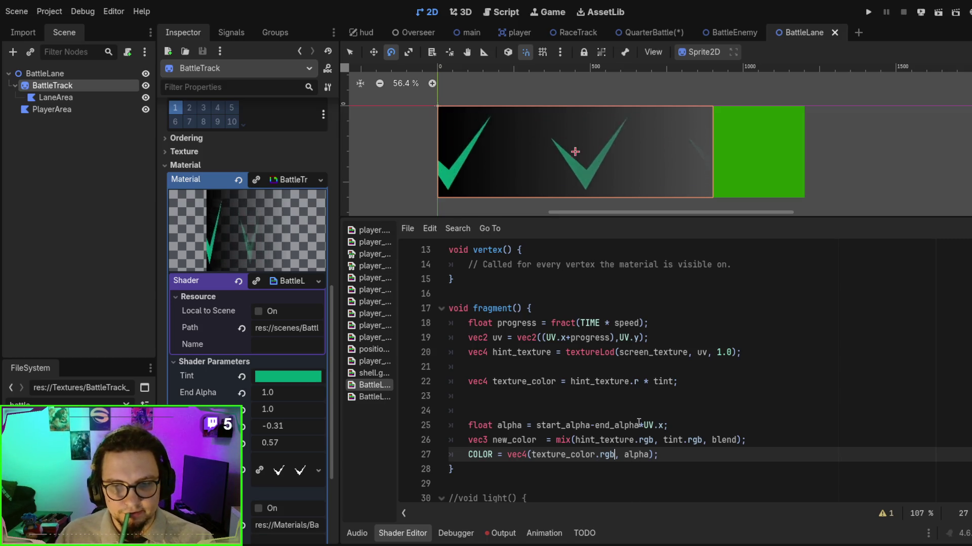
pyautogui.hotkey('ctrl', 'z')
pyautogui.hotkey('ctrl', 'z')
pyautogui.hotkey('ctrl', 'z')
pyautogui.hotkey('ctrl', 'z')
pyautogui.hotkey('ctrl', 'z')
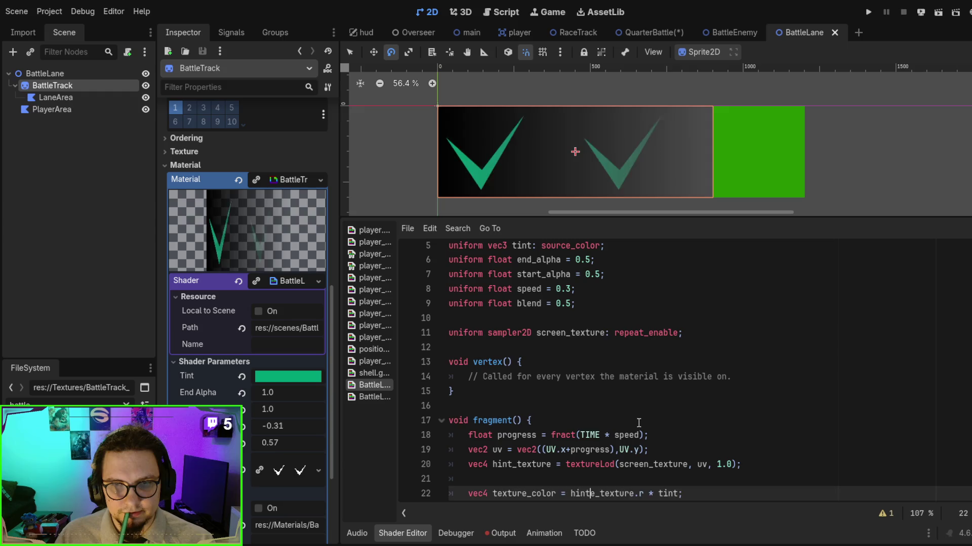
pyautogui.hotkey('ctrl', 'z')
pyautogui.hotkey('ctrl', 'z')
pyautogui.hotkey('ctrl', 'z')
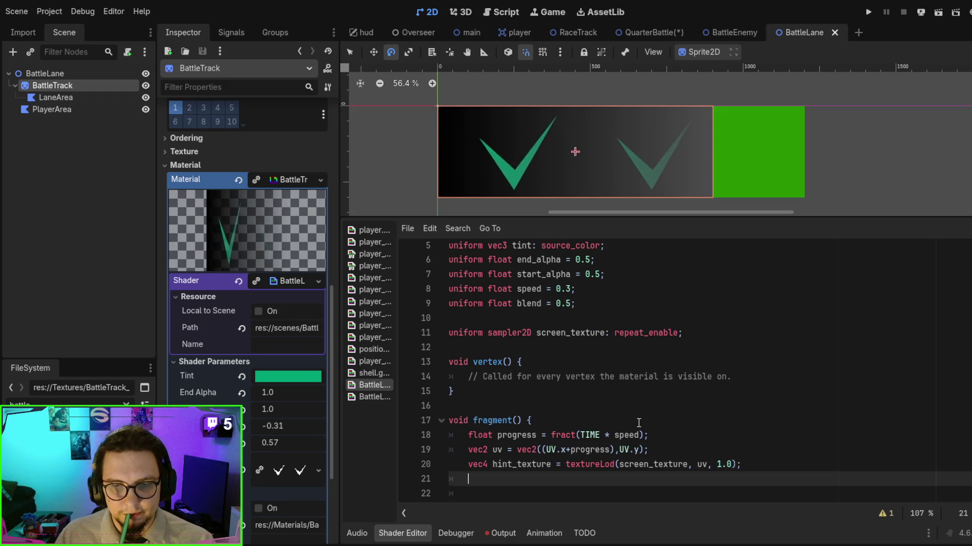
# - Save the scene so the lane shader is applied
pyautogui.scroll(-1, 638, 423)
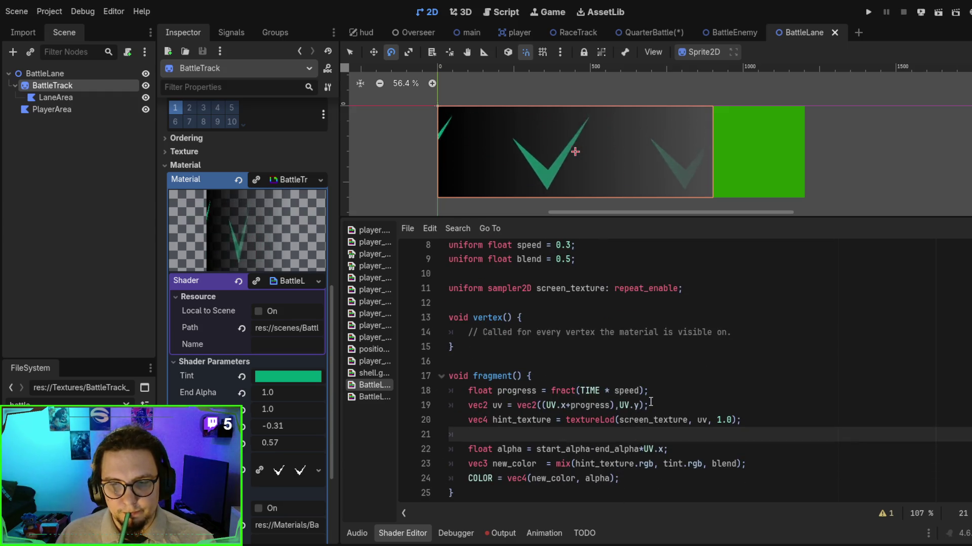
pyautogui.hotkey('ctrl', 's')
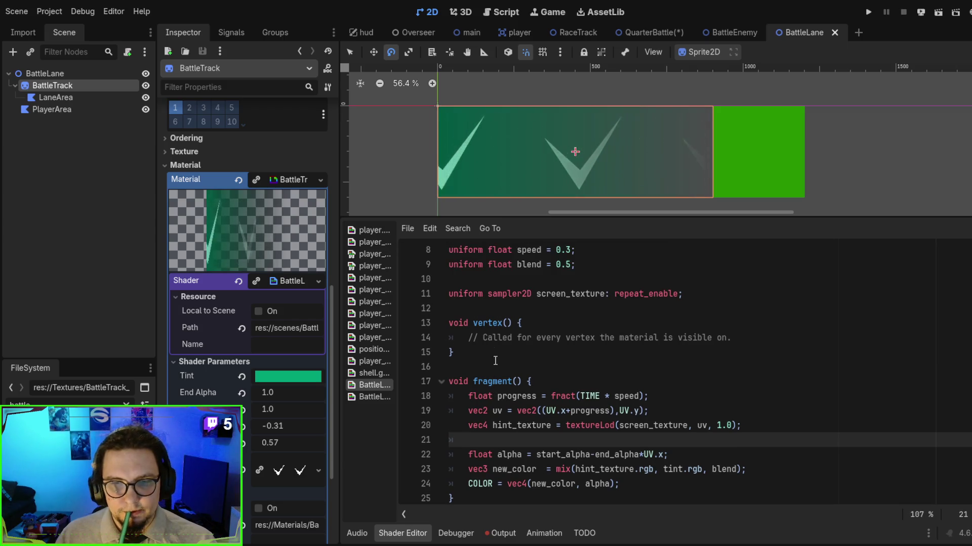
pyautogui.click(449, 426)
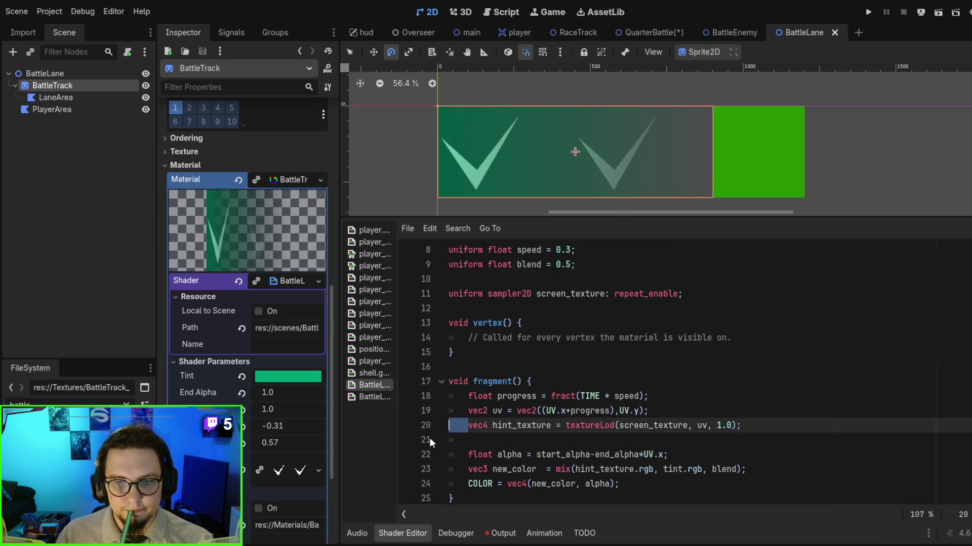
pyautogui.hotkey('ctrl', 's')
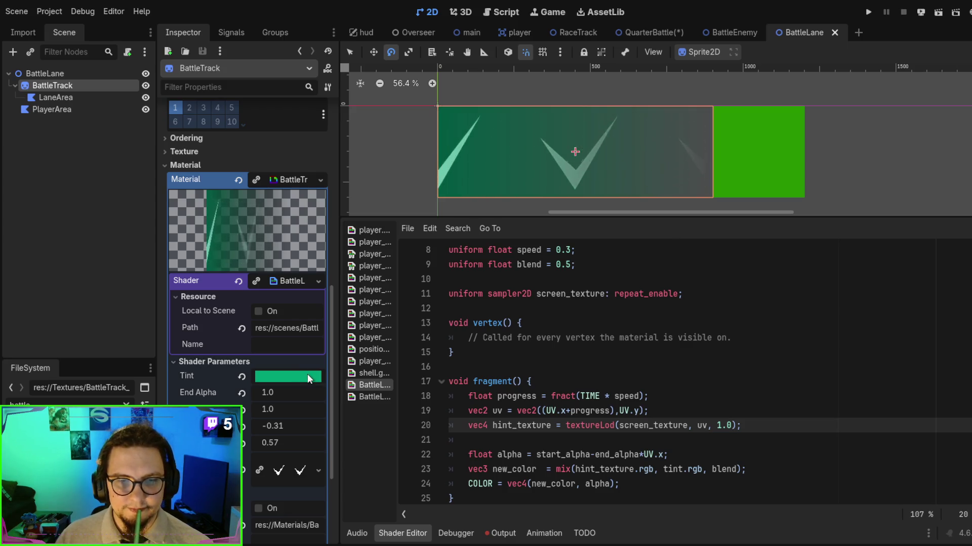
# - Set the lane tint to bright green, then switch to Affinity Designer
pyautogui.hotkey('ctrl', 'z')
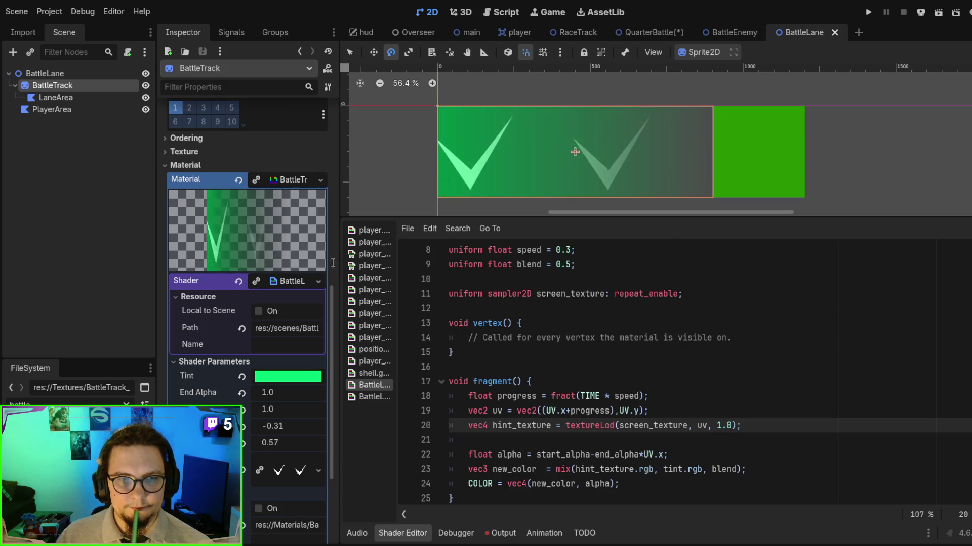
pyautogui.hotkey('ctrl', 'z')
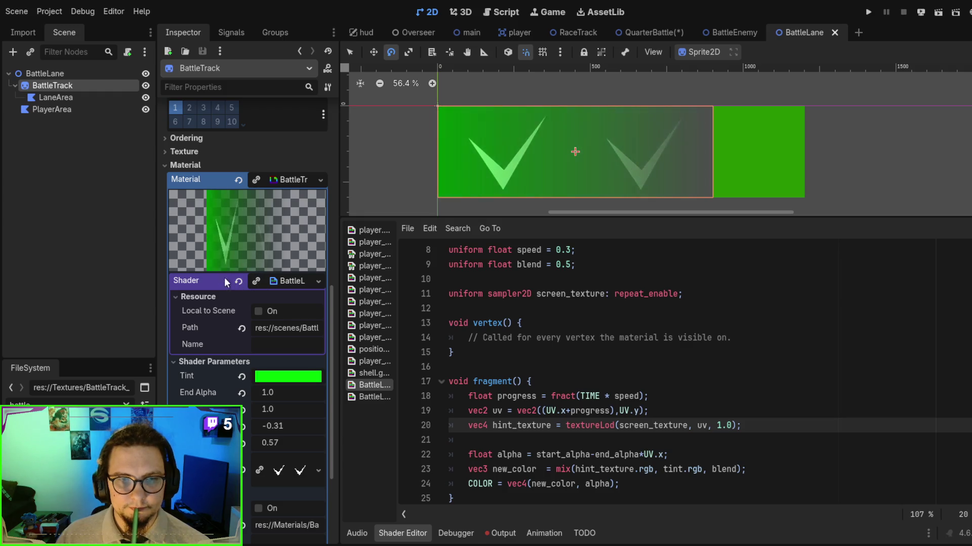
pyautogui.scroll(-2, 480, 308)
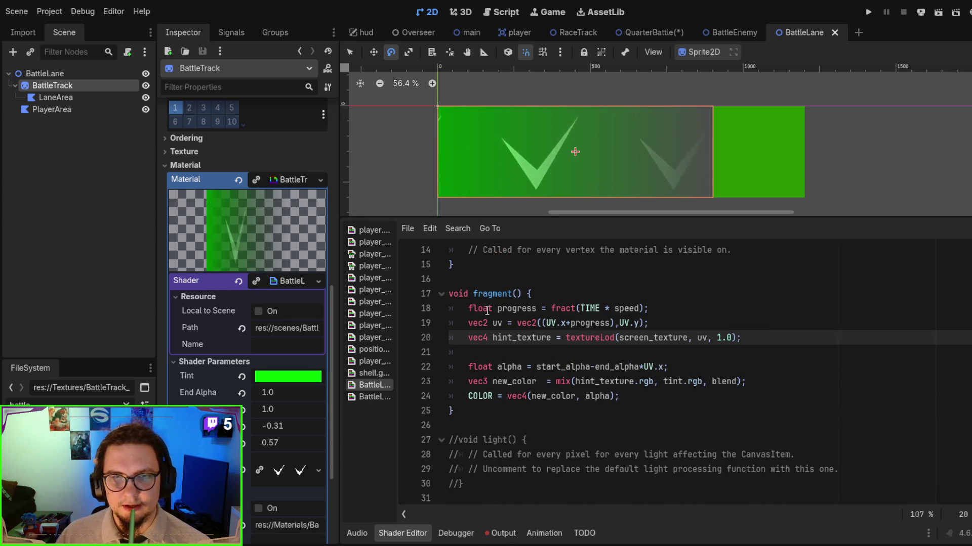
pyautogui.scroll(2, 481, 308)
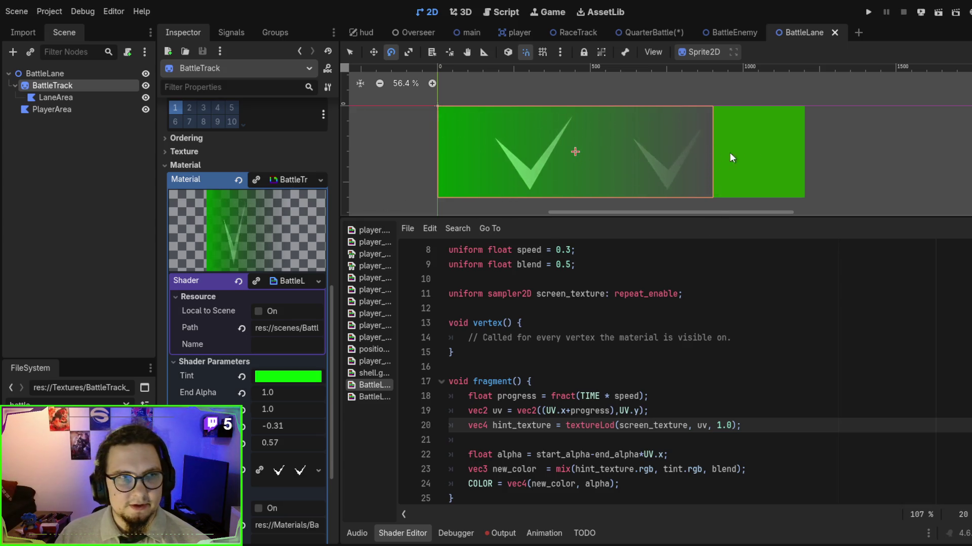
pyautogui.hotkey('alt', 'Tab')
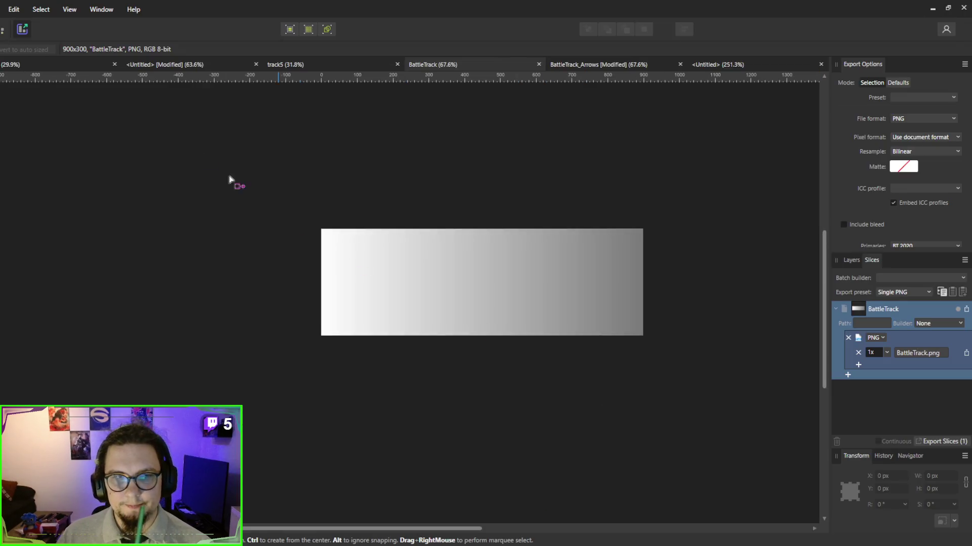
# - Look through the BattleTrack_Arrows, untitled, track5 and BattleTrack documents
pyautogui.click(615, 62)
pyautogui.click(718, 62)
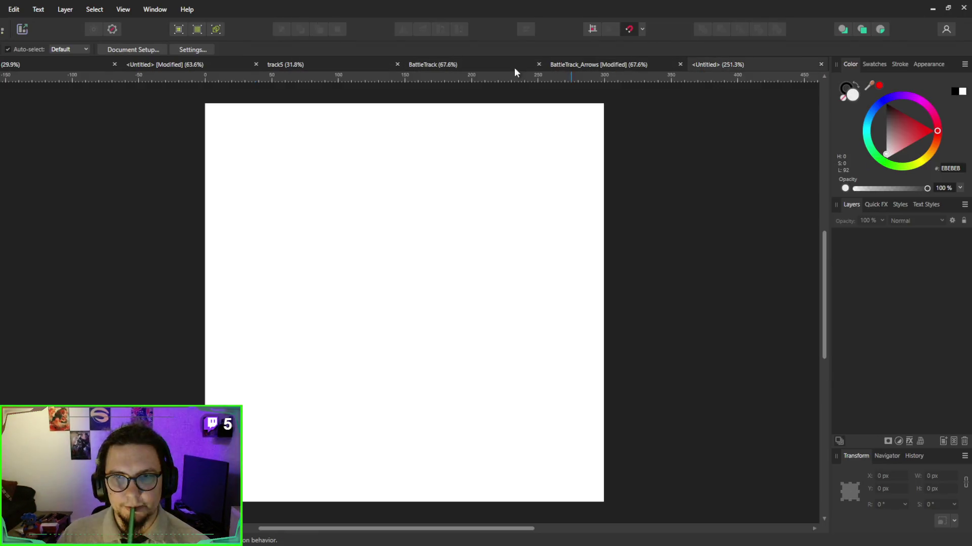
pyautogui.click(329, 63)
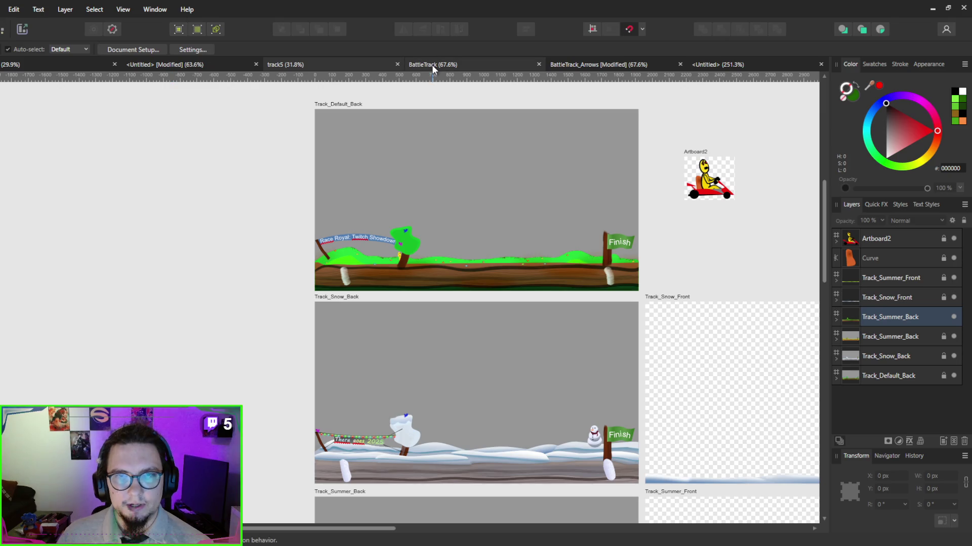
pyautogui.click(418, 65)
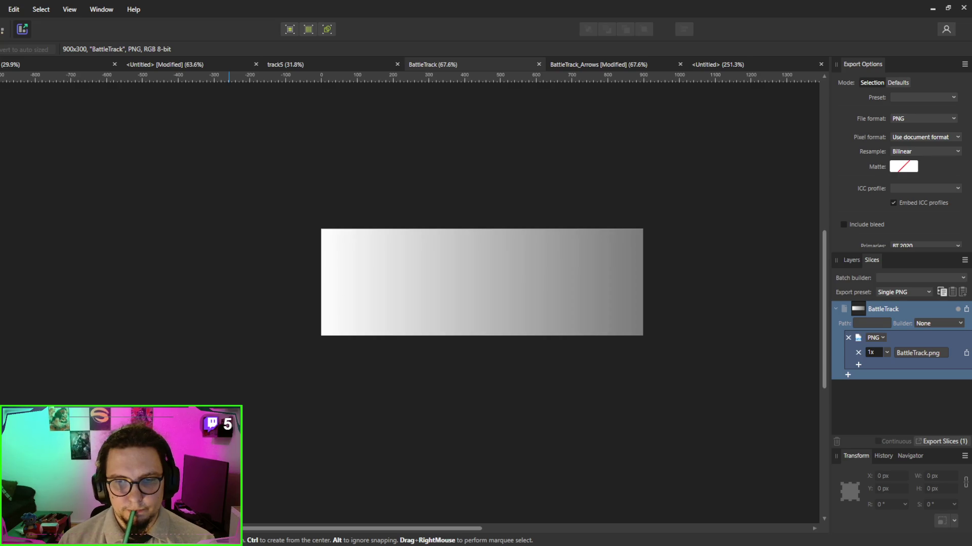
# - Create a new document with a transparent square canvas
pyautogui.hotkey('ctrl', 'n')
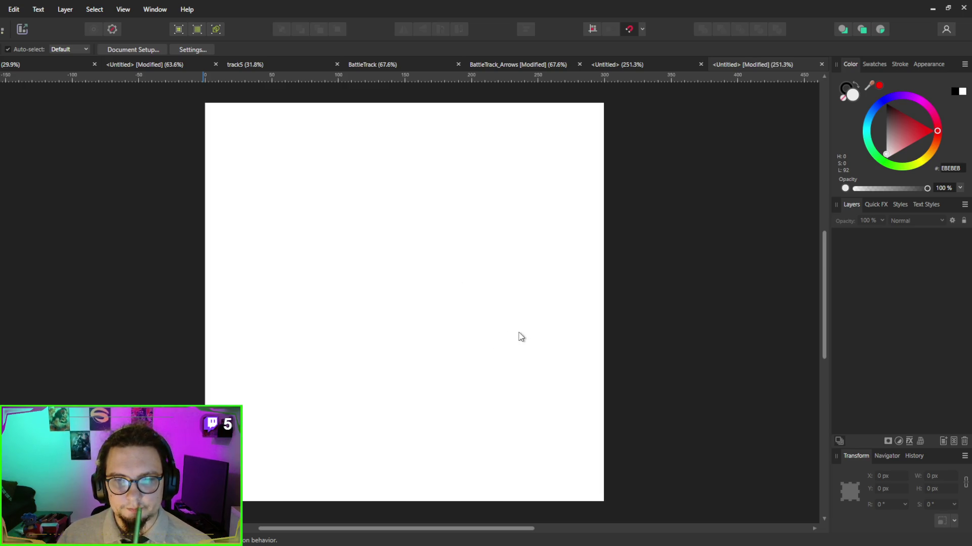
pyautogui.scroll(-2, 512, 336)
pyautogui.scroll(-1, 511, 325)
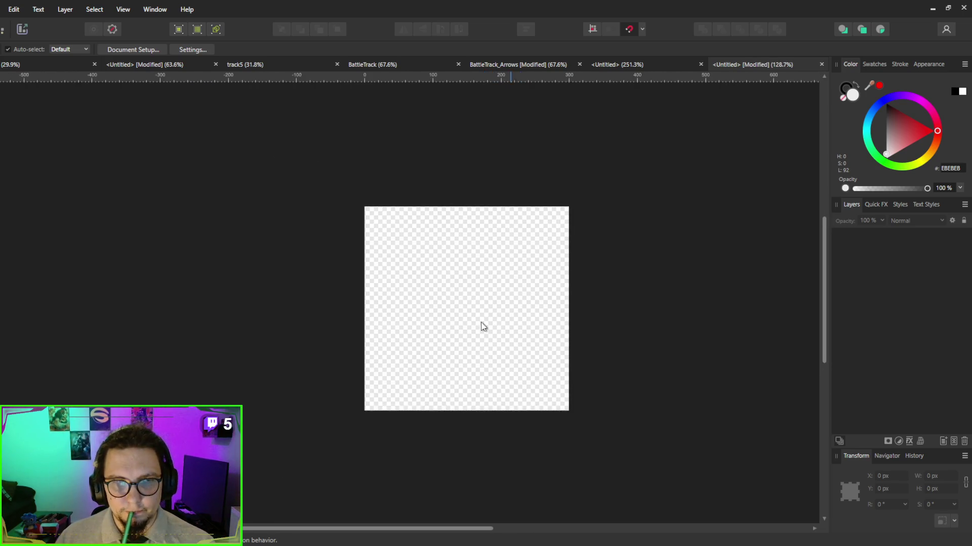
pyautogui.press('p')
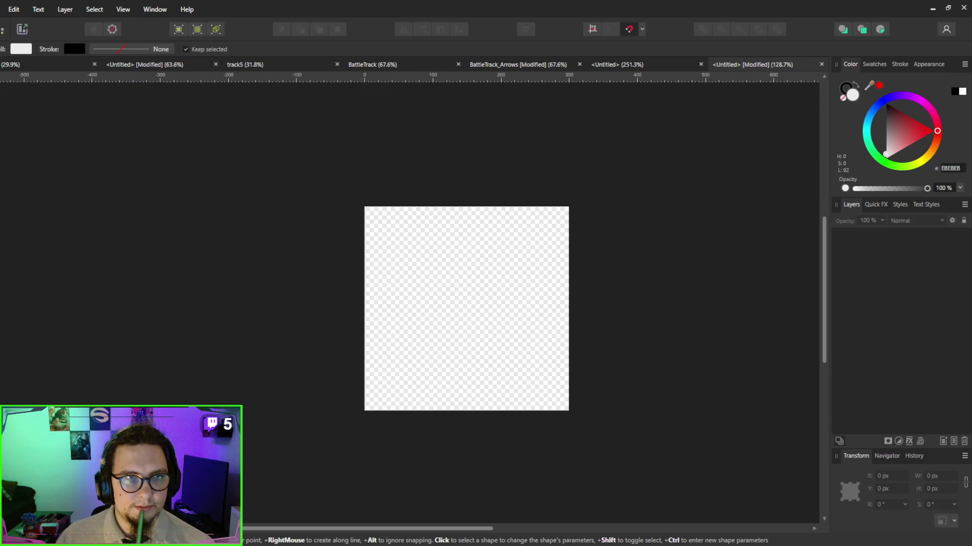
# - Draw a rounded rectangle filling the canvas and shrink it slightly around its centre
pyautogui.press('m')
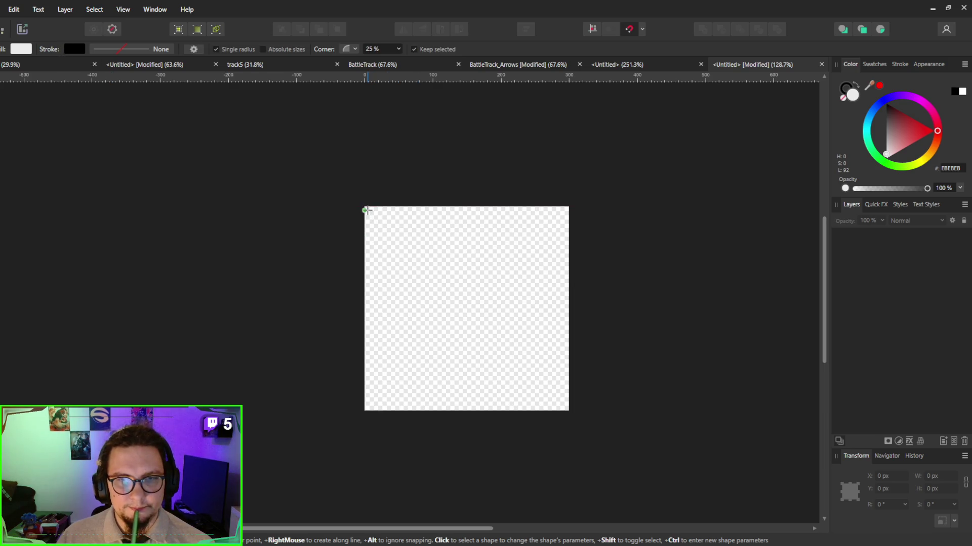
pyautogui.moveTo(364, 207)
pyautogui.mouseDown()
pyautogui.moveTo(551, 412)
pyautogui.moveTo(568, 410)
pyautogui.mouseUp()
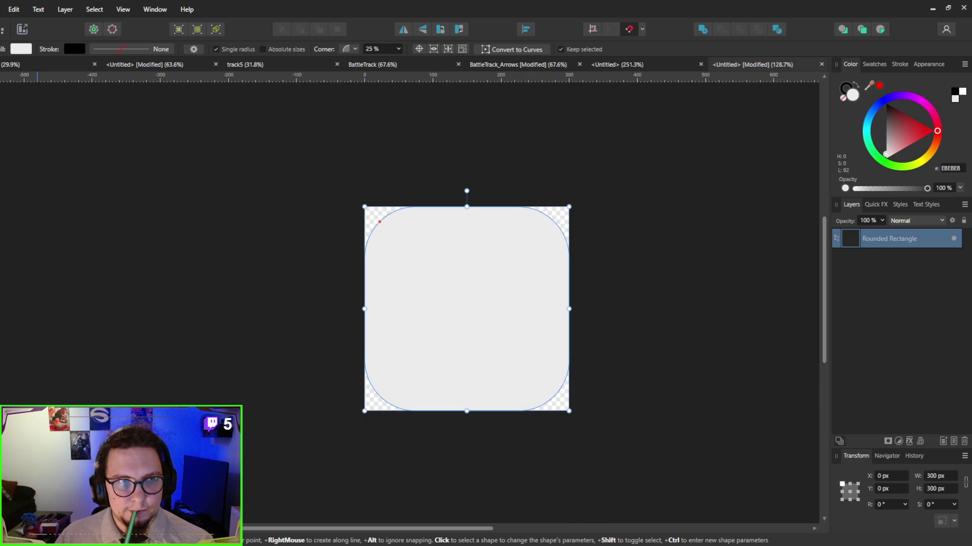
pyautogui.press('v')
pyautogui.moveTo(365, 207)
pyautogui.mouseDown()
pyautogui.moveTo(381, 223)
pyautogui.moveTo(366, 210)
pyautogui.mouseUp()
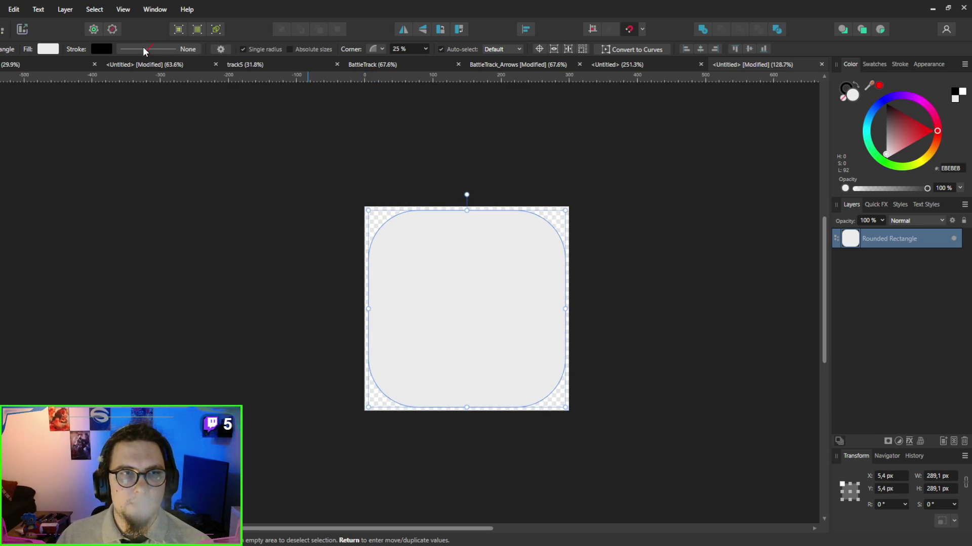
# - Give the rectangle no fill and a dashed 6.6 pt black outline
pyautogui.press('/')
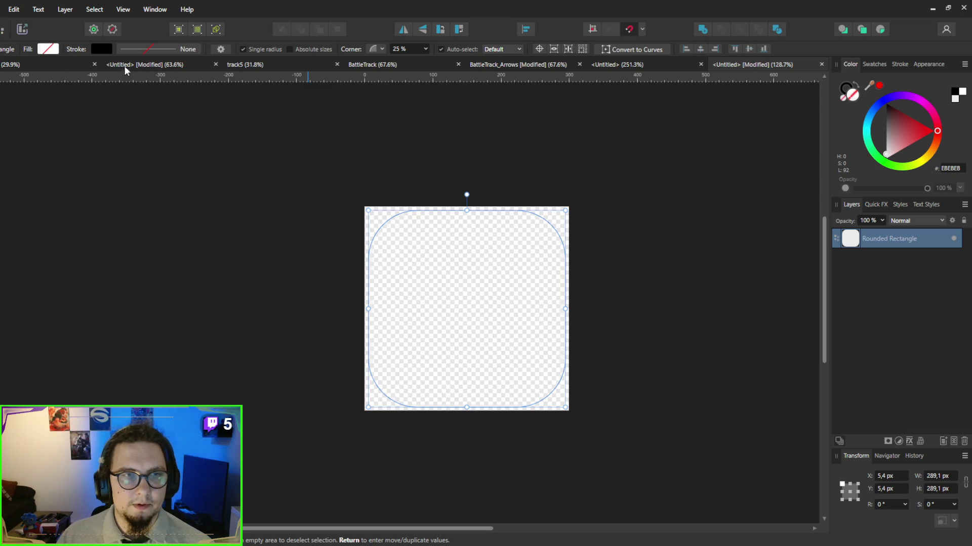
pyautogui.moveTo(136, 50)
pyautogui.mouseDown()
pyautogui.moveTo(128, 83)
pyautogui.moveTo(143, 83)
pyautogui.moveTo(154, 145)
pyautogui.mouseUp()
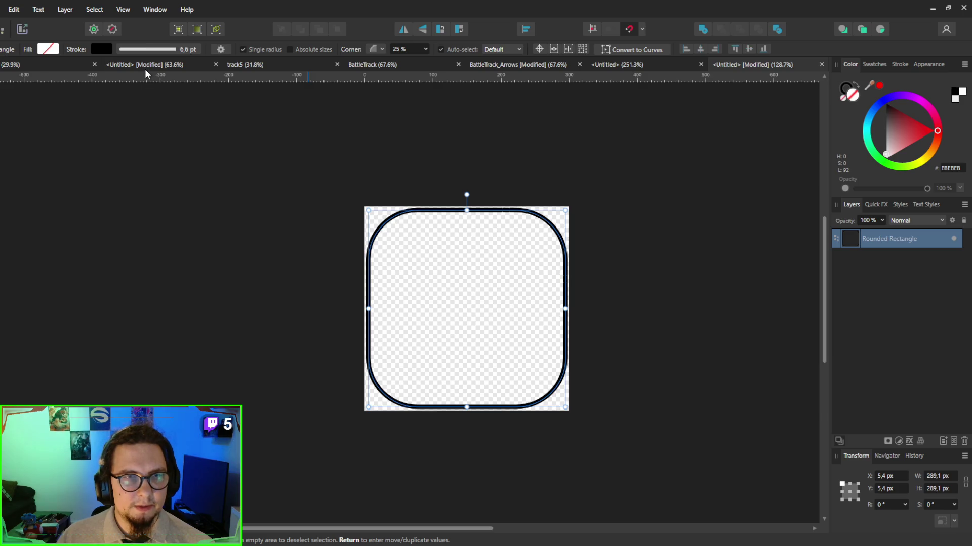
pyautogui.click(147, 49)
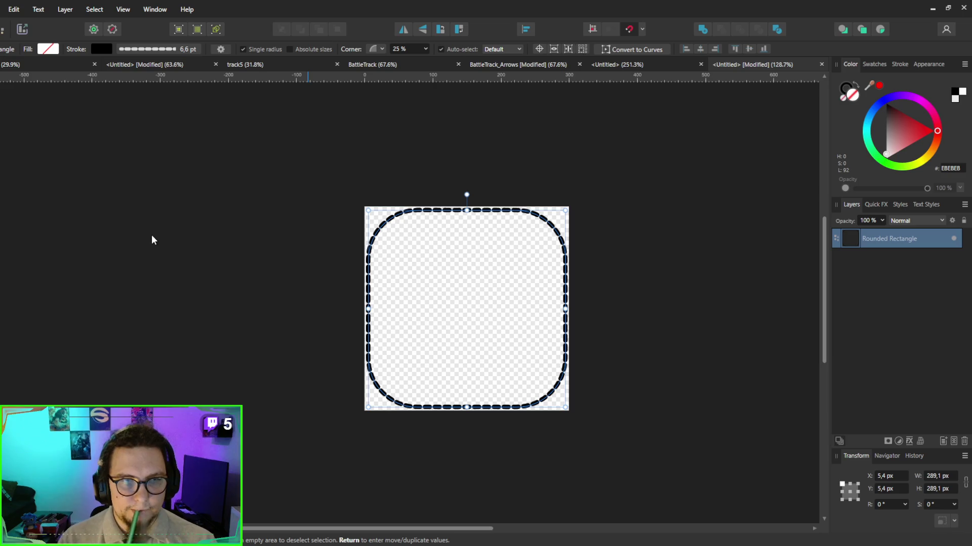
pyautogui.hotkey('ctrl', 'z')
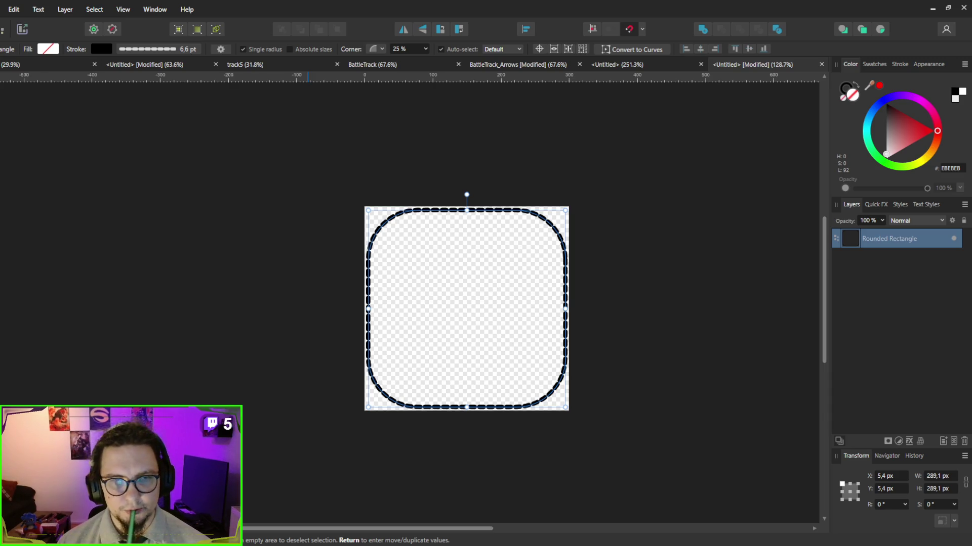
# - Revert the outline to solid and adjust the dash pattern for longer gaps
pyautogui.hotkey('ctrl', 'z')
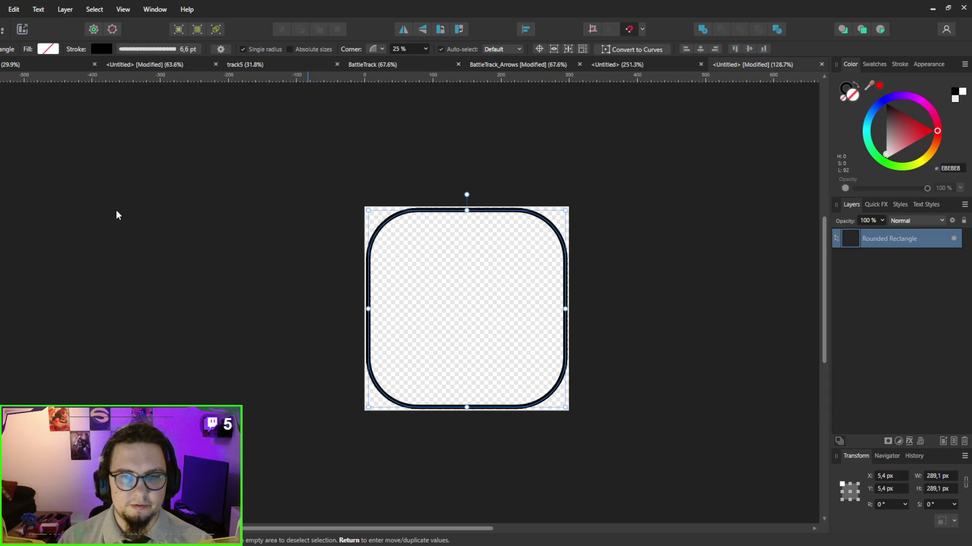
pyautogui.scroll(2, 335, 296)
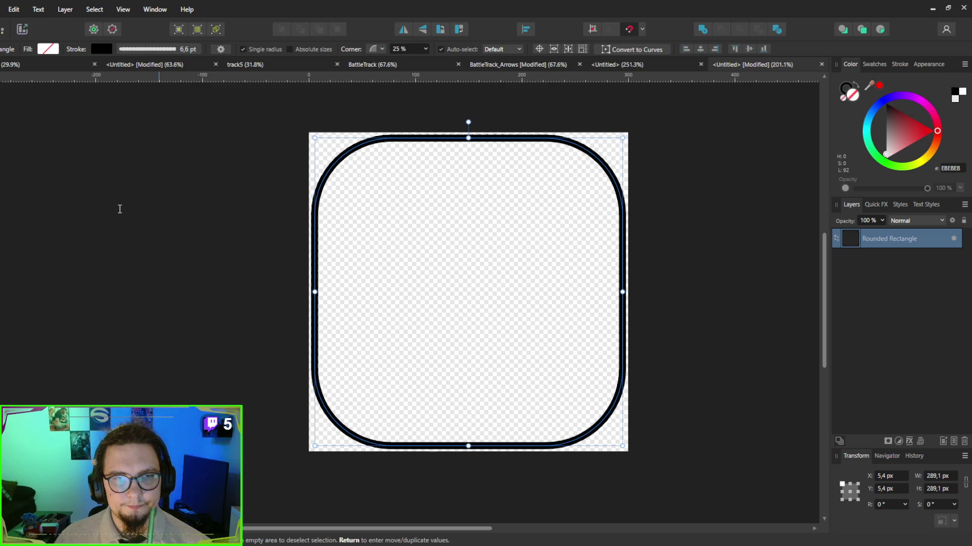
pyautogui.click(115, 210)
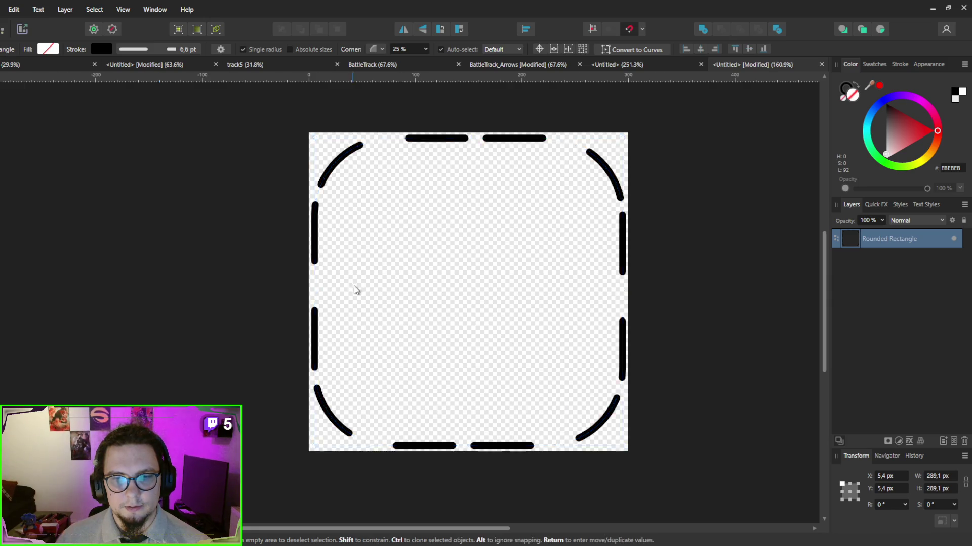
pyautogui.scroll(-5, 353, 288)
# - Reselect the rounded square and change its outline colour to light grey
pyautogui.press('Escape')
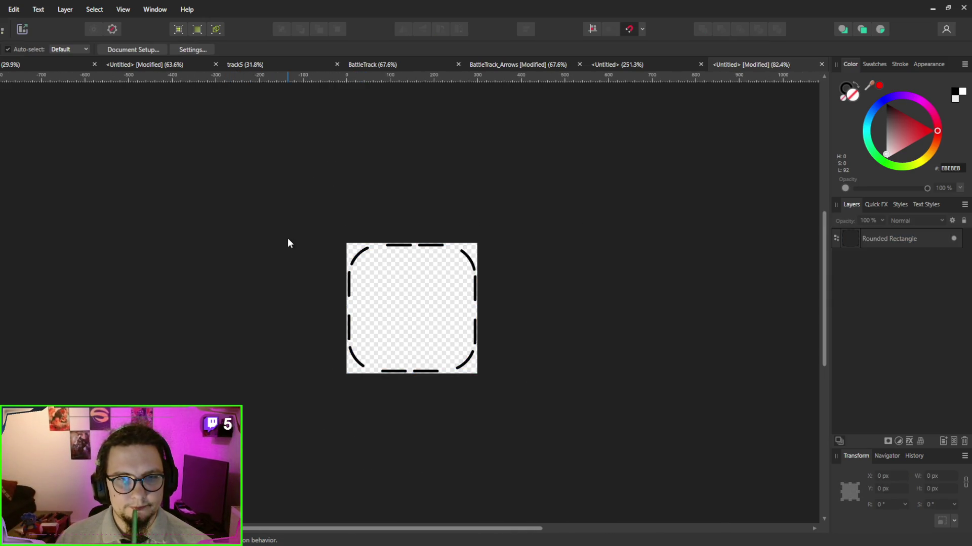
pyautogui.scroll(1, 287, 240)
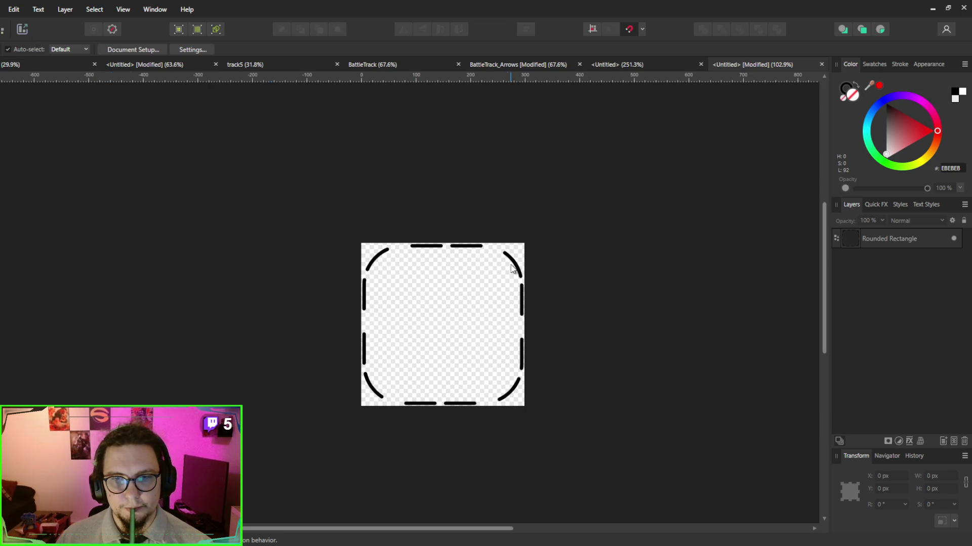
pyautogui.click(936, 237)
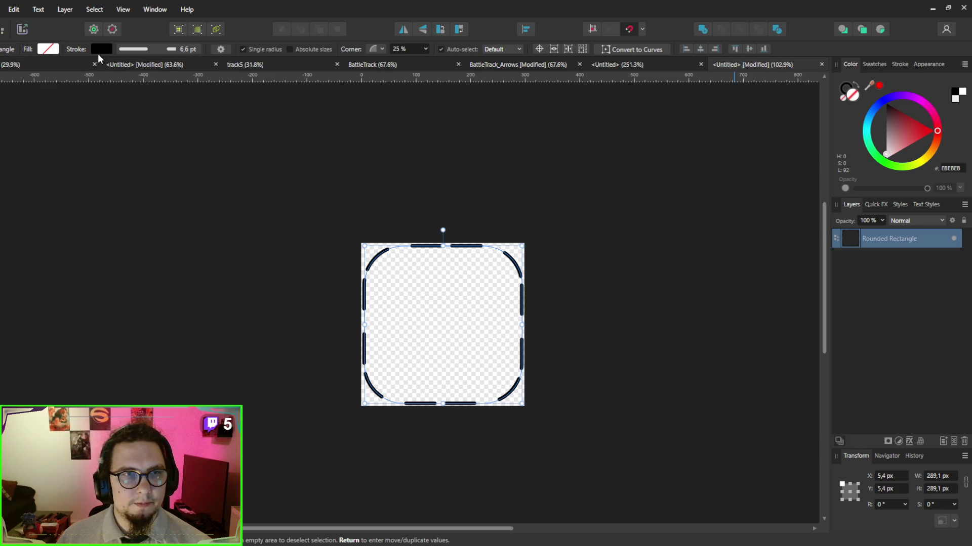
pyautogui.click(148, 154)
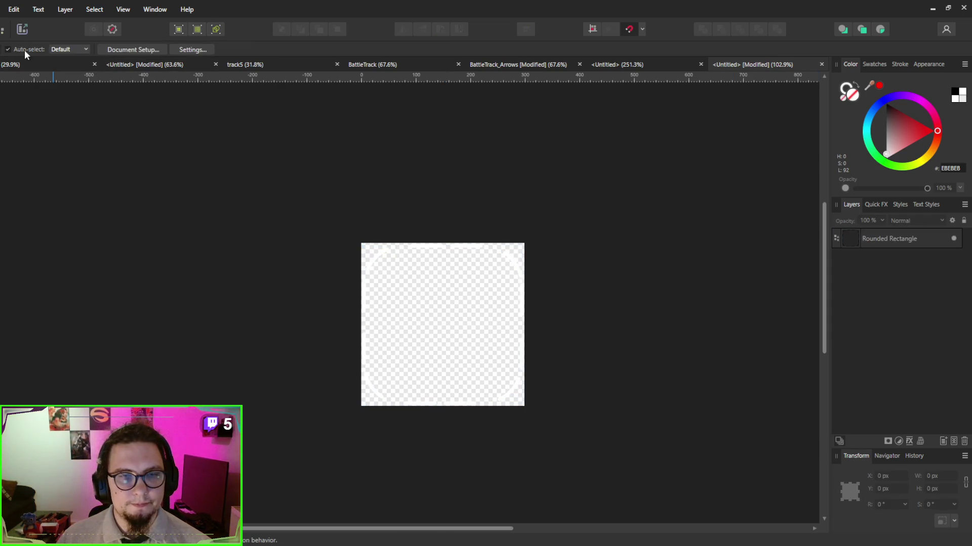
# - Check the 300×300 'background' PNG slice in the Export Persona, then minimise to Godot
pyautogui.click(23, 30)
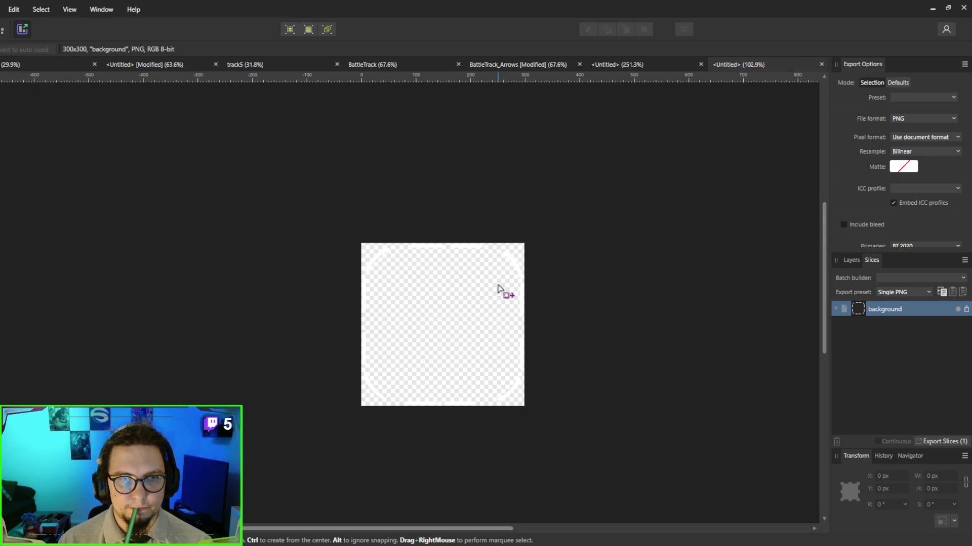
pyautogui.click(938, 6)
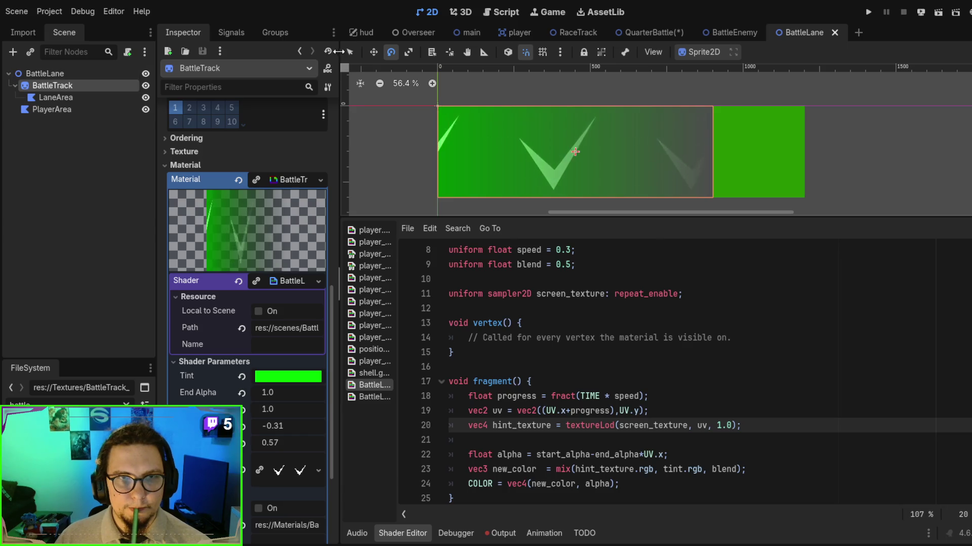
# - Assign the BattlePlayerArea texture to the PlayerArea polygon's Texture slot
pyautogui.click(763, 155)
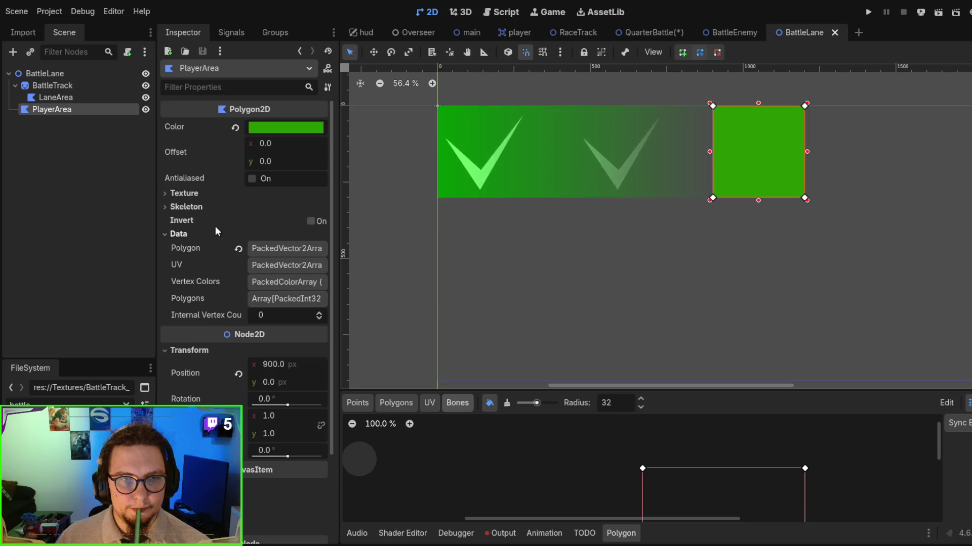
pyautogui.click(192, 194)
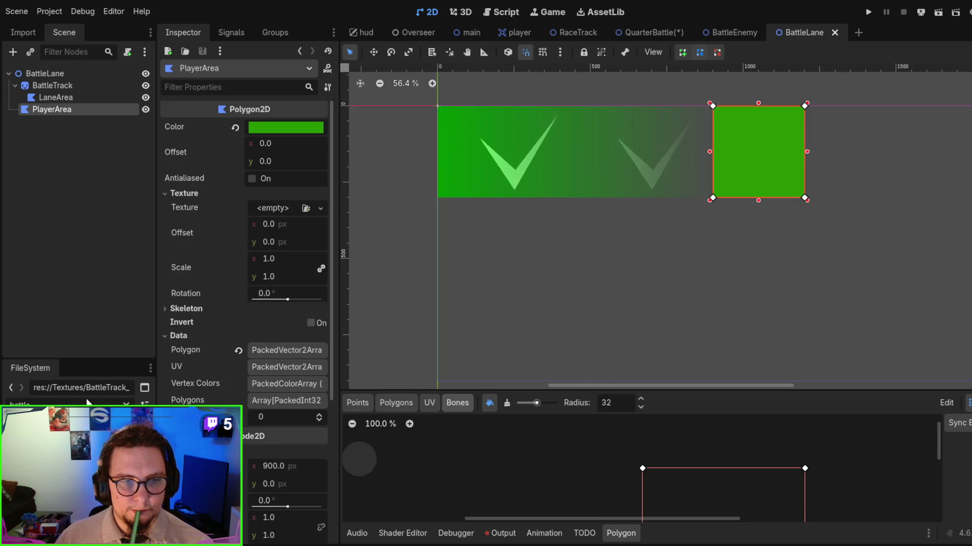
pyautogui.write('play')
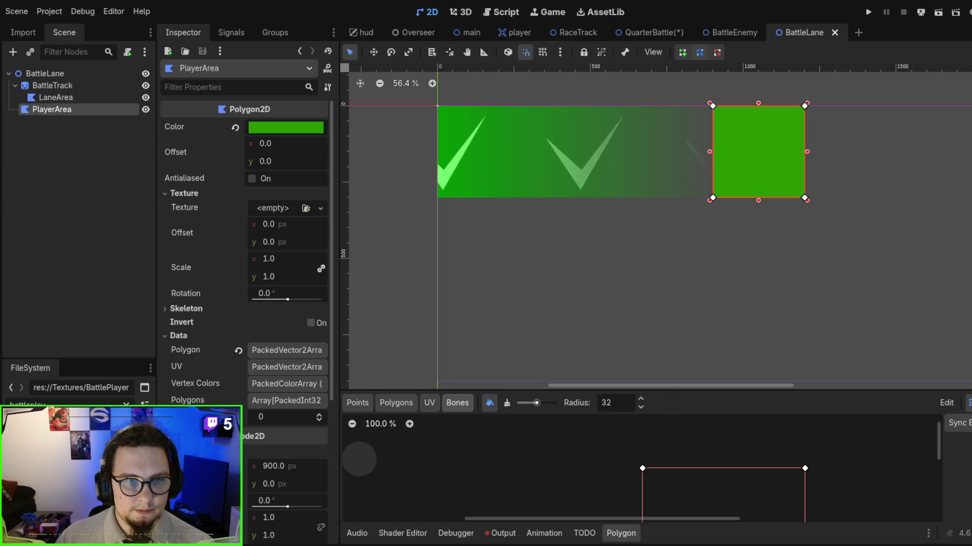
pyautogui.moveTo(50, 425); pyautogui.dragTo(275, 208)
pyautogui.scroll(2, 610, 305)
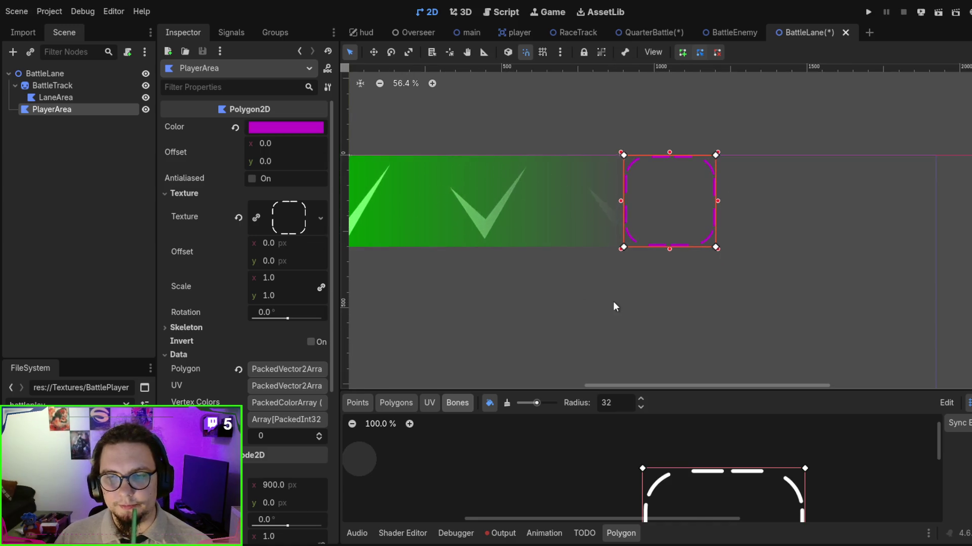
pyautogui.scroll(-3, 612, 302)
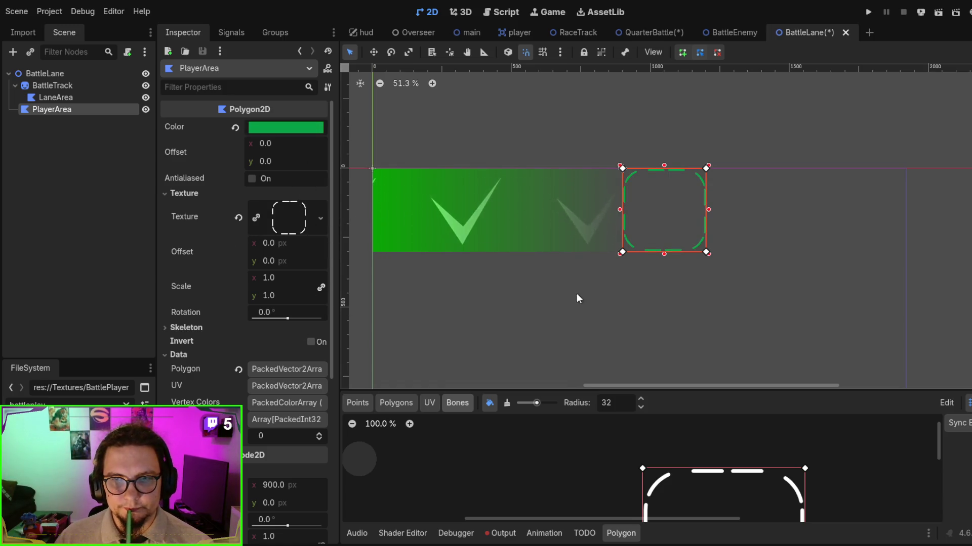
pyautogui.click(475, 223)
pyautogui.moveTo(658, 308); pyautogui.dragTo(683, 307)
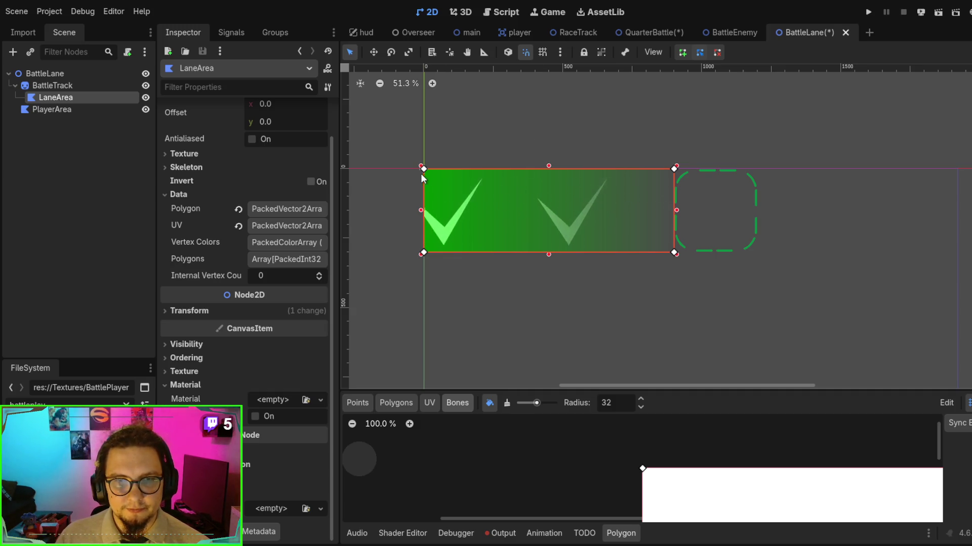
pyautogui.click(392, 52)
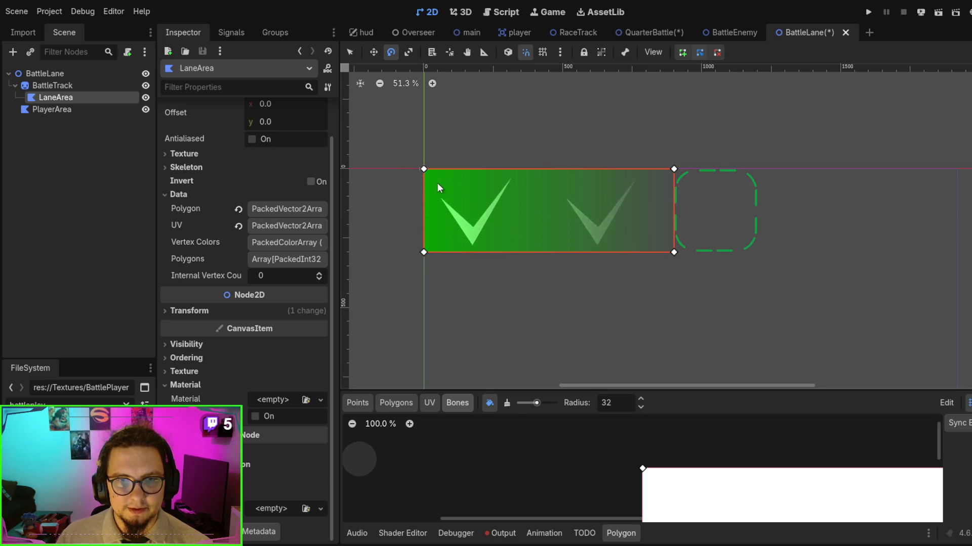
pyautogui.moveTo(396, 261)
pyautogui.mouseDown()
pyautogui.moveTo(417, 284)
pyautogui.moveTo(742, 283)
pyautogui.moveTo(739, 223)
pyautogui.moveTo(734, 258)
pyautogui.moveTo(511, 208)
pyautogui.mouseUp()
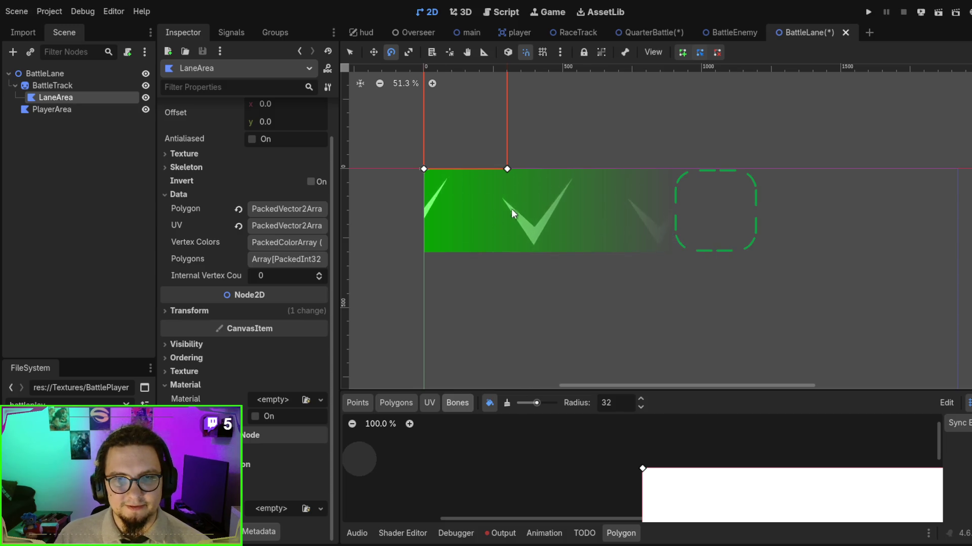
pyautogui.scroll(-1, 532, 259)
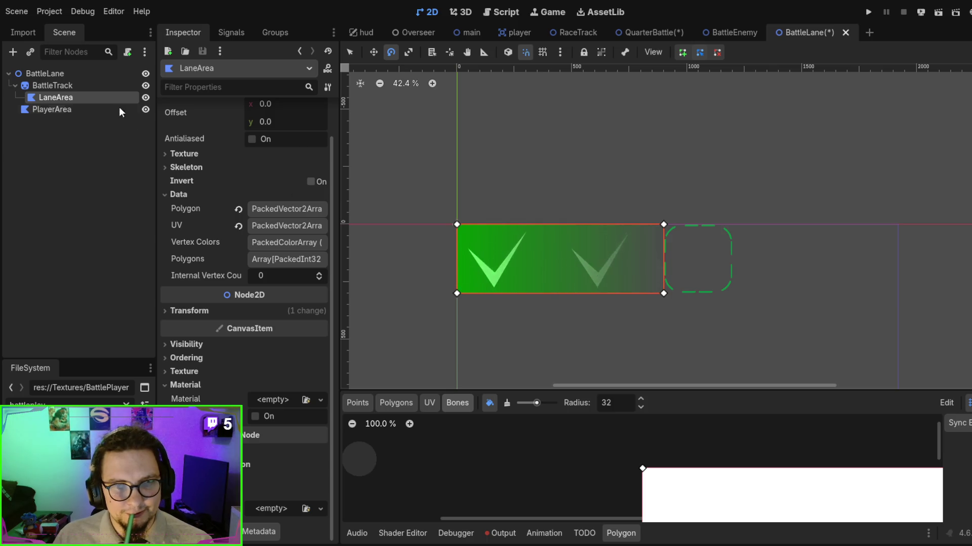
pyautogui.click(77, 85)
pyautogui.scroll(-1, 488, 154)
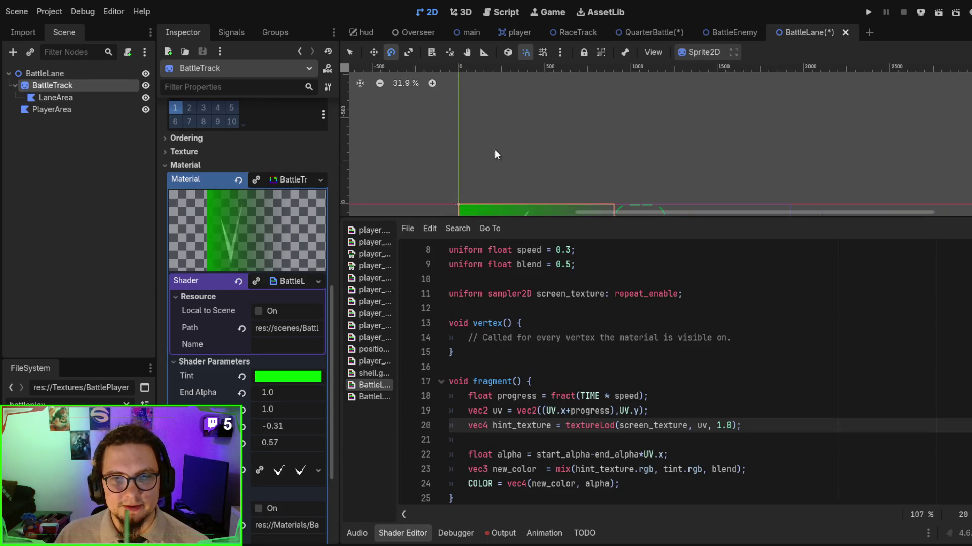
pyautogui.click(402, 534)
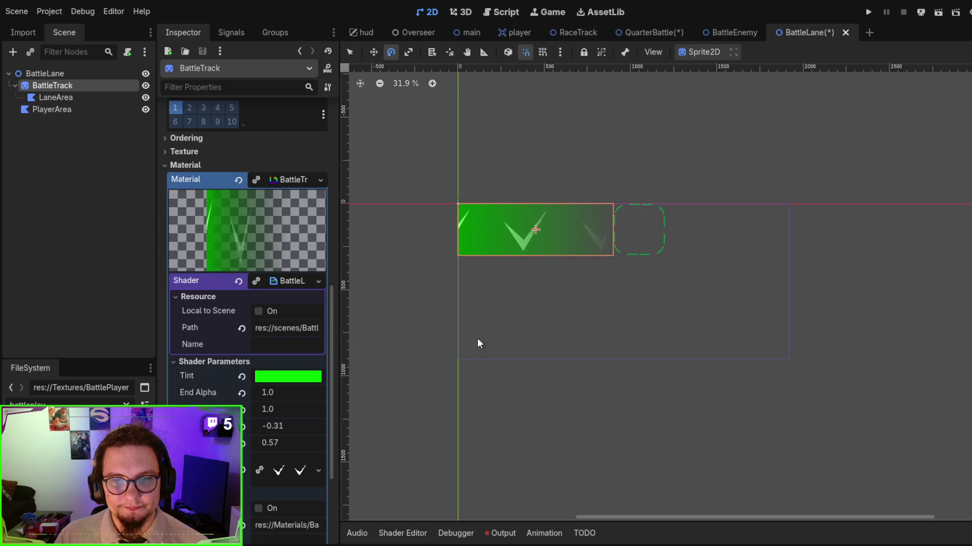
pyautogui.moveTo(447, 267)
pyautogui.mouseDown()
pyautogui.moveTo(539, 321)
pyautogui.moveTo(623, 318)
pyautogui.moveTo(556, 97)
pyautogui.moveTo(358, 260)
pyautogui.moveTo(405, 199)
pyautogui.moveTo(642, 224)
pyautogui.moveTo(310, 234)
pyautogui.moveTo(360, 277)
pyautogui.mouseUp()
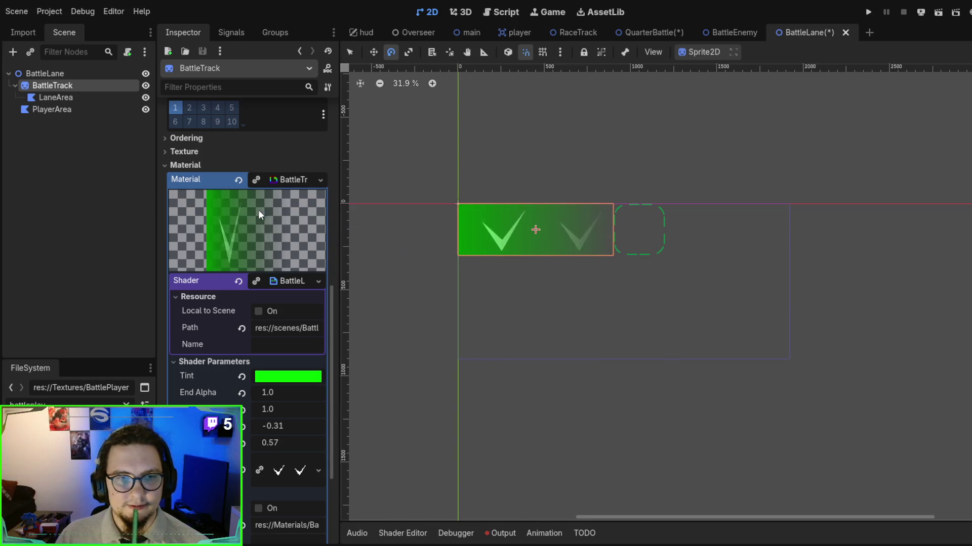
# - Flip BattleTrack's x scale to -1 and back to 1, then open its material's shader code
pyautogui.scroll(10, 282, 180)
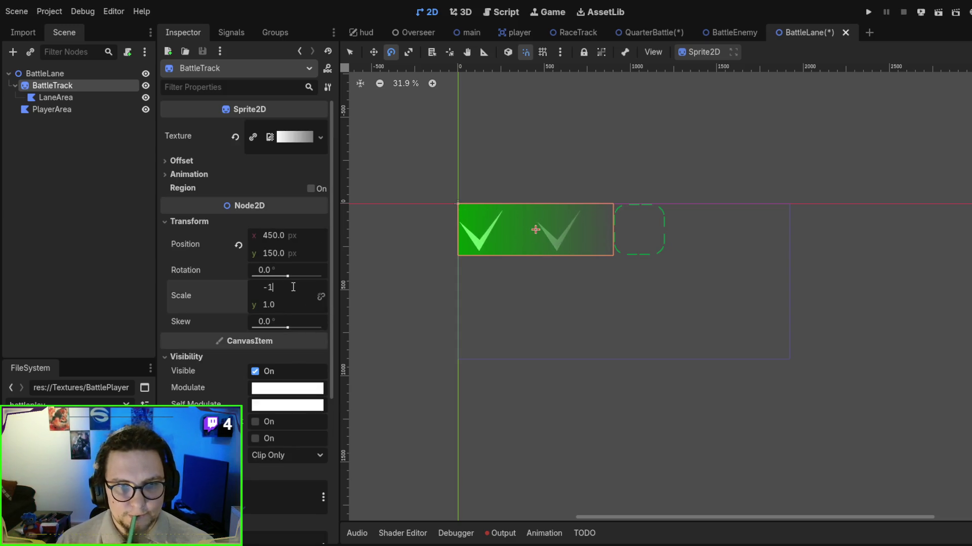
pyautogui.press('Return')
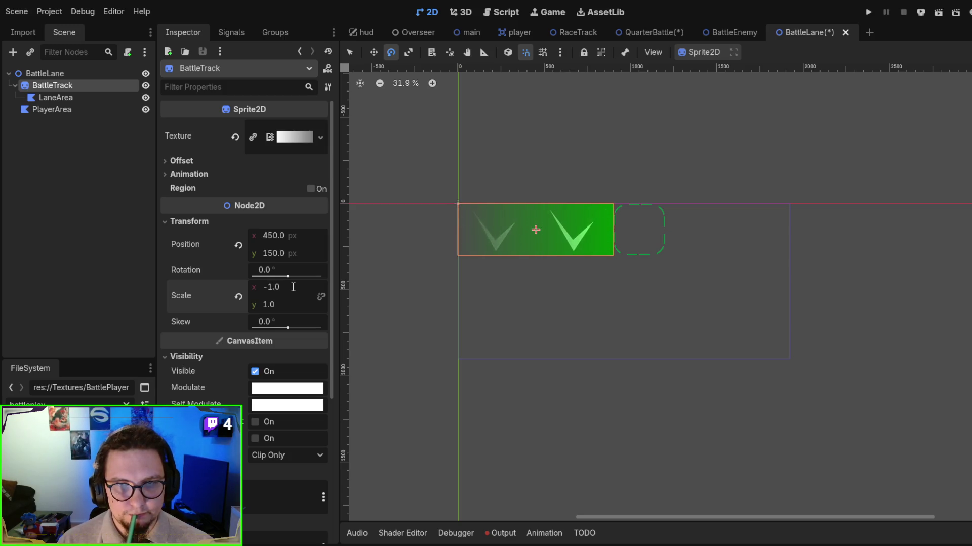
pyautogui.hotkey('ctrl', 'z')
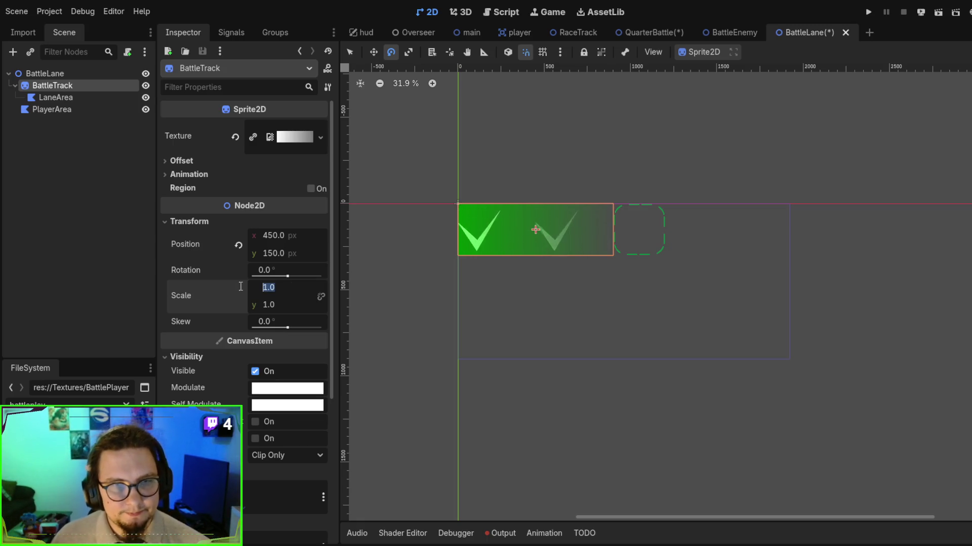
pyautogui.scroll(-5, 223, 405)
pyautogui.click(290, 397)
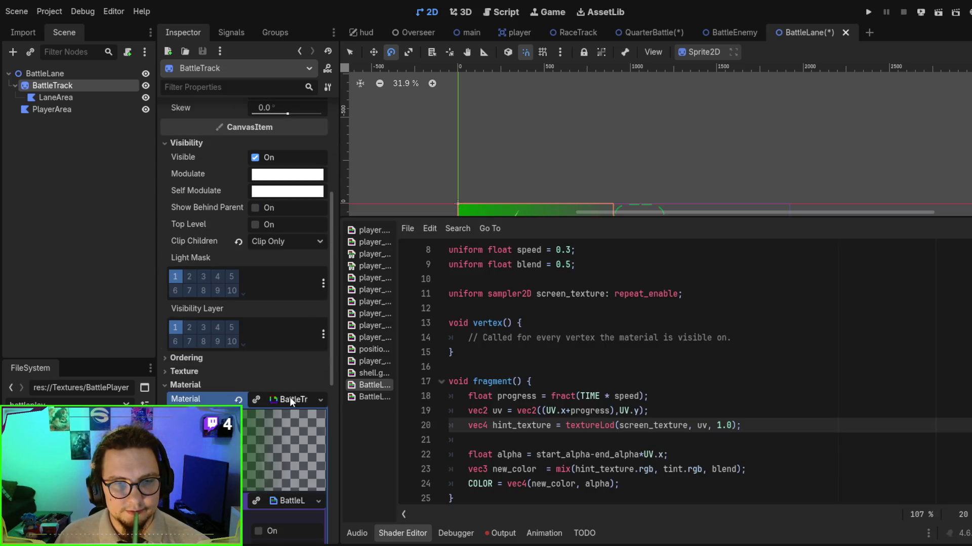
pyautogui.scroll(5, 629, 95)
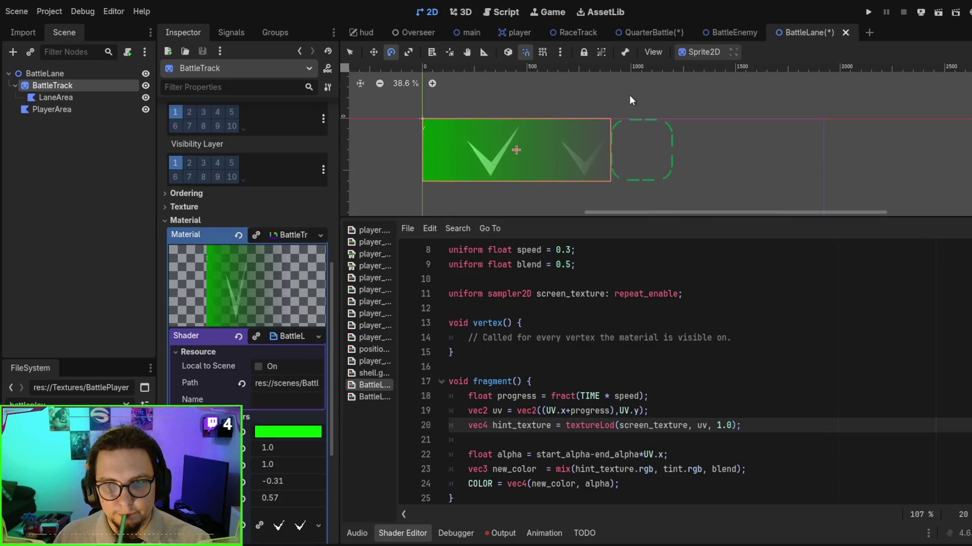
pyautogui.moveTo(532, 160)
pyautogui.mouseDown()
pyautogui.moveTo(561, 134)
pyautogui.moveTo(556, 155)
pyautogui.mouseUp()
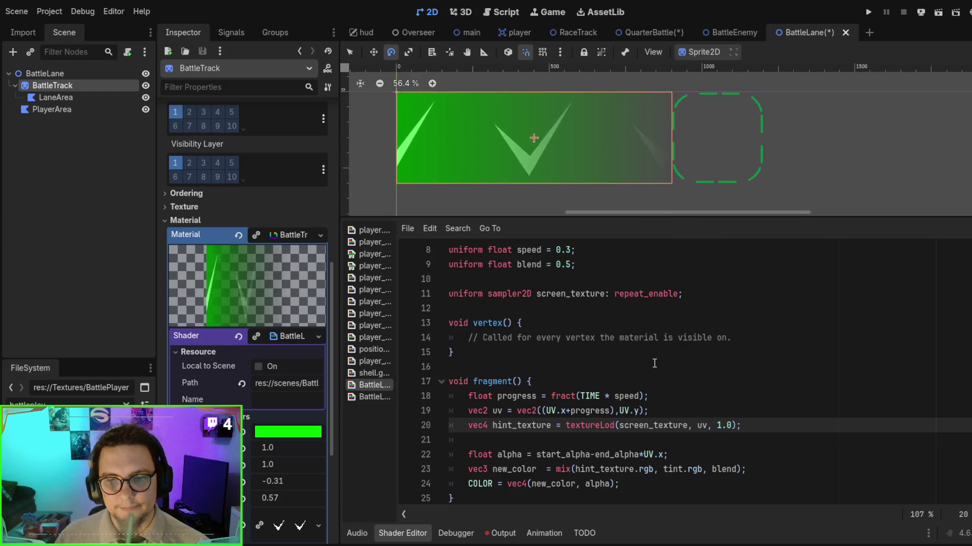
pyautogui.scroll(-2, 633, 360)
pyautogui.scroll(2, 633, 360)
# - Add a 'uniform bool flip = false;' line below the blend uniform and save the shader
pyautogui.scroll(3, 633, 360)
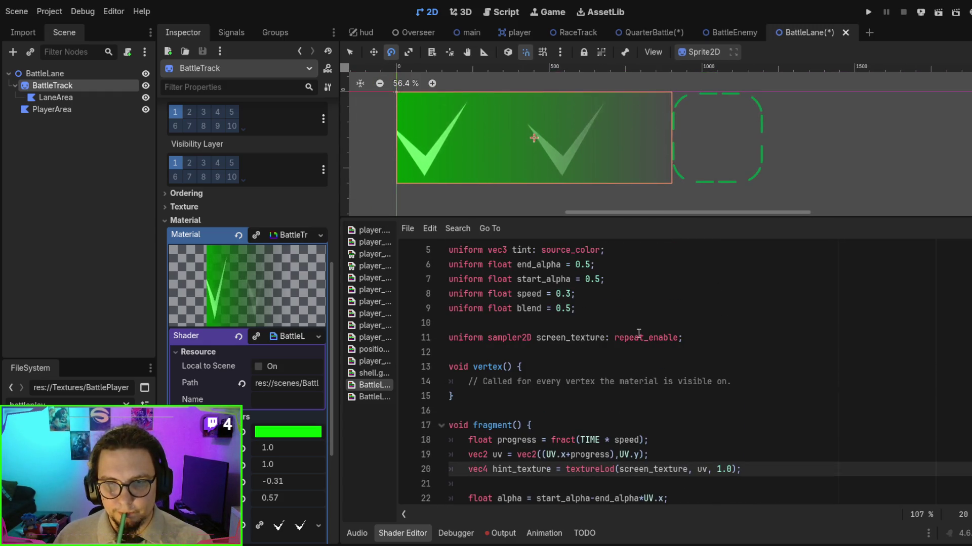
pyautogui.click(631, 308)
pyautogui.press('Return')
pyautogui.write('uniform boolea')
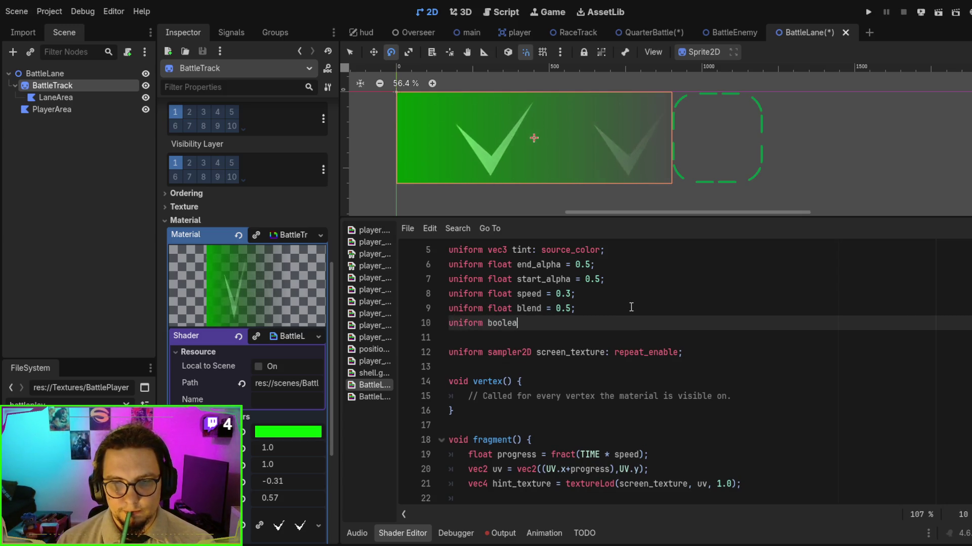
pyautogui.press('BackSpace')
pyautogui.press('BackSpace')
pyautogui.write('f')
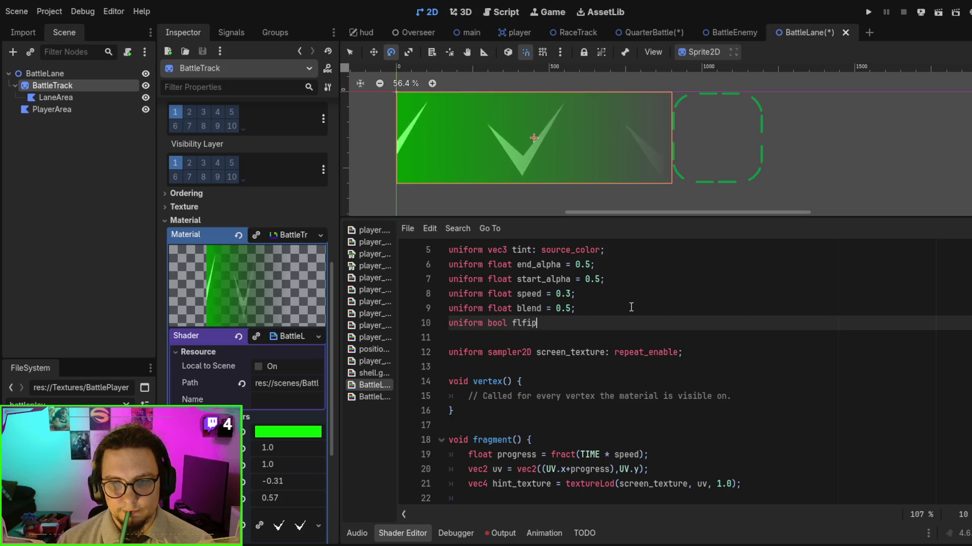
pyautogui.write('lip = false')
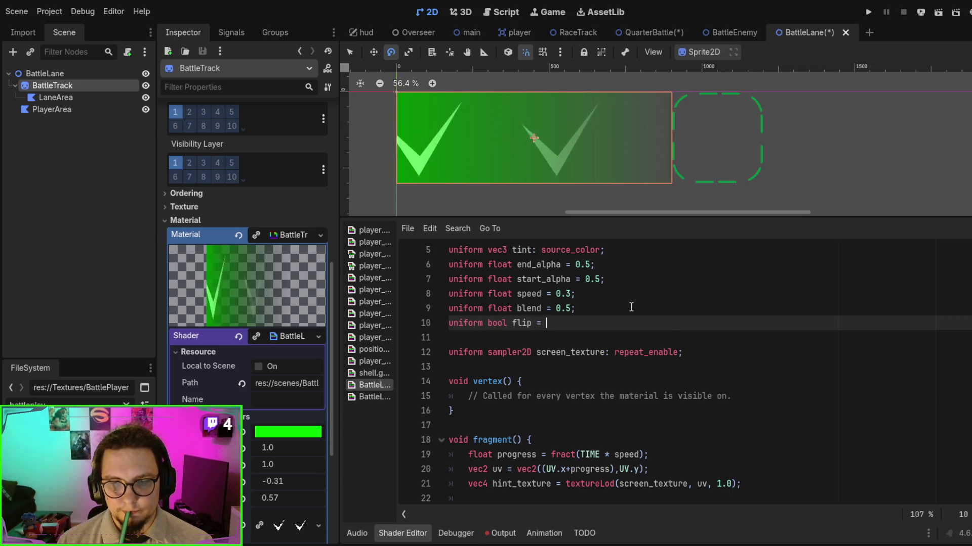
pyautogui.write(';')
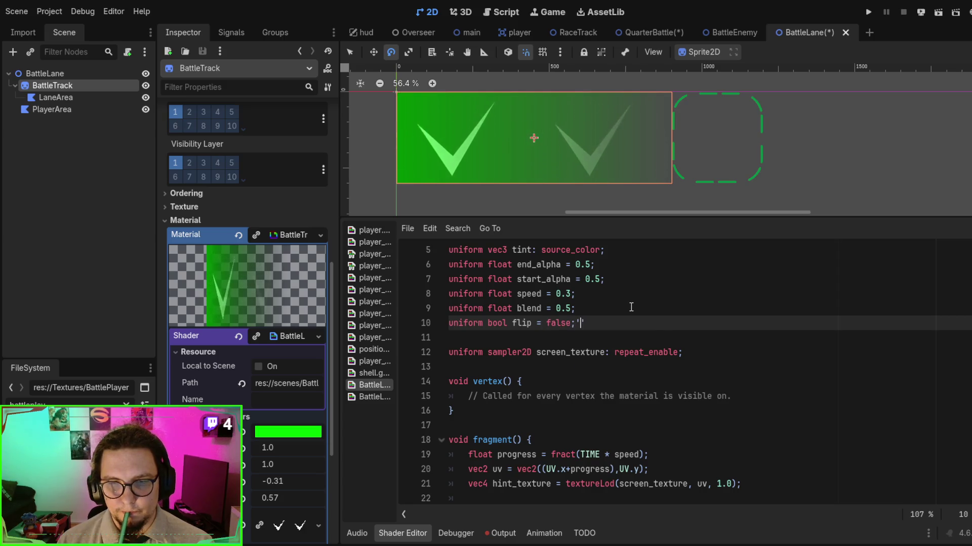
pyautogui.hotkey('ctrl', 's')
# - Make line 19's speed multiply by a flip ? : conditional, remove the stray digit, and save
pyautogui.scroll(-2, 631, 307)
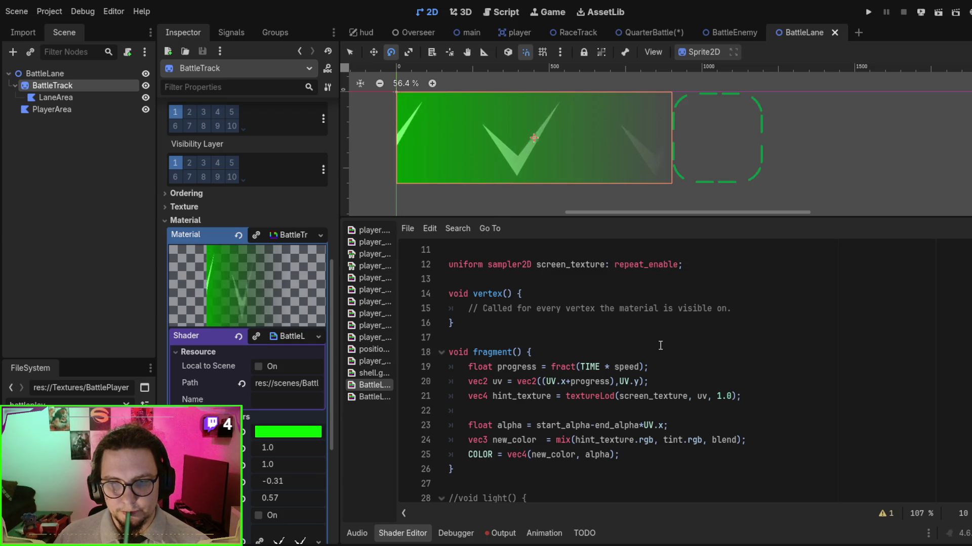
pyautogui.click(640, 367)
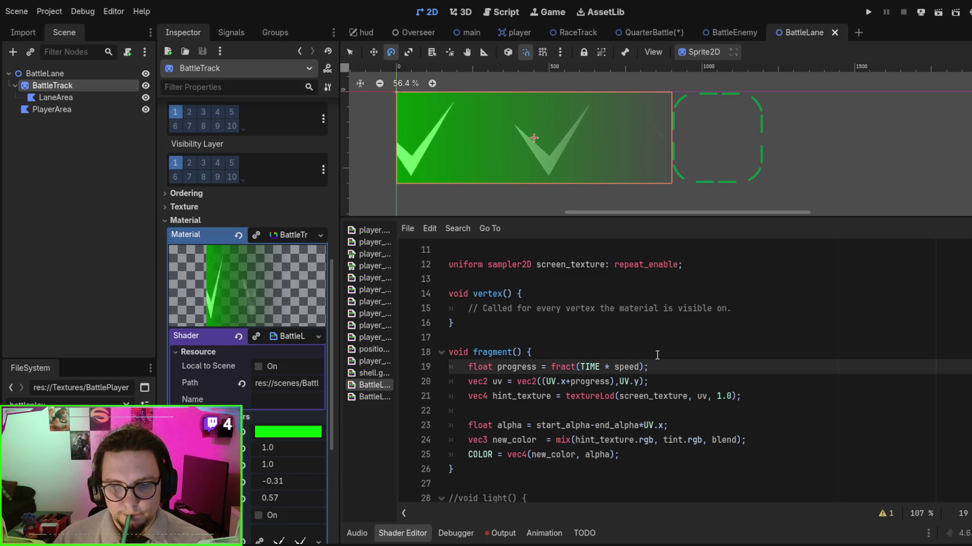
pyautogui.write('*')
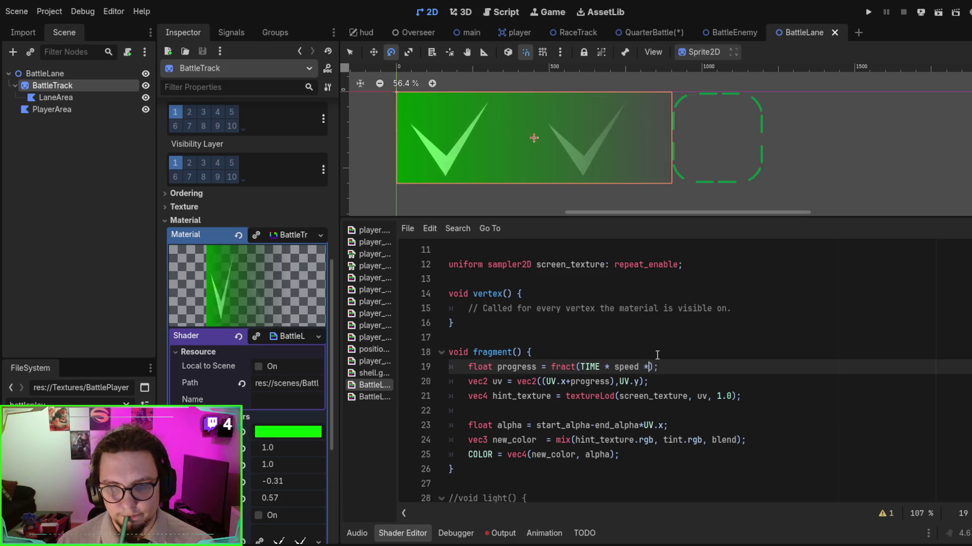
pyautogui.write(' (1.')
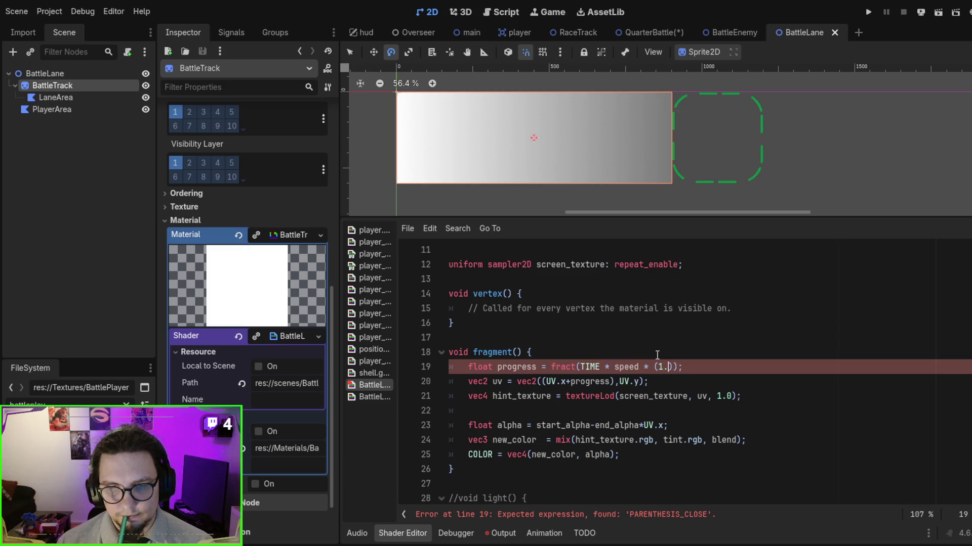
pyautogui.press('BackSpace')
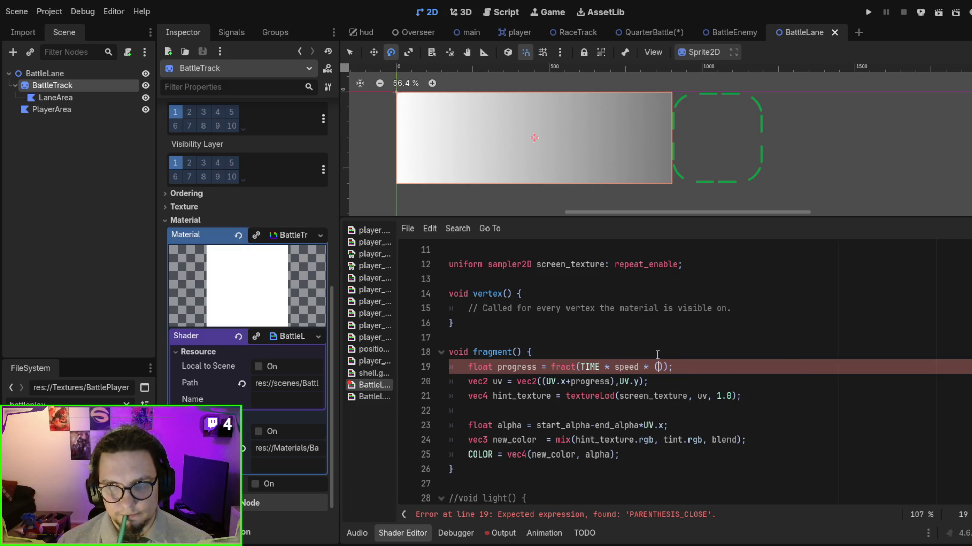
pyautogui.write('flip')
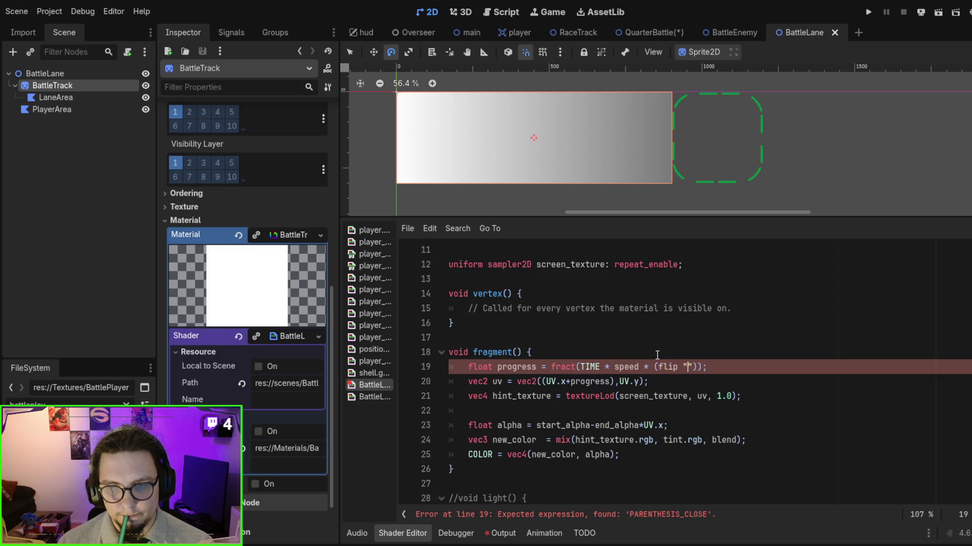
pyautogui.press('BackSpace')
pyautogui.write('_')
pyautogui.press('BackSpace')
pyautogui.write('? -1.0,')
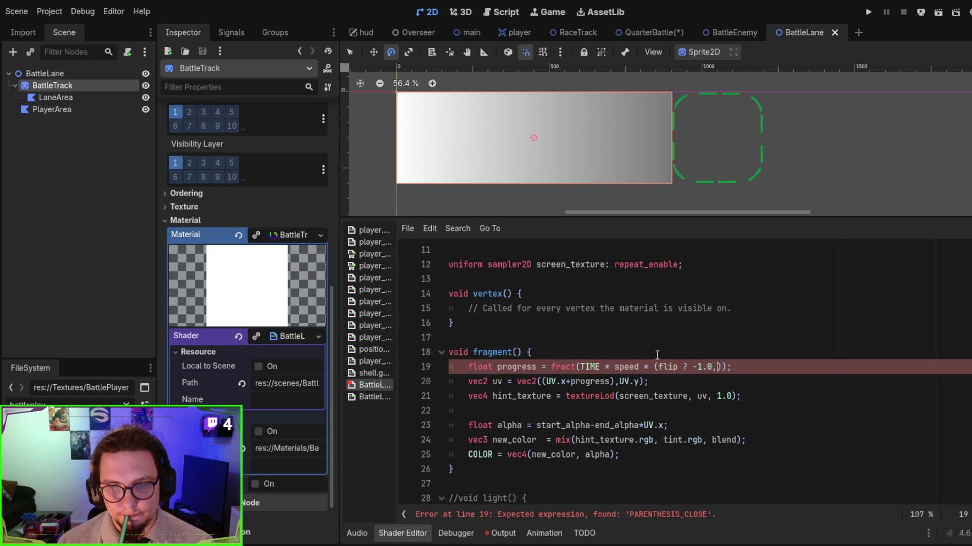
pyautogui.press('BackSpace')
pyautogui.write(': 1.09')
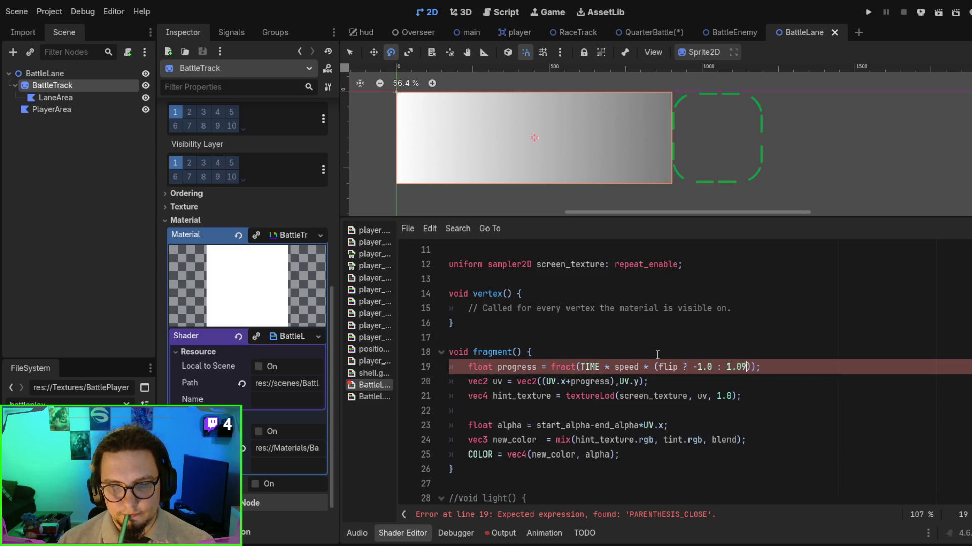
pyautogui.press('BackSpace')
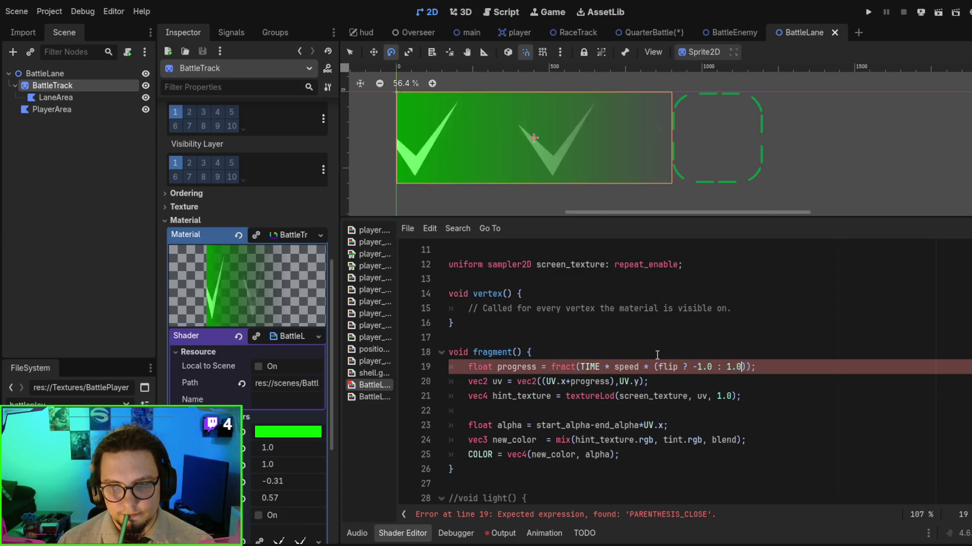
pyautogui.hotkey('ctrl', 's')
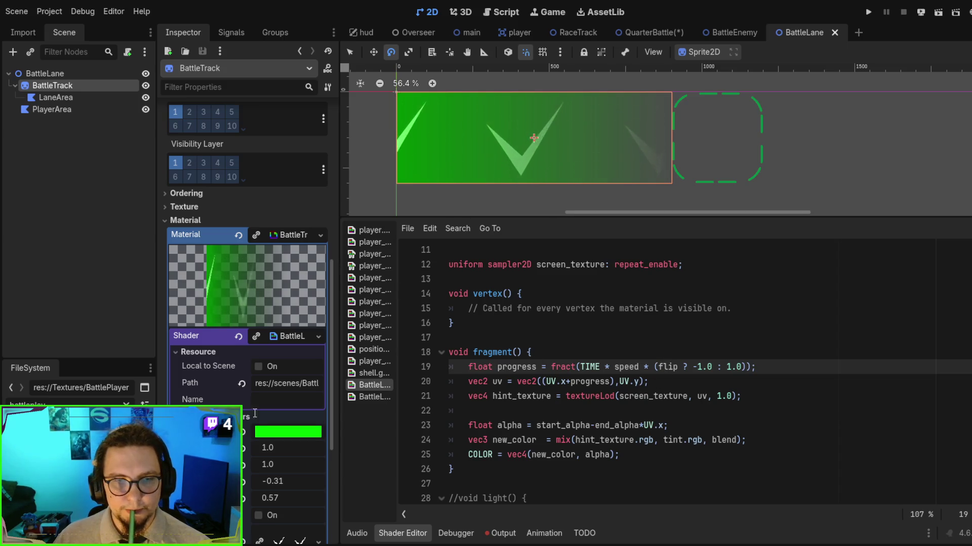
# - Enable the shader's Flip parameter and move to the alpha calculation on line 23
pyautogui.scroll(-5, 249, 359)
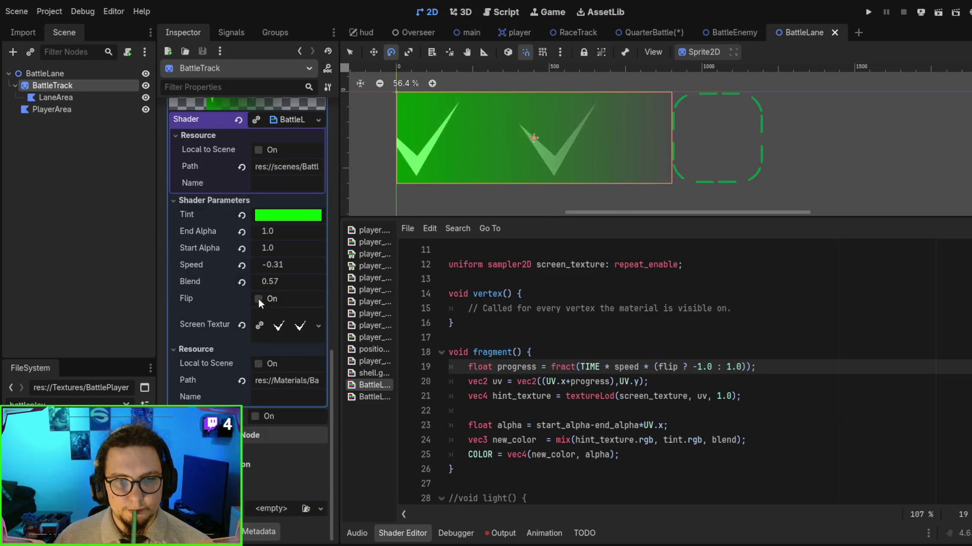
pyautogui.click(258, 299)
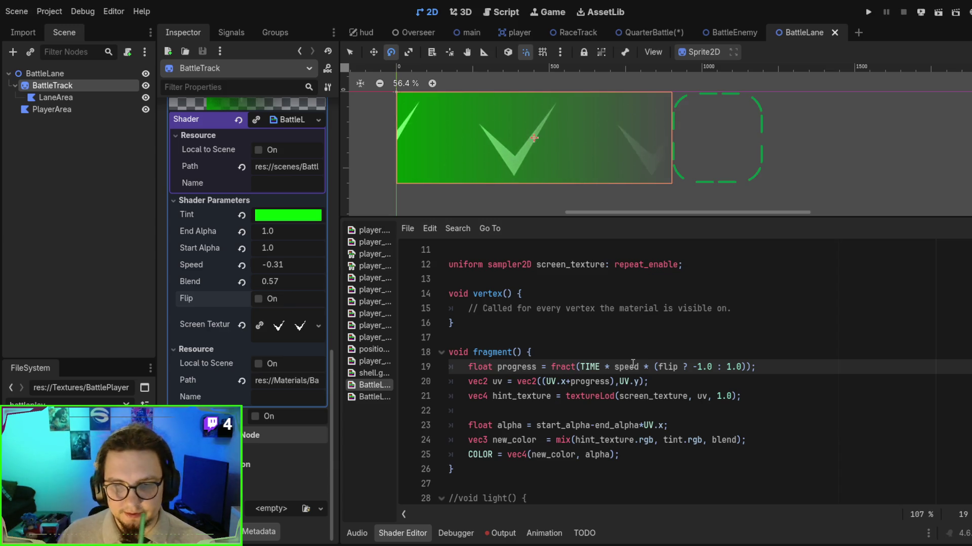
pyautogui.click(648, 426)
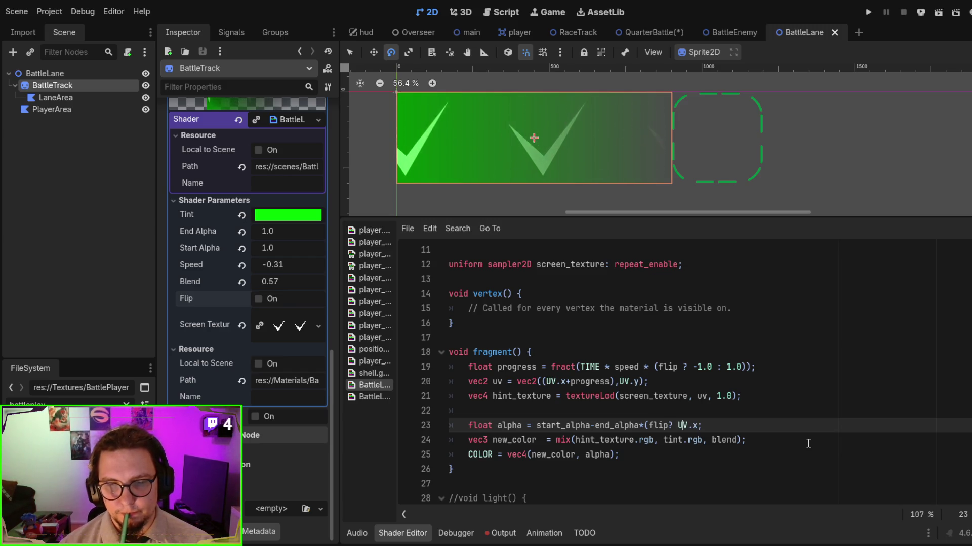
# - Complete line 23's alpha as '(flip ? 1.0 - UV.x : UV.x)' and toggle Flip to compare, leaving it off
pyautogui.write(': 1.0 - UV.x')
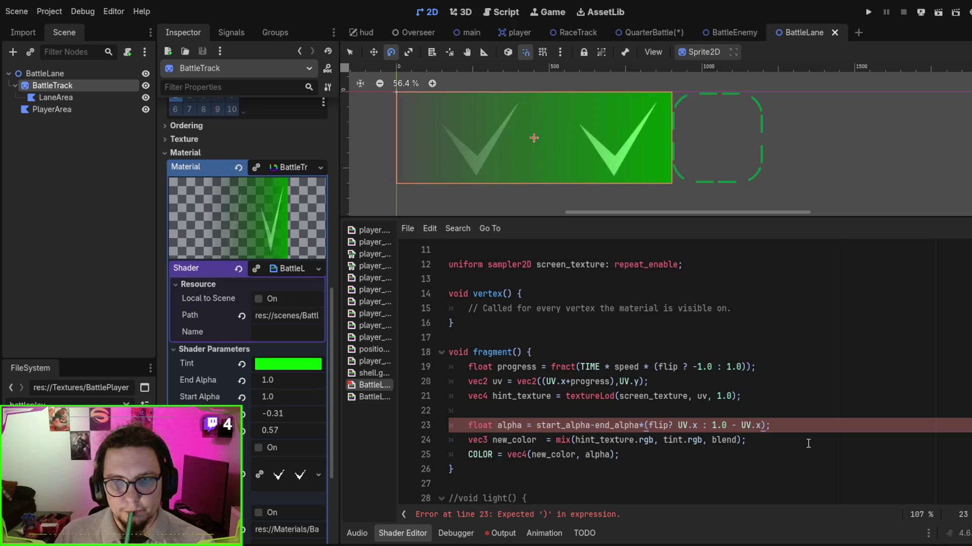
pyautogui.click(257, 448)
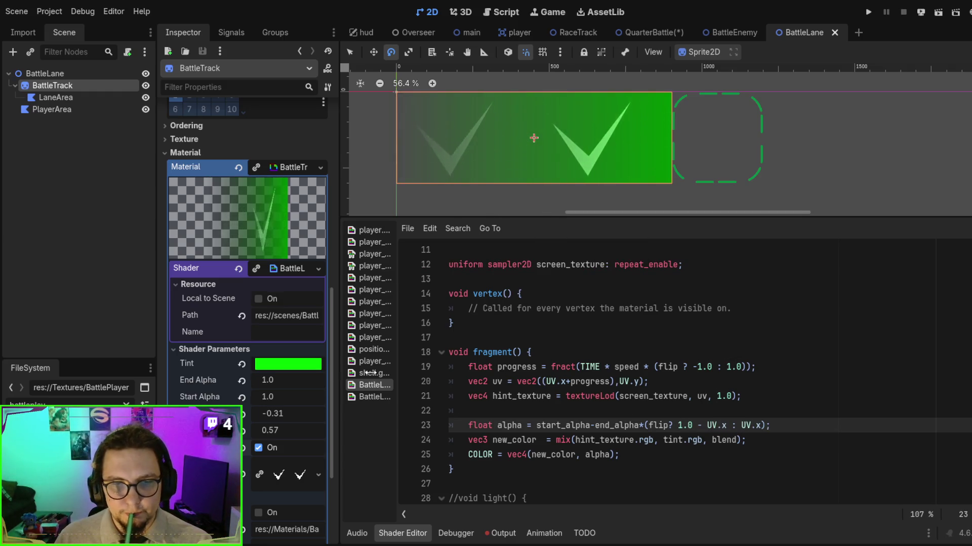
pyautogui.click(259, 445)
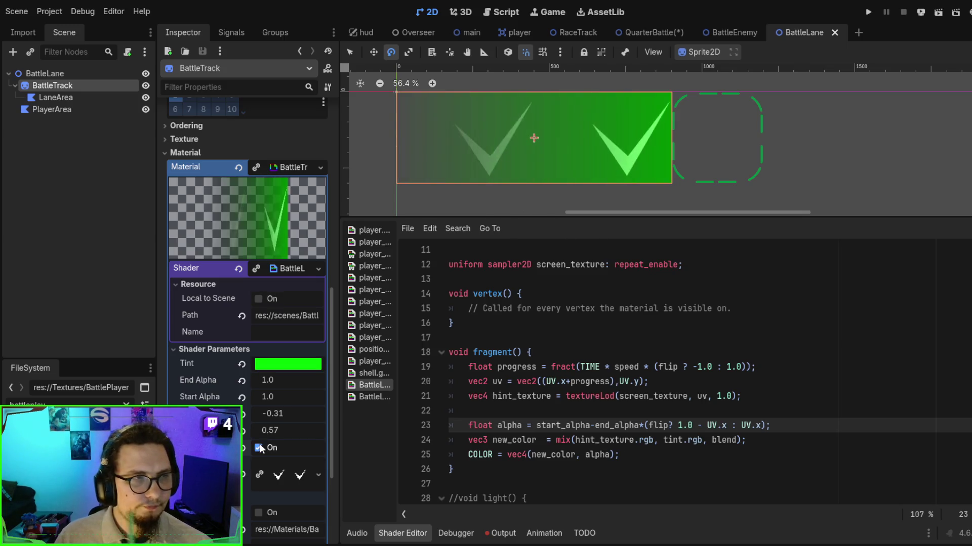
pyautogui.click(259, 447)
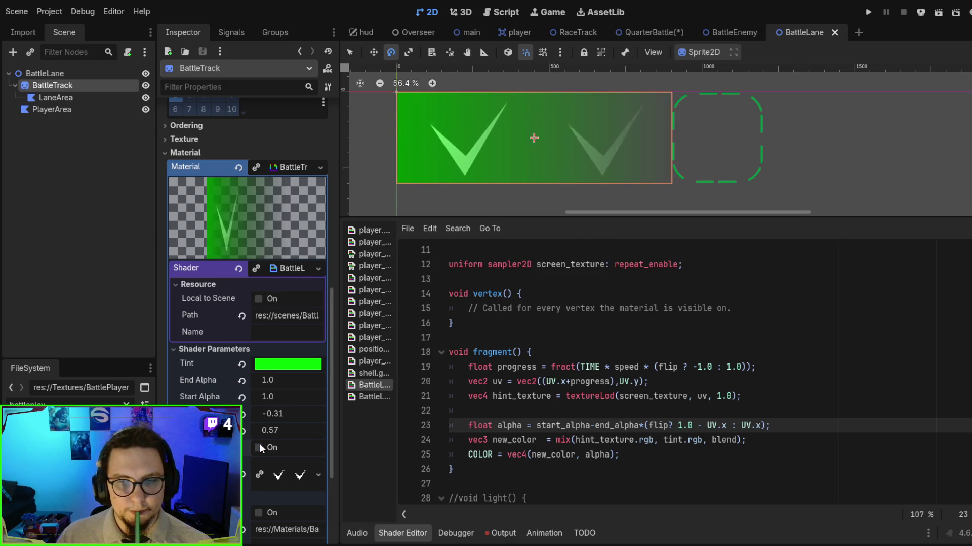
pyautogui.click(259, 446)
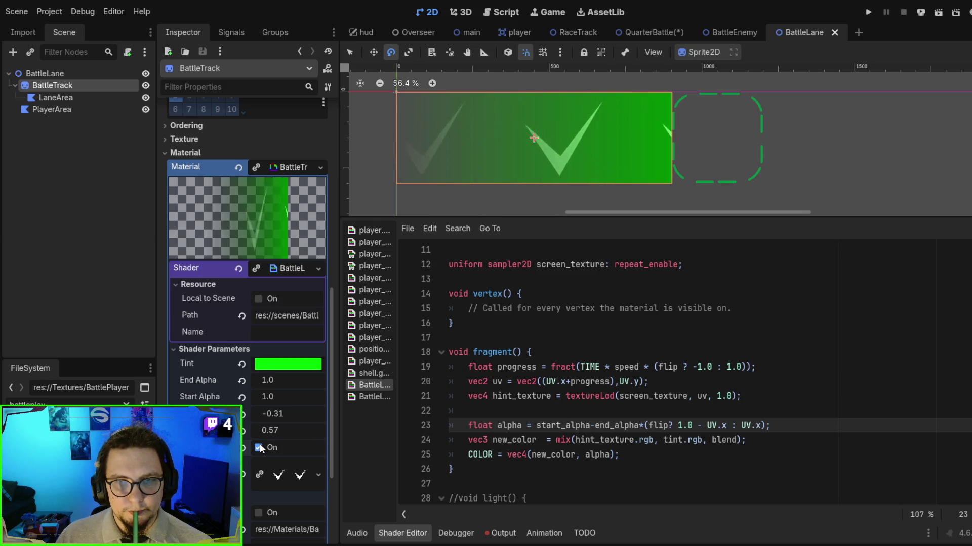
pyautogui.click(259, 446)
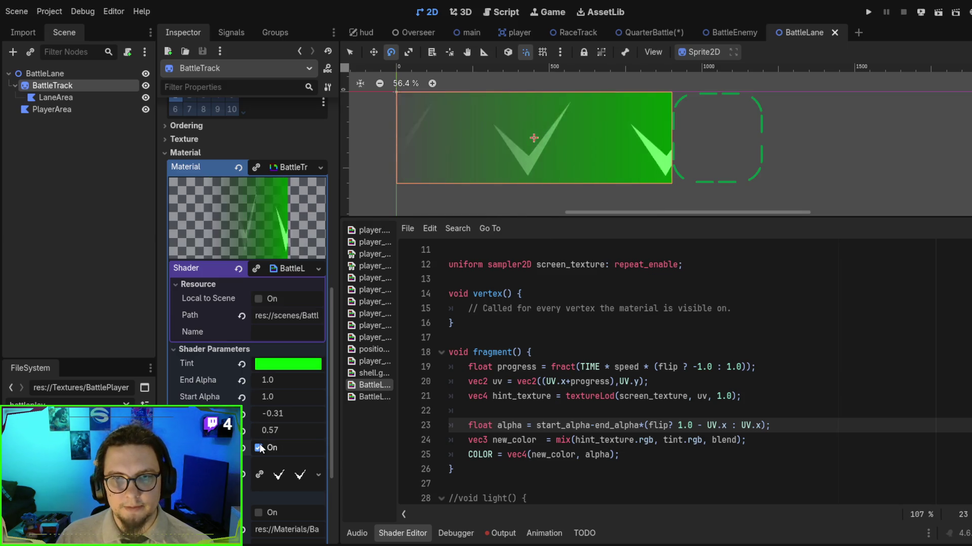
pyautogui.scroll(-1, 607, 375)
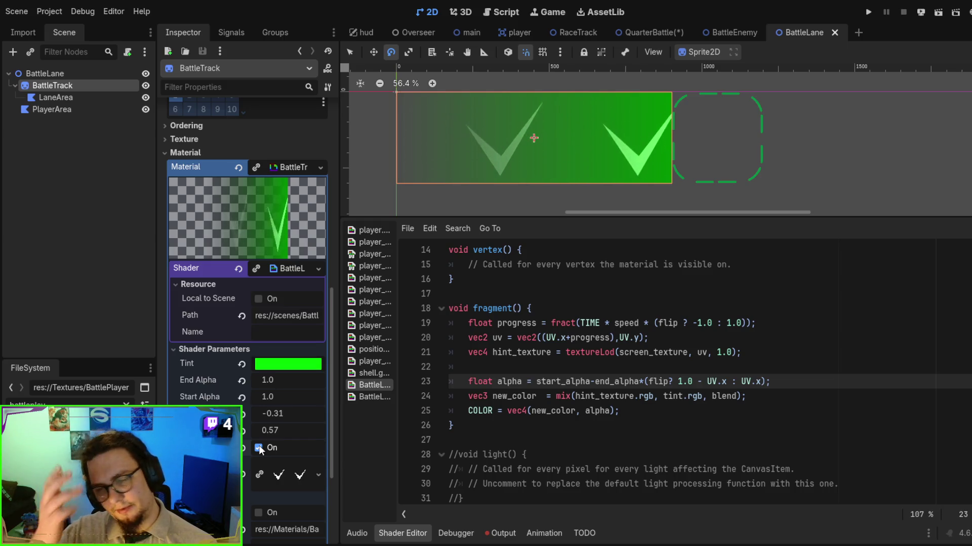
pyautogui.click(258, 448)
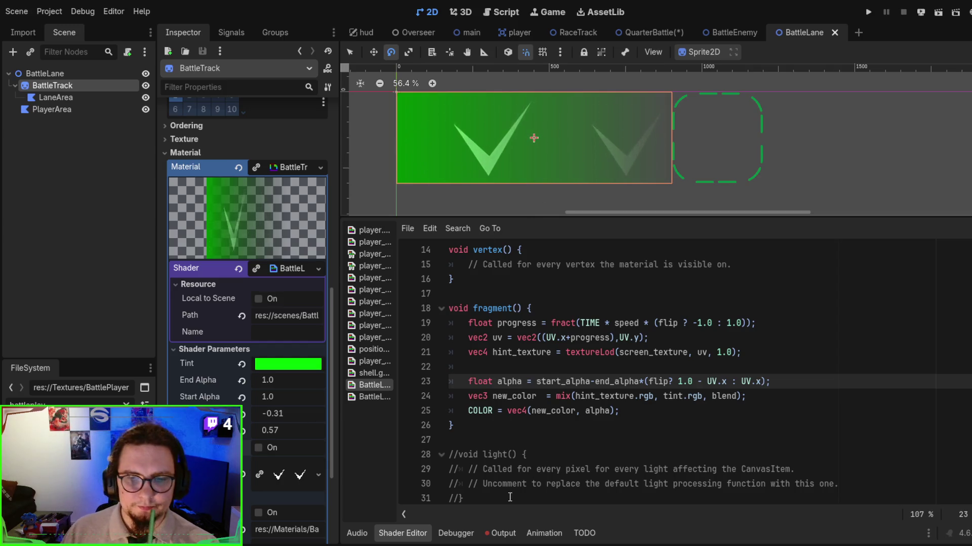
# - Collapse the Shader Editor to enlarge the scene view
pyautogui.click(402, 533)
pyautogui.scroll(3, 521, 344)
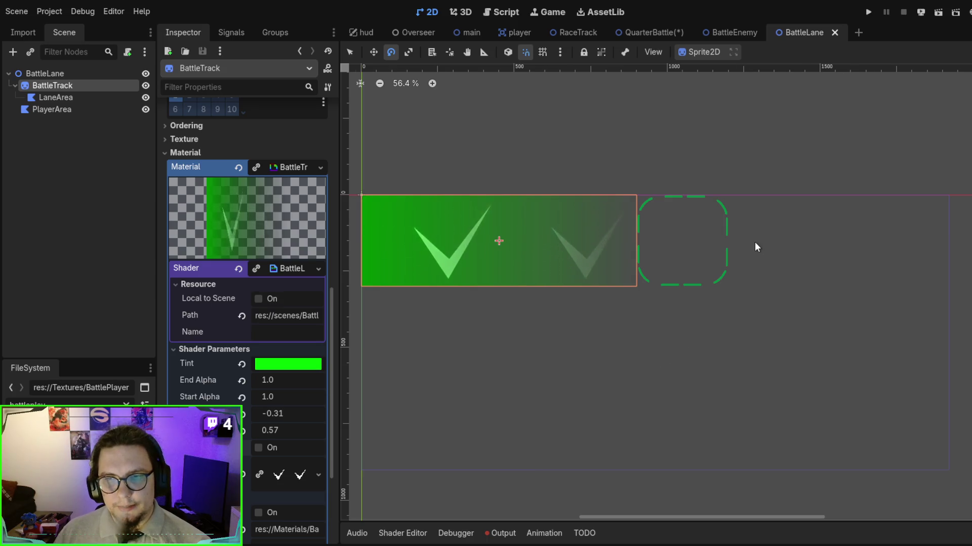
pyautogui.scroll(4, 739, 233)
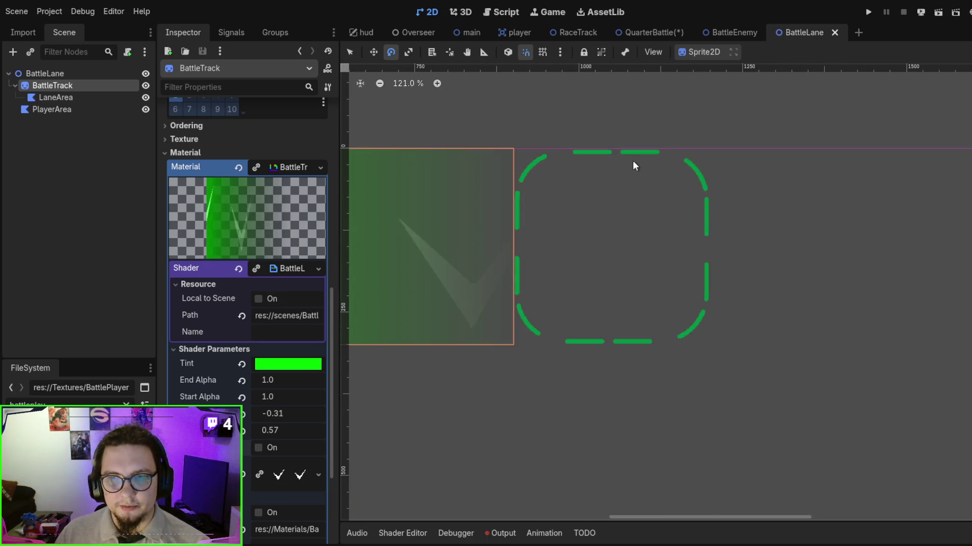
# - In Affinity's Designer persona, give the Rounded Rectangle layer no fill and a black stroke
pyautogui.hotkey('alt', 'Tab')
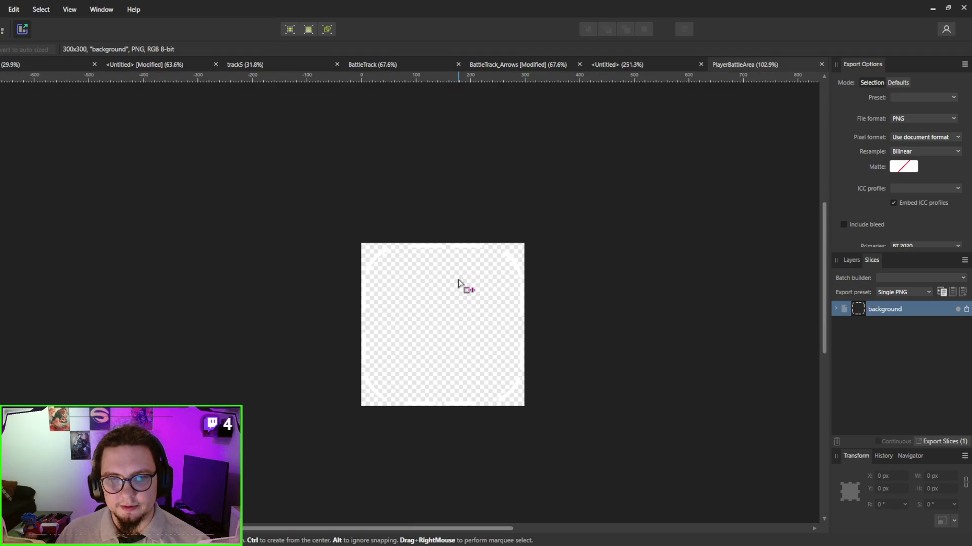
pyautogui.hotkey('ctrl', '1')
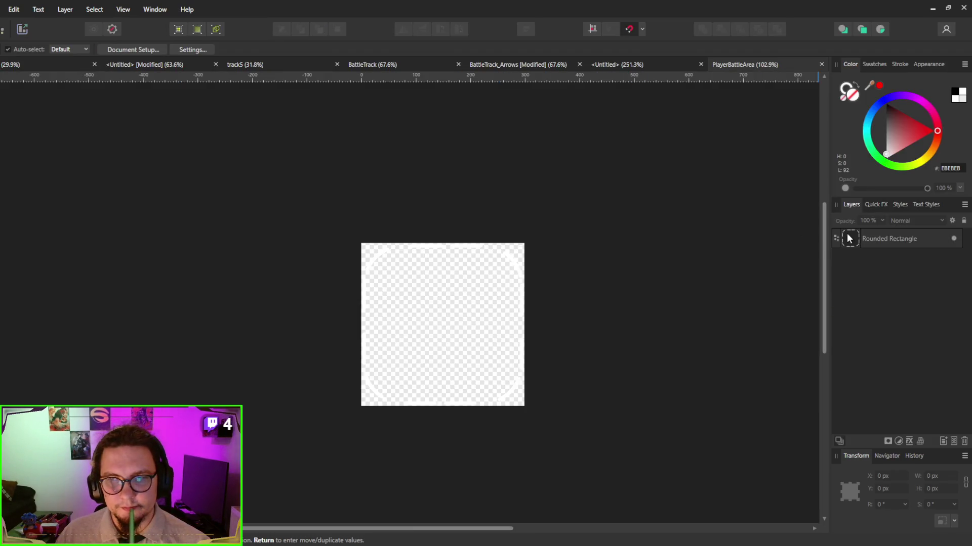
pyautogui.click(858, 244)
pyautogui.moveTo(892, 116); pyautogui.dragTo(835, 75)
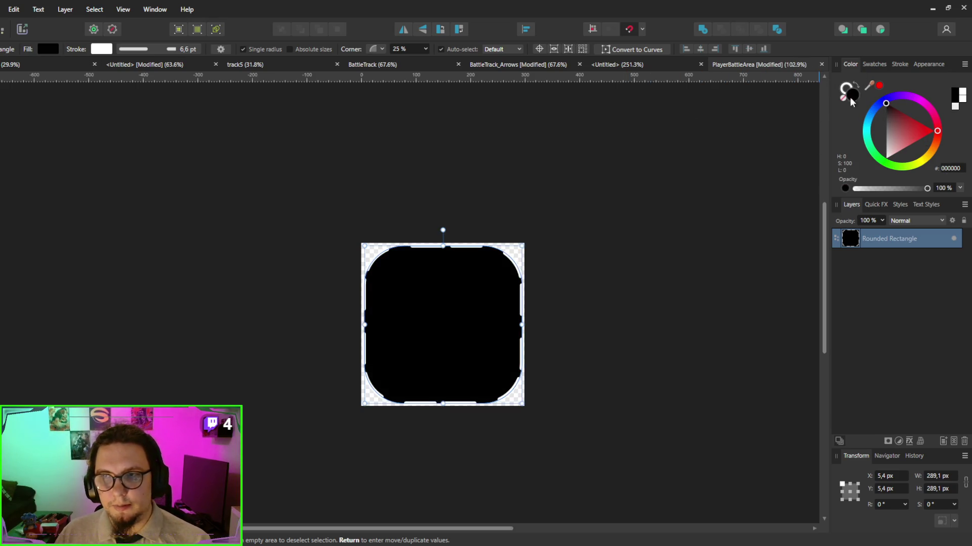
pyautogui.click(844, 98)
pyautogui.click(955, 93)
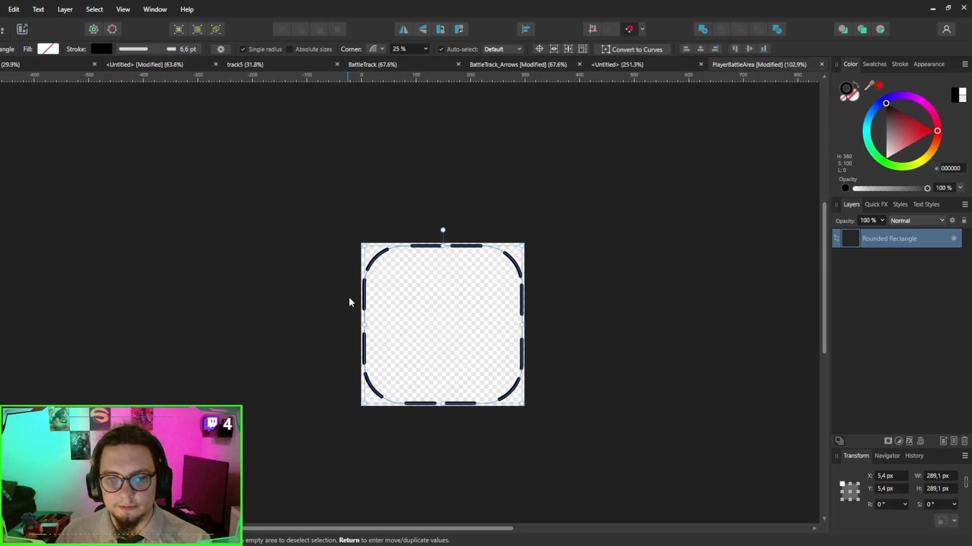
pyautogui.scroll(3, 349, 302)
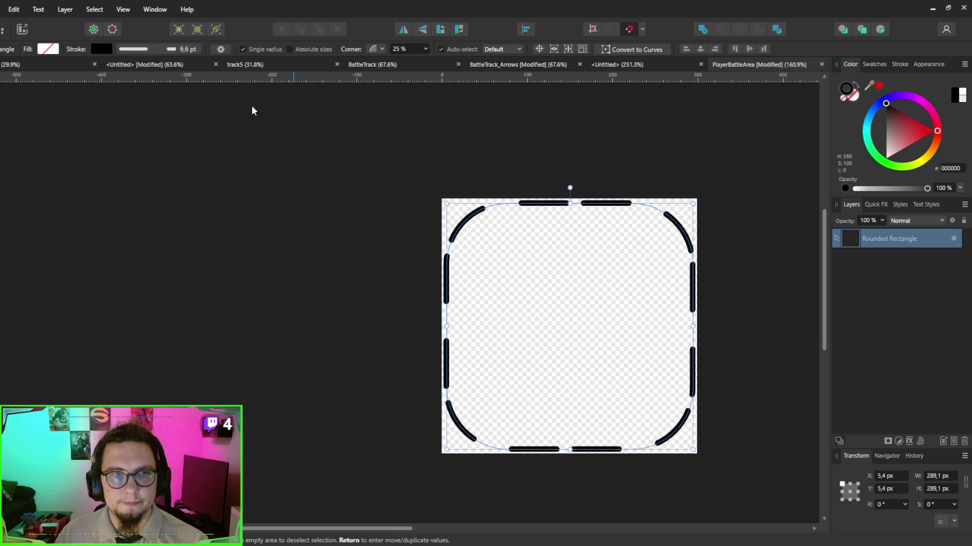
pyautogui.click(146, 212)
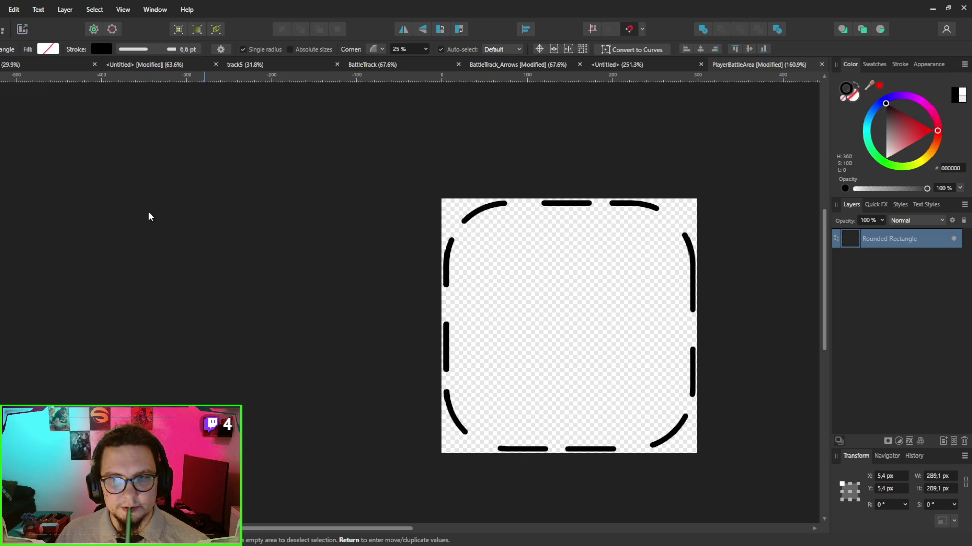
pyautogui.hotkey('ctrl', 'a')
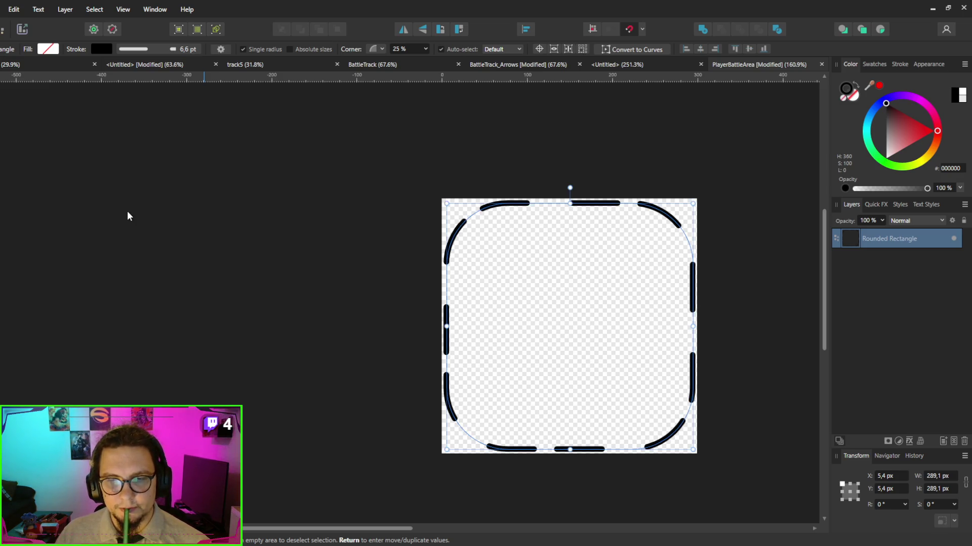
# - Turn the rounded rectangle's outline back to white, switch to the Export persona, and save PlayerBattleArea
pyautogui.click(148, 214)
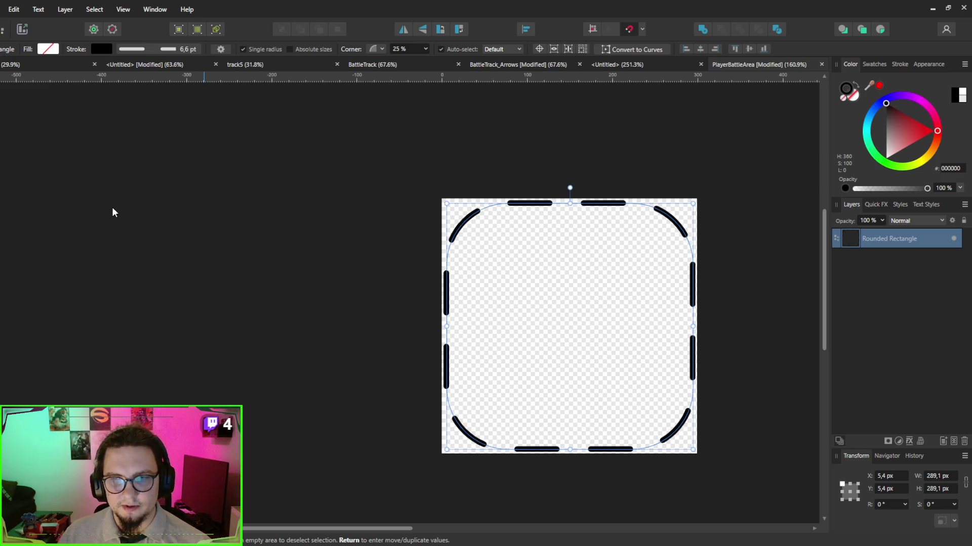
pyautogui.click(117, 208)
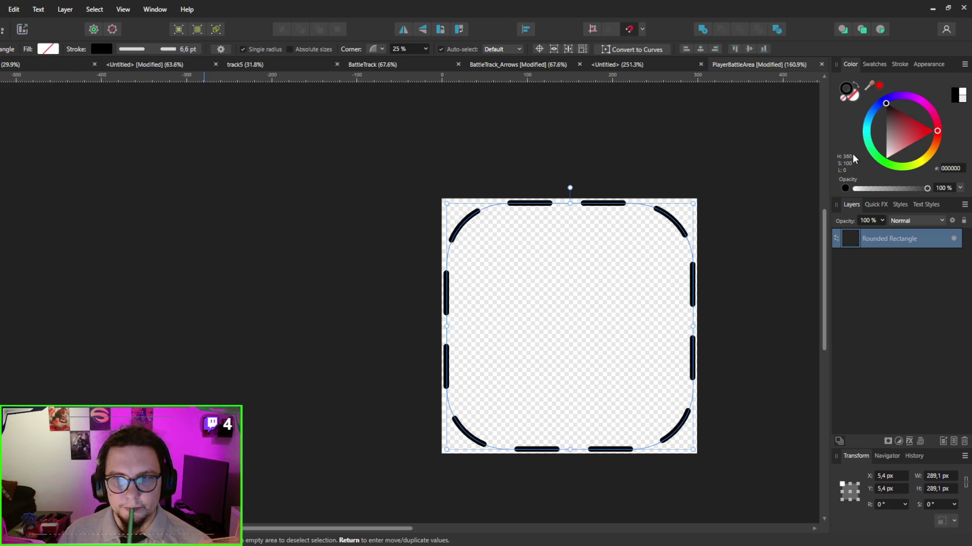
pyautogui.click(886, 158)
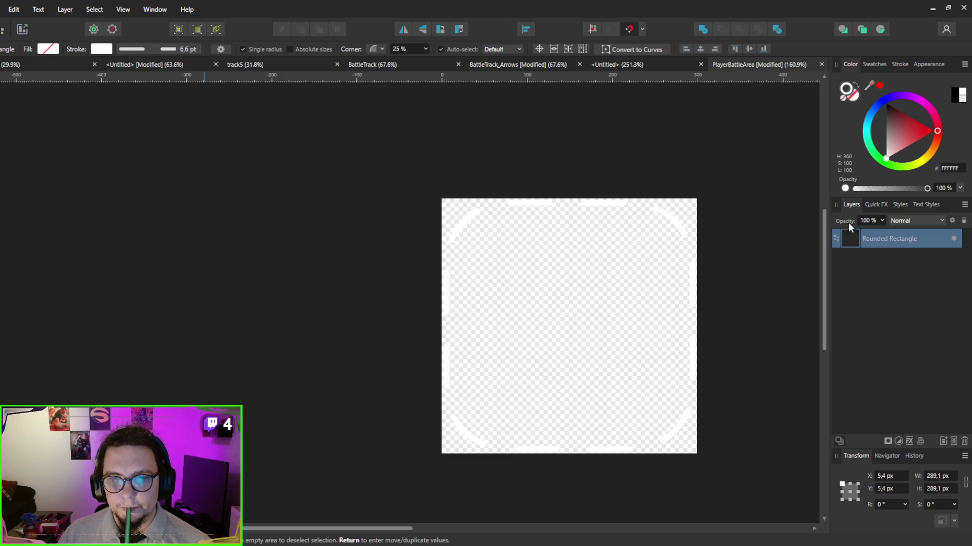
pyautogui.click(24, 29)
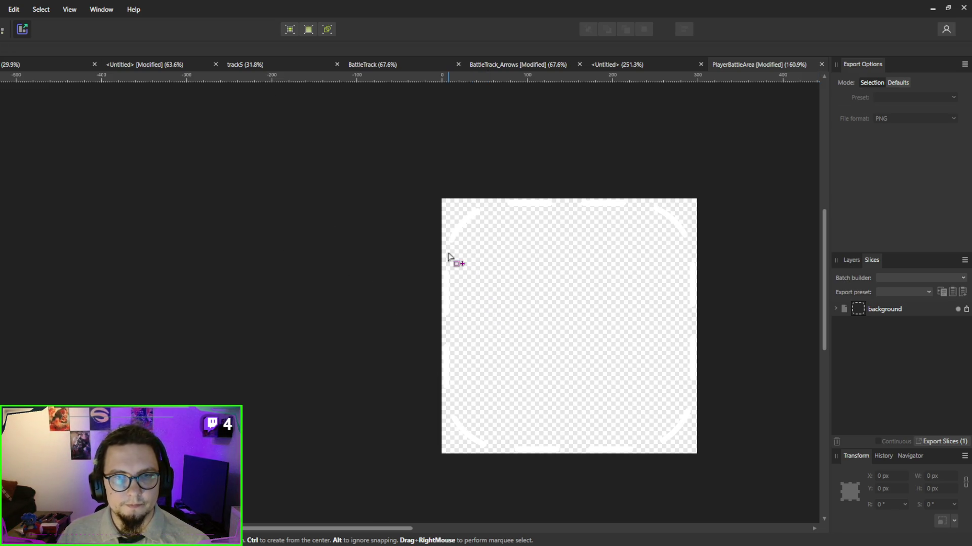
pyautogui.hotkey('ctrl', 's')
# - Back in Godot, center the track and set the shader texture to BattleTrack_Arrows.png
pyautogui.click(930, 9)
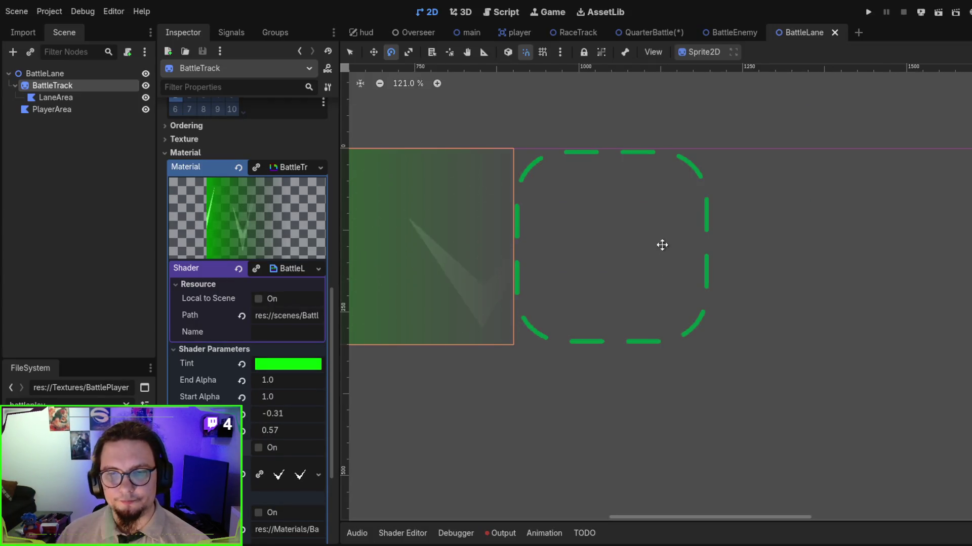
pyautogui.scroll(-3, 709, 258)
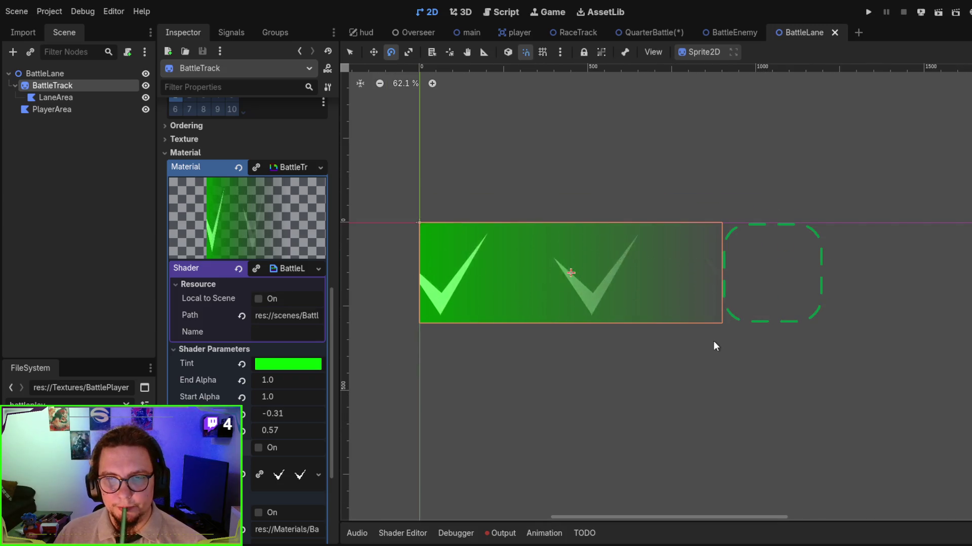
pyautogui.scroll(-1, 675, 356)
pyautogui.moveTo(569, 329); pyautogui.dragTo(523, 322)
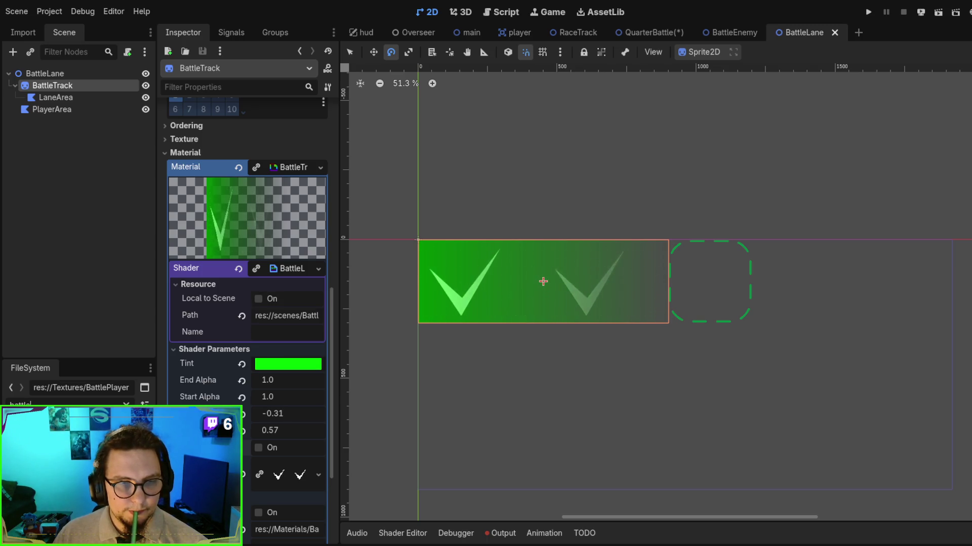
pyautogui.moveTo(76, 430)
pyautogui.mouseDown()
pyautogui.moveTo(324, 364)
pyautogui.moveTo(291, 344)
pyautogui.moveTo(261, 470)
pyautogui.moveTo(279, 469)
pyautogui.mouseUp()
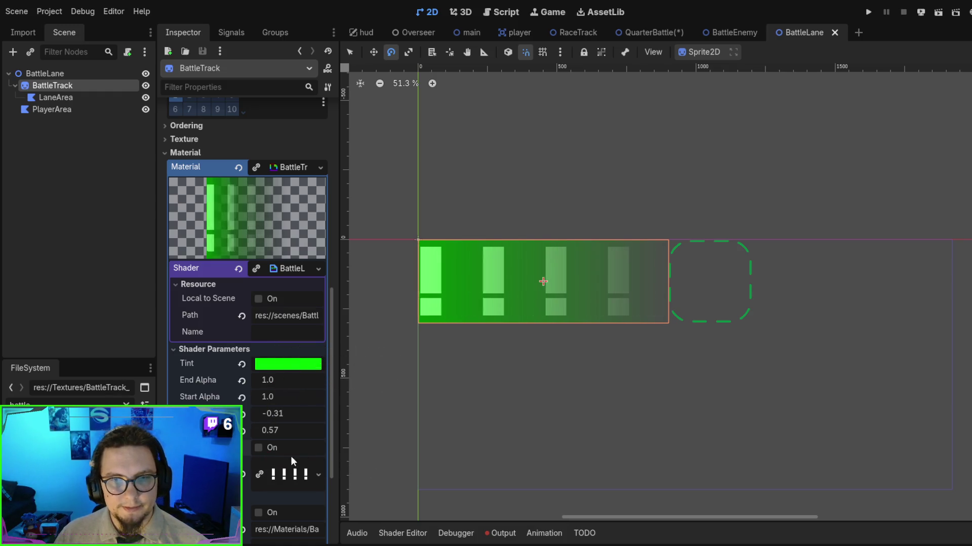
pyautogui.moveTo(76, 430)
pyautogui.mouseDown()
pyautogui.moveTo(308, 473)
pyautogui.moveTo(292, 476)
pyautogui.mouseUp()
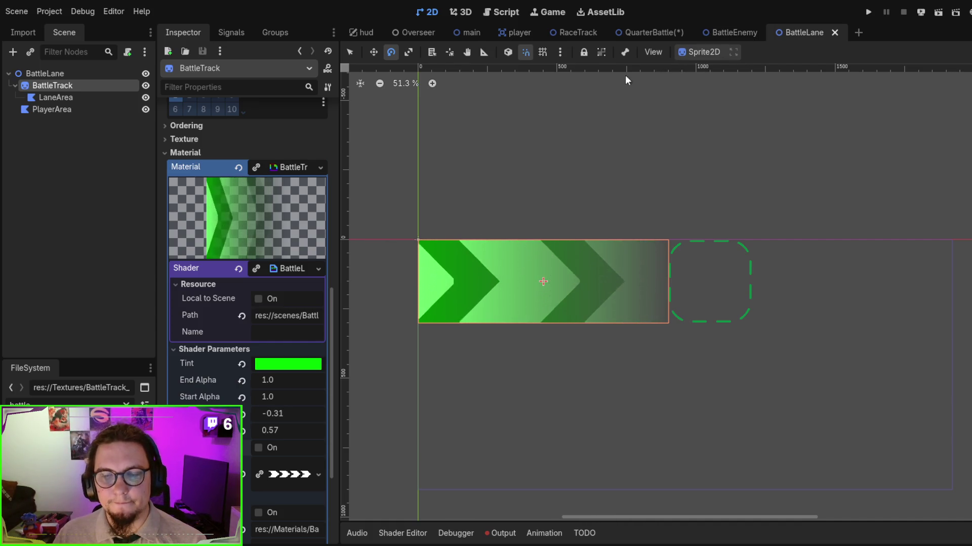
# - Attach a new Battle_Lane.gd script to the BattleLane root node and add blank lines below extends
pyautogui.click(504, 11)
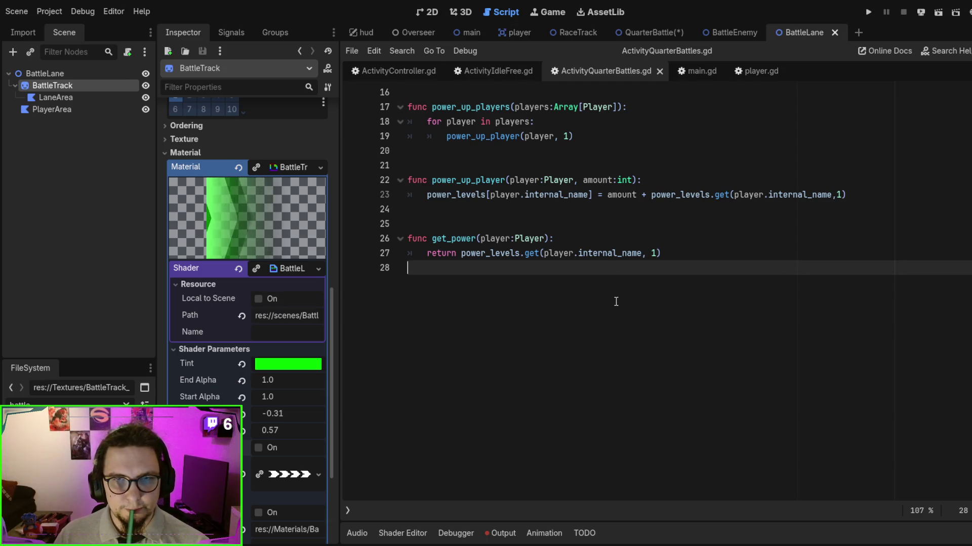
pyautogui.click(52, 72)
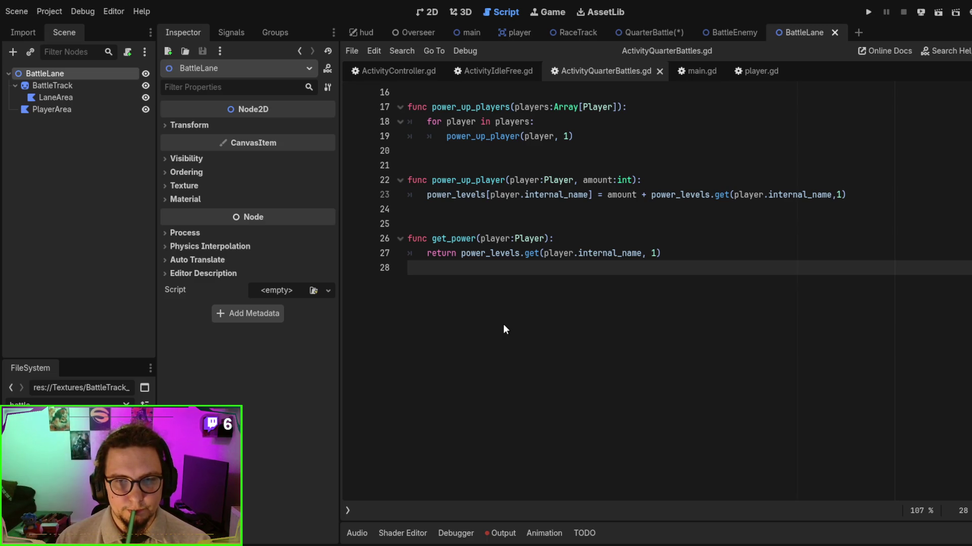
pyautogui.press('Return')
pyautogui.click(520, 301)
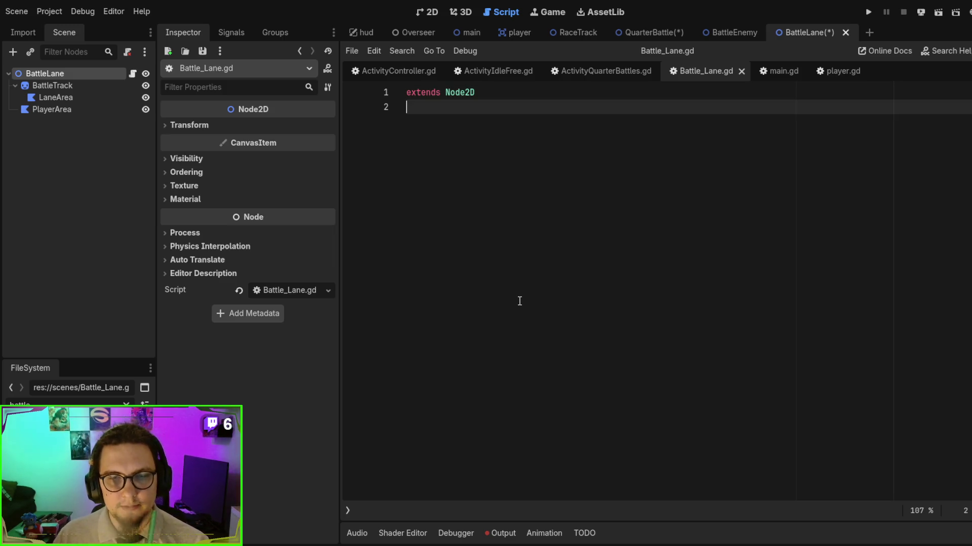
pyautogui.press('Return')
pyautogui.press('Return')
pyautogui.press('Return')
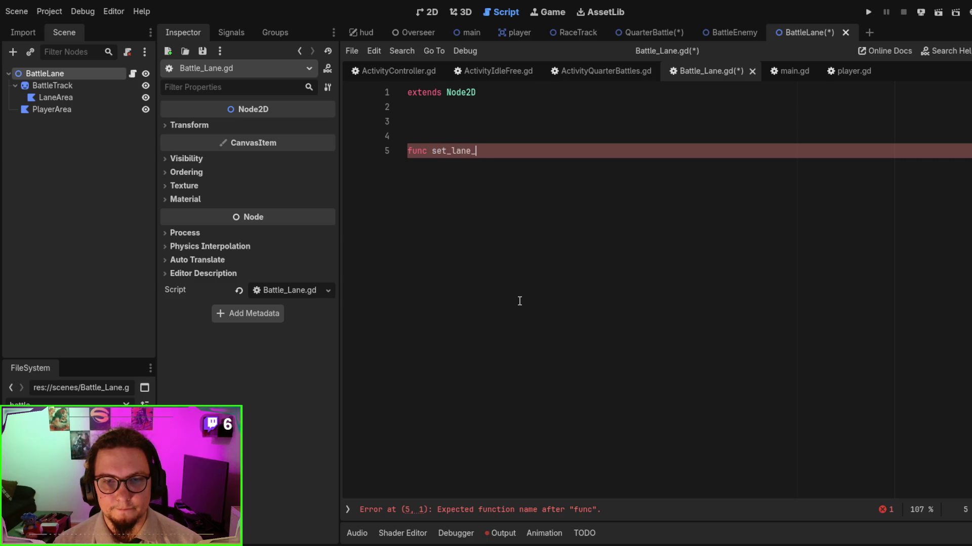
# - Finish the set_lane_color(color:Color): header and declare 'var track := $BattleTrack' on line 2
pyautogui.write('color(color:Col')
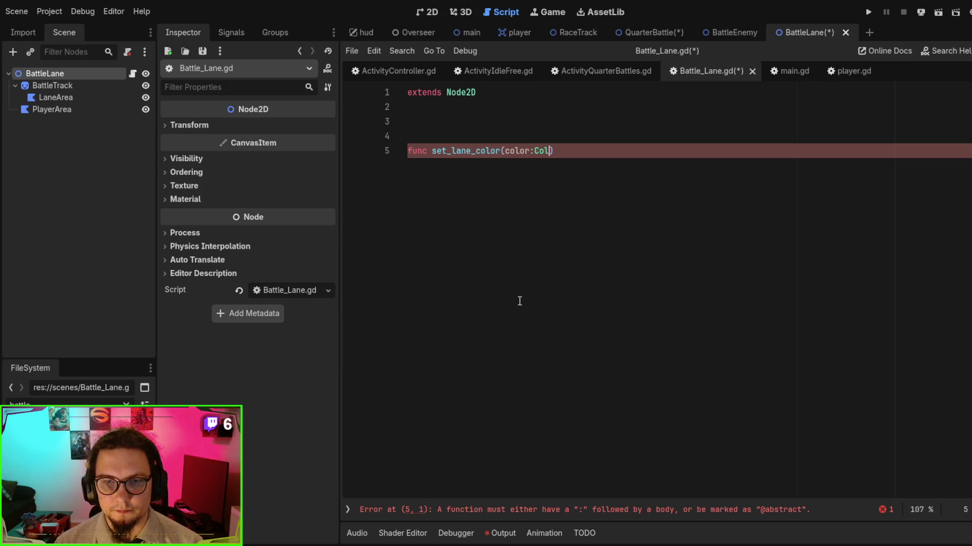
pyautogui.write(':')
pyautogui.press('Return')
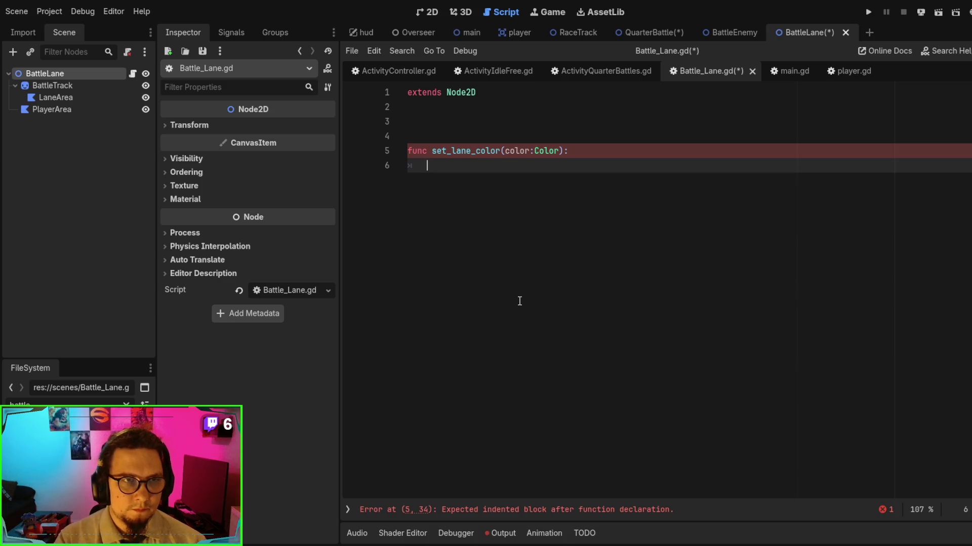
pyautogui.write('$')
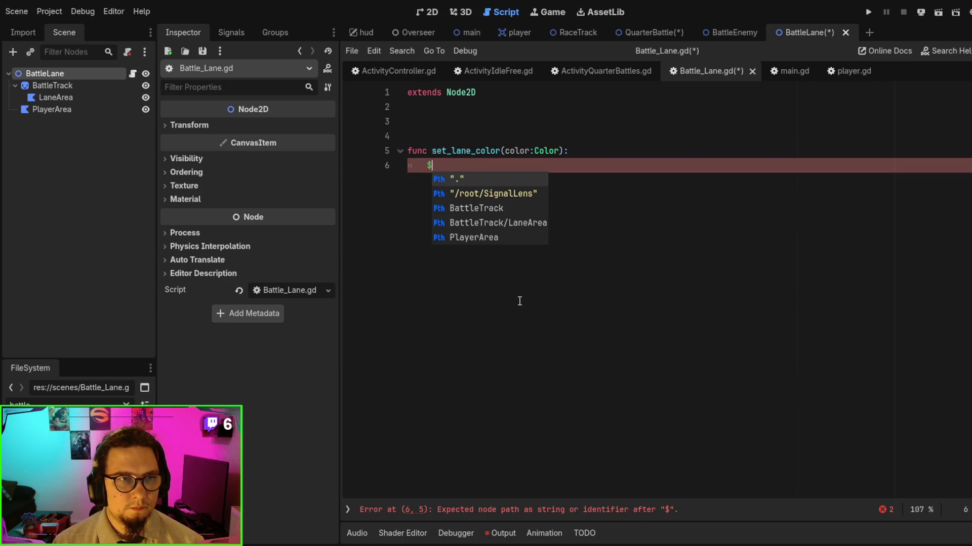
pyautogui.write('Ba')
pyautogui.press('BackSpace')
pyautogui.press('BackSpace')
pyautogui.press('BackSpace')
pyautogui.press('Up')
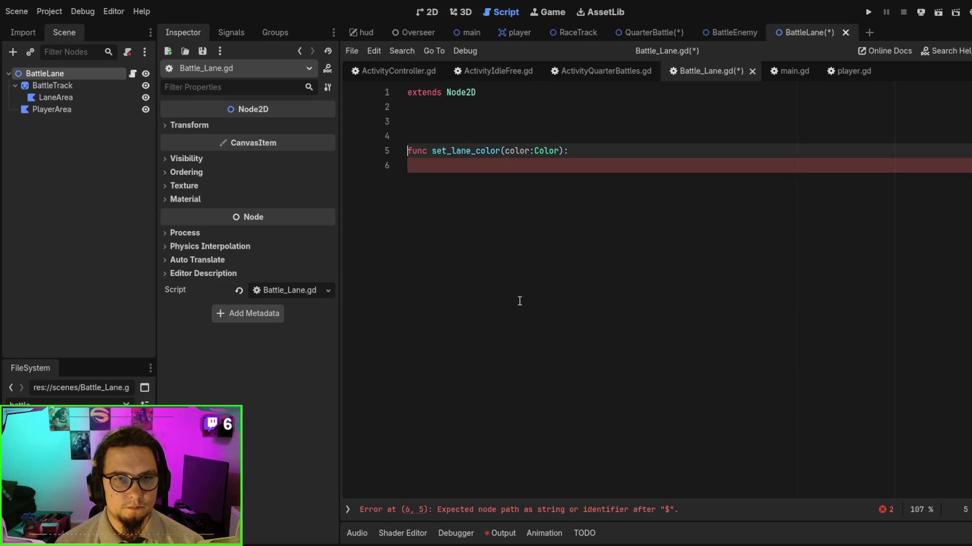
pyautogui.press('Up')
pyautogui.press('Up')
pyautogui.press('Up')
pyautogui.press('BackSpace')
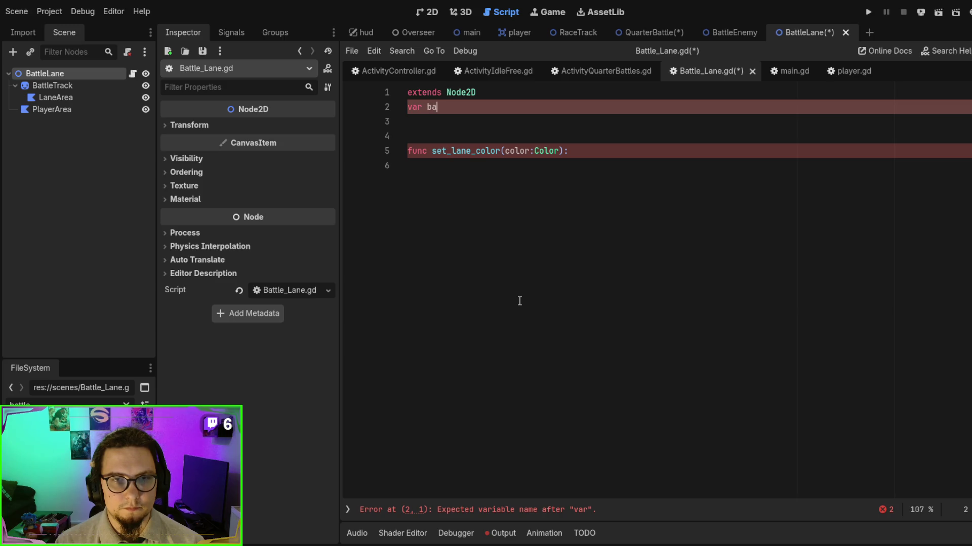
pyautogui.write('tt')
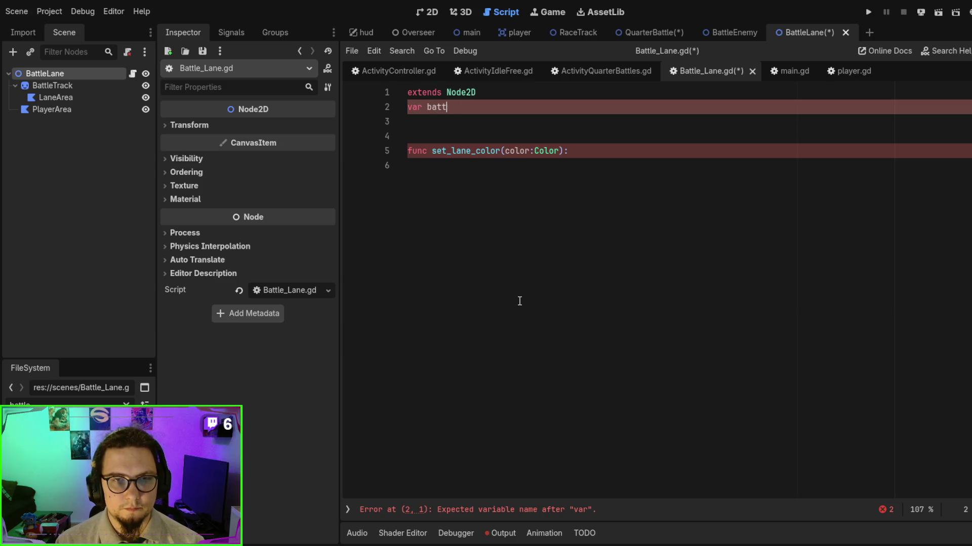
pyautogui.press('BackSpace')
pyautogui.press('BackSpace')
pyautogui.press('BackSpace')
pyautogui.write('track')
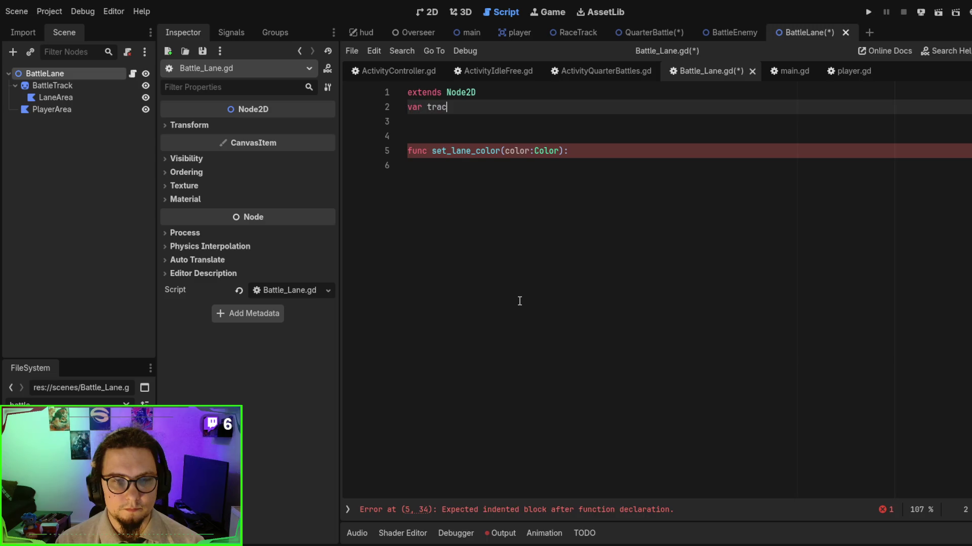
pyautogui.write(' := ')
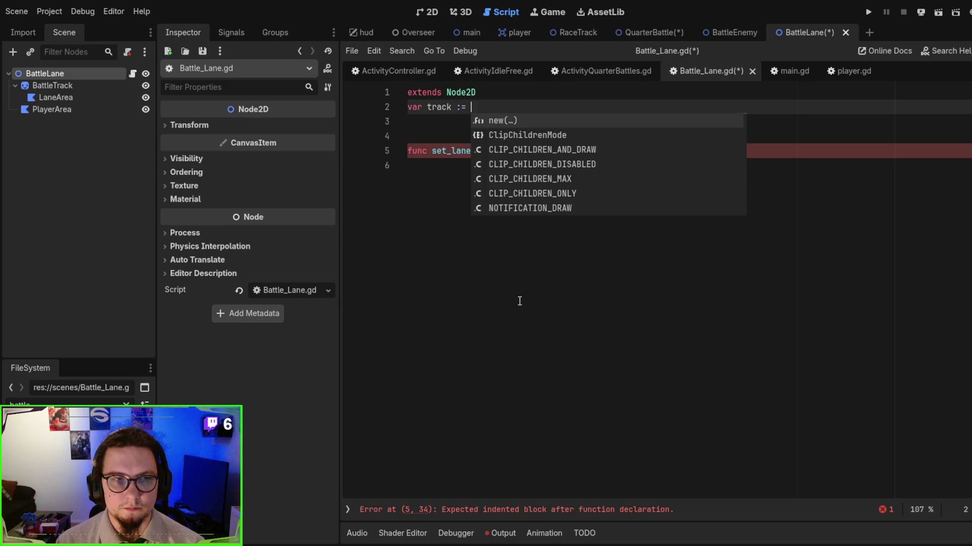
pyautogui.write('$Batt')
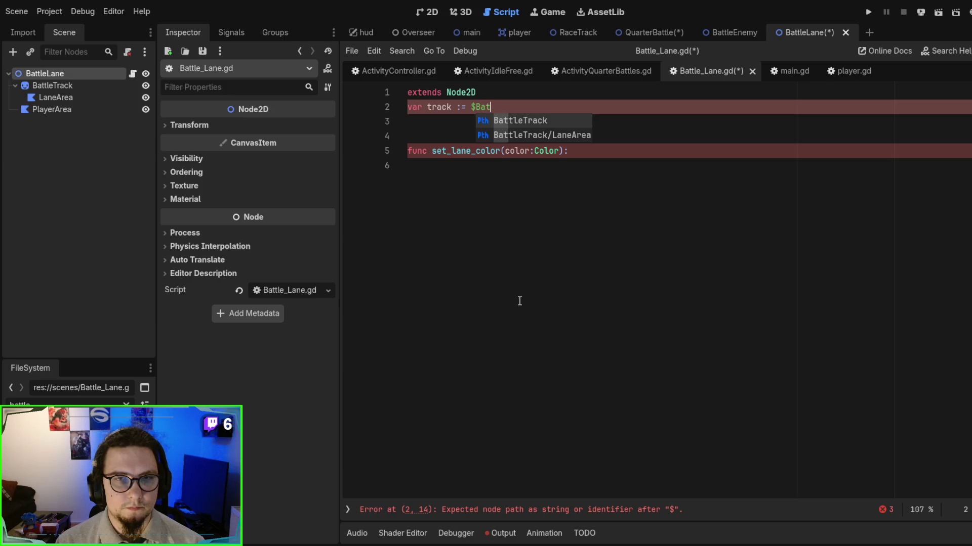
pyautogui.press('Return')
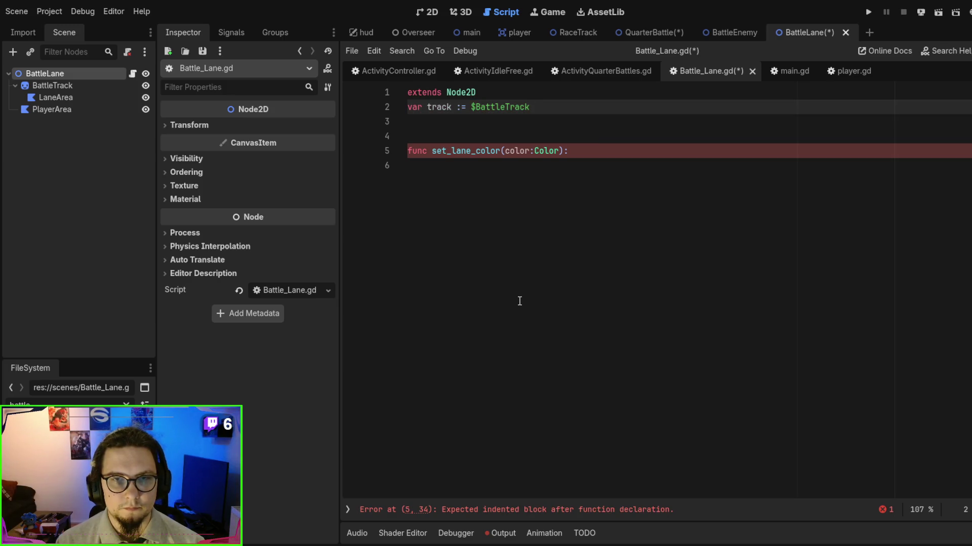
# - Add a track.set_instance_shader_parameter() call in the function body, then search the project for 'shader'
pyautogui.click(519, 301)
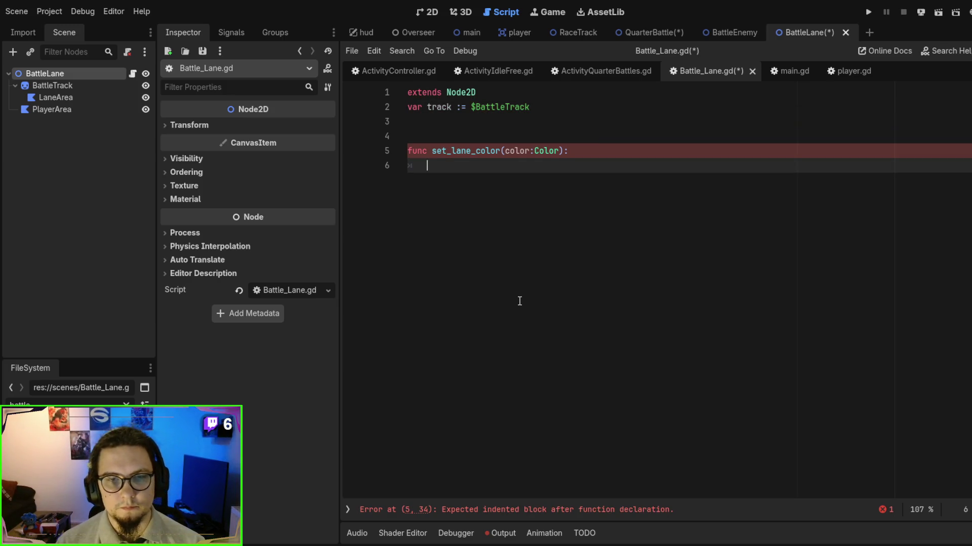
pyautogui.write('ack.')
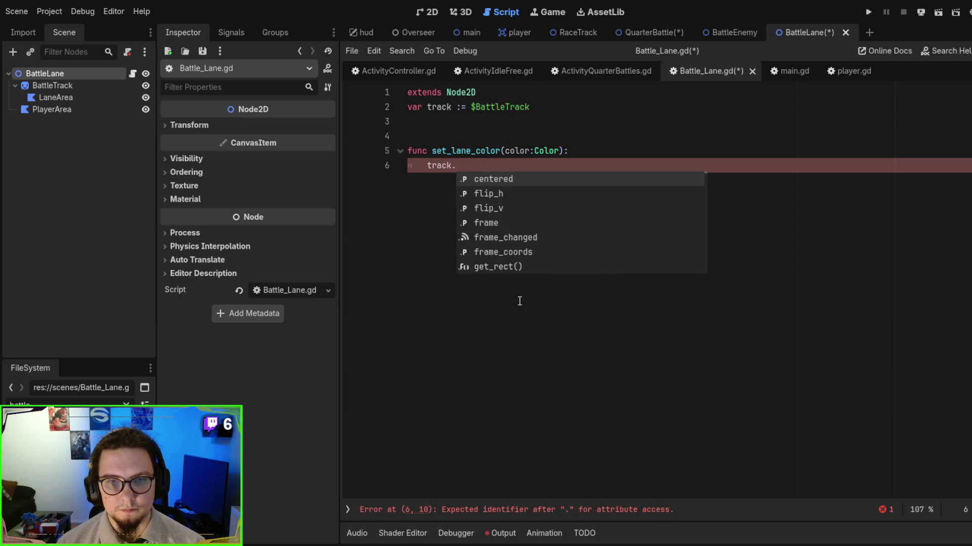
pyautogui.write('set_instance_shad')
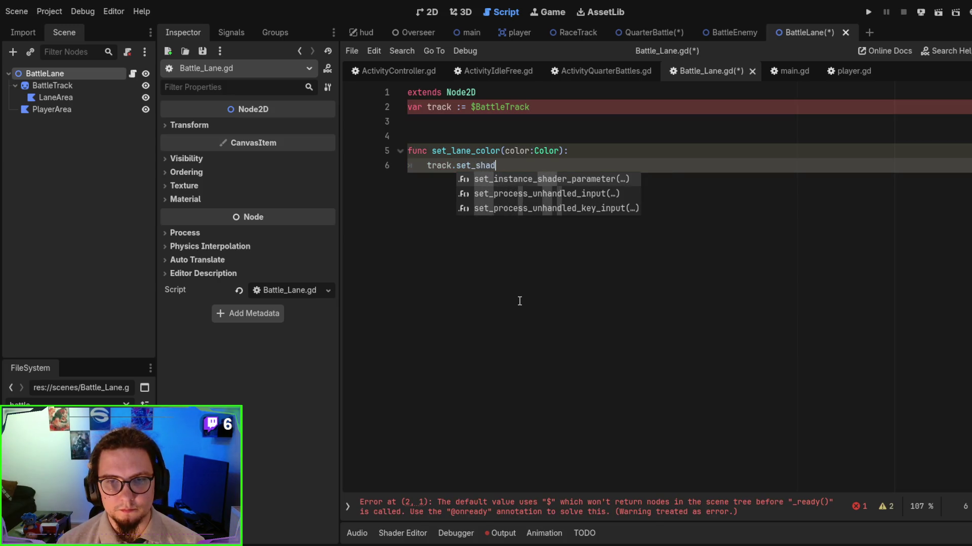
pyautogui.write('er')
pyautogui.press('Return')
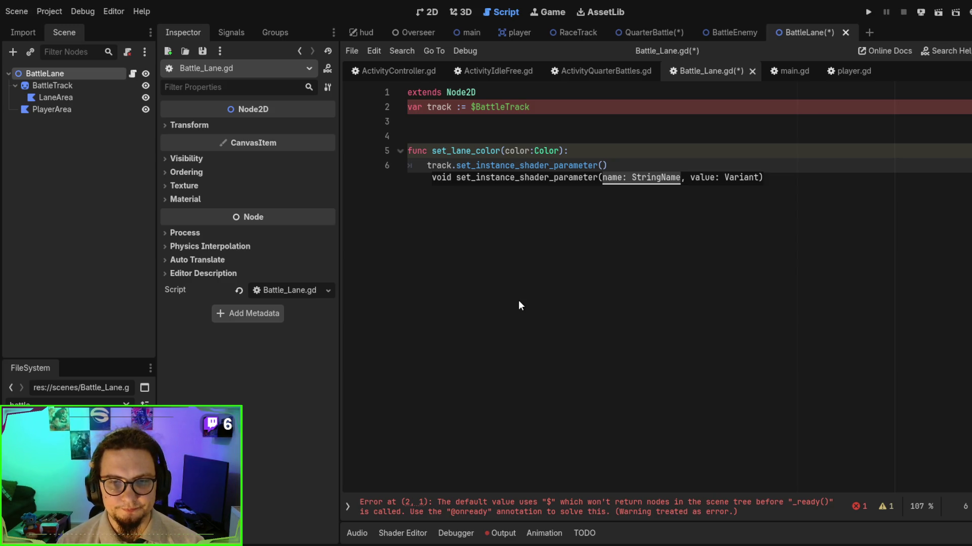
pyautogui.hotkey('ctrl', 'shift', 'f')
pyautogui.press('Return')
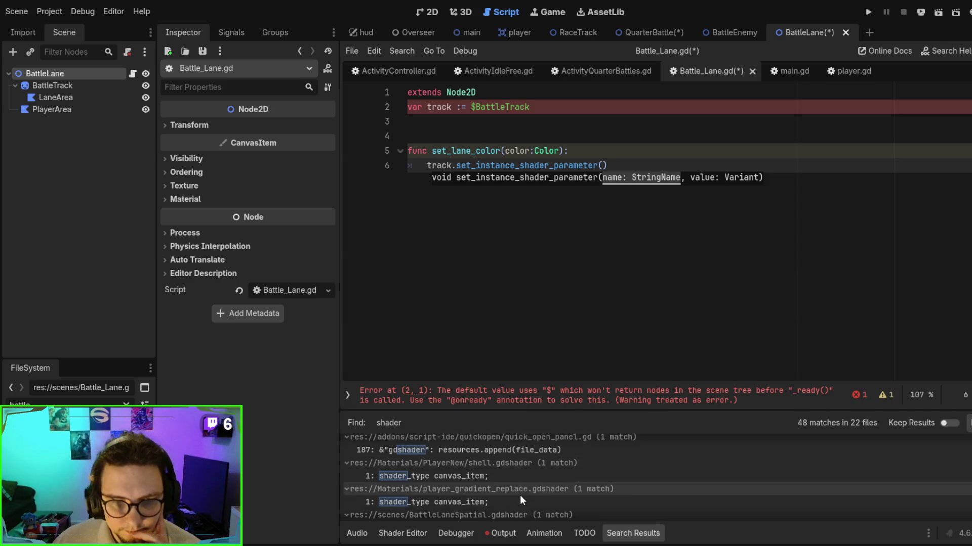
# - Scroll through the 48 'shader' search matches across 22 files looking for a usage example
pyautogui.scroll(-10, 521, 497)
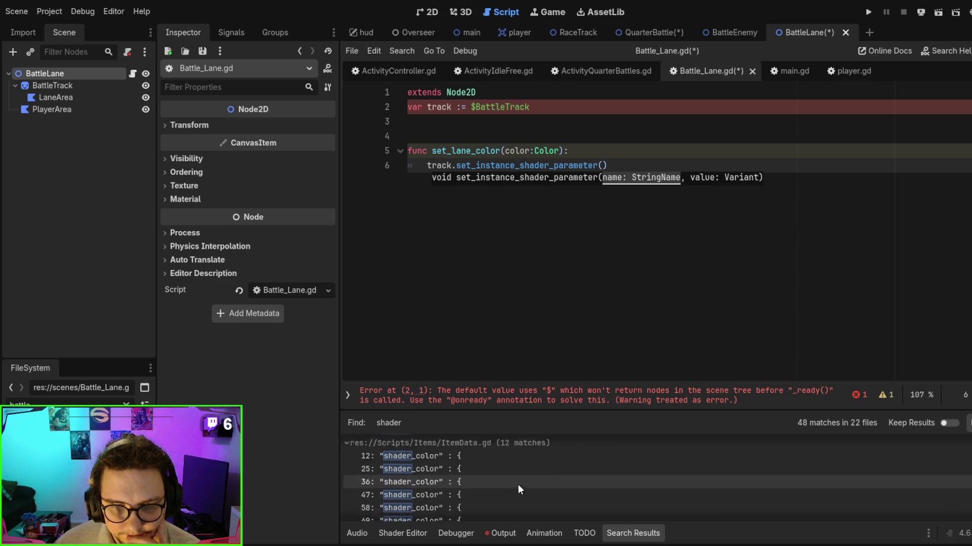
pyautogui.scroll(-3, 518, 484)
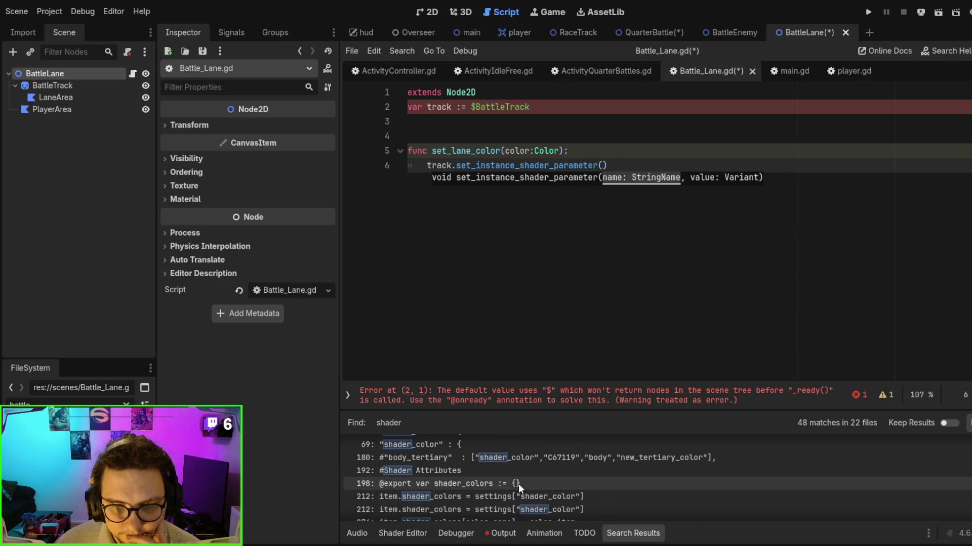
pyautogui.scroll(-2, 562, 467)
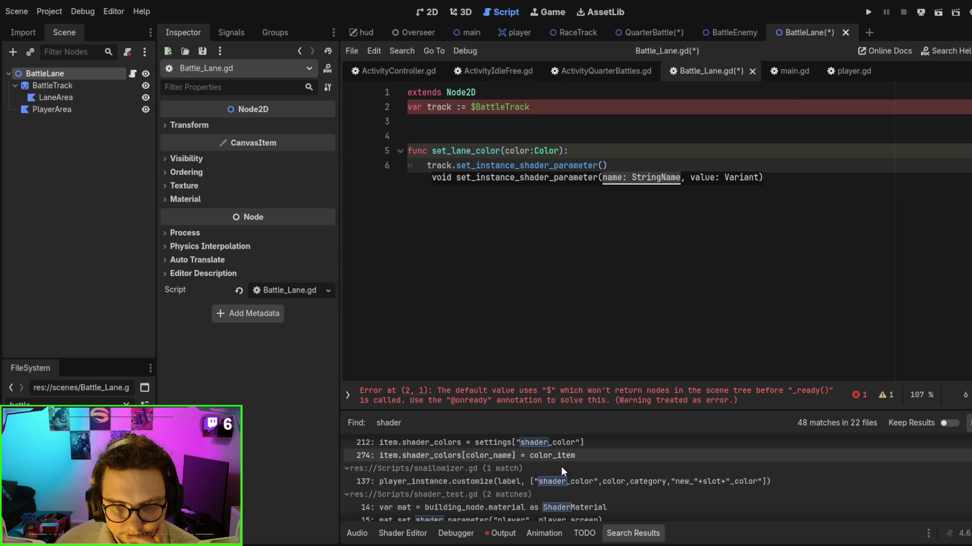
pyautogui.scroll(-5, 561, 467)
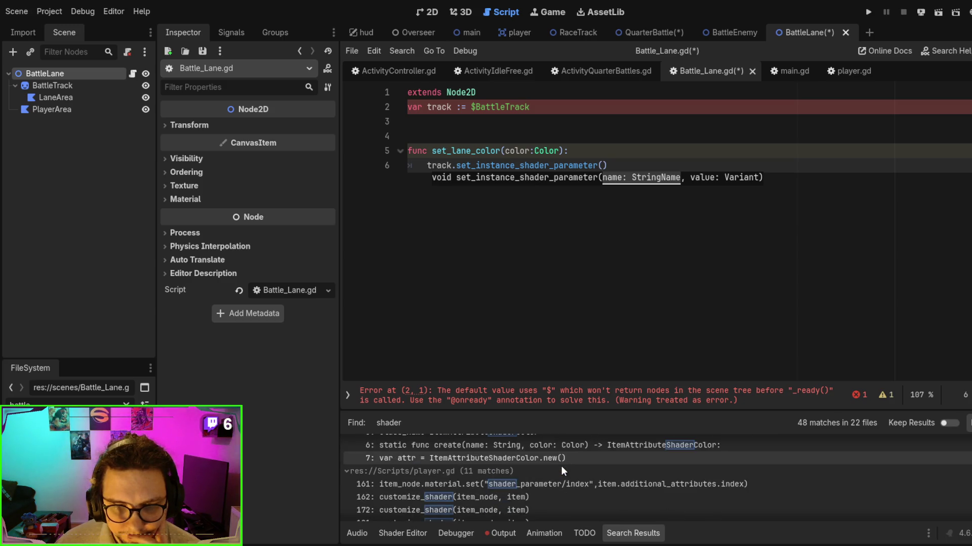
pyautogui.scroll(-3, 560, 466)
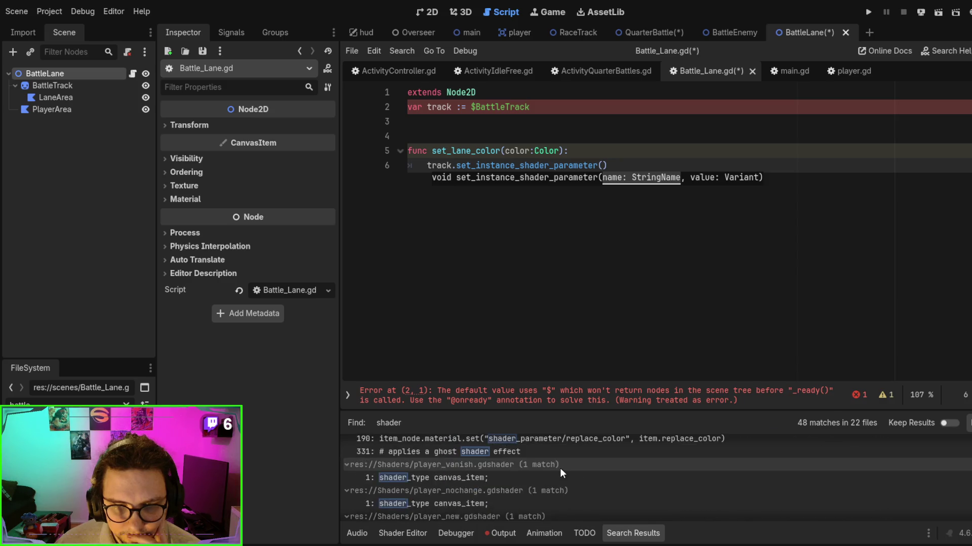
pyautogui.scroll(-2, 547, 469)
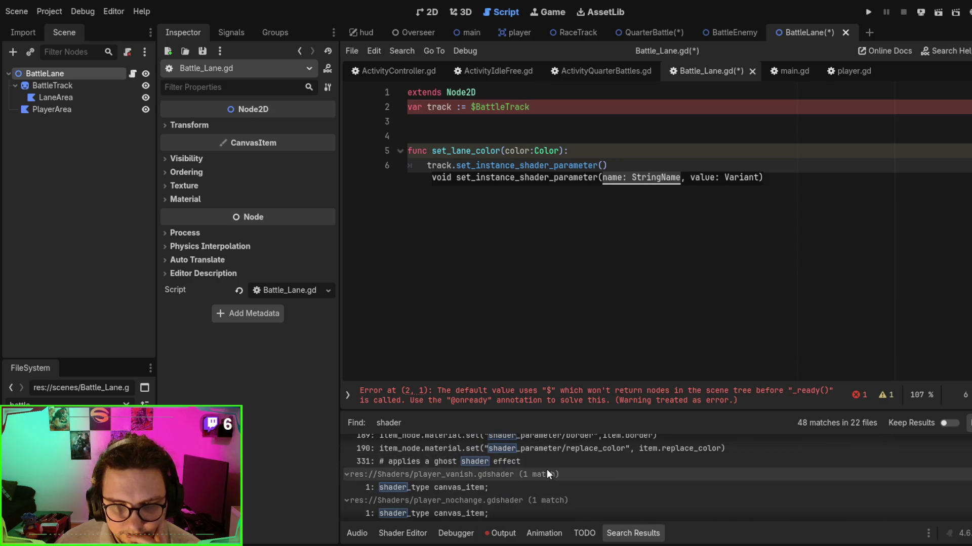
pyautogui.scroll(-5, 547, 474)
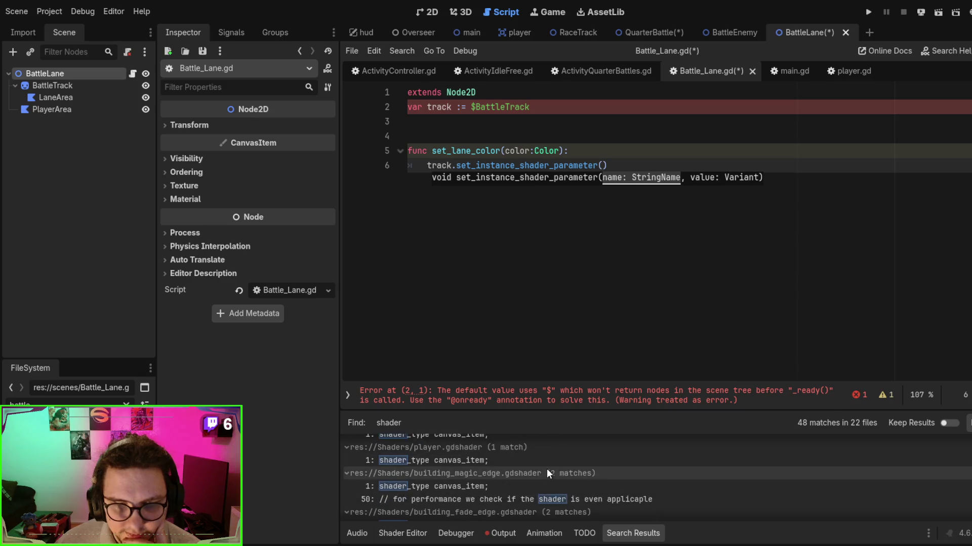
pyautogui.scroll(-5, 547, 471)
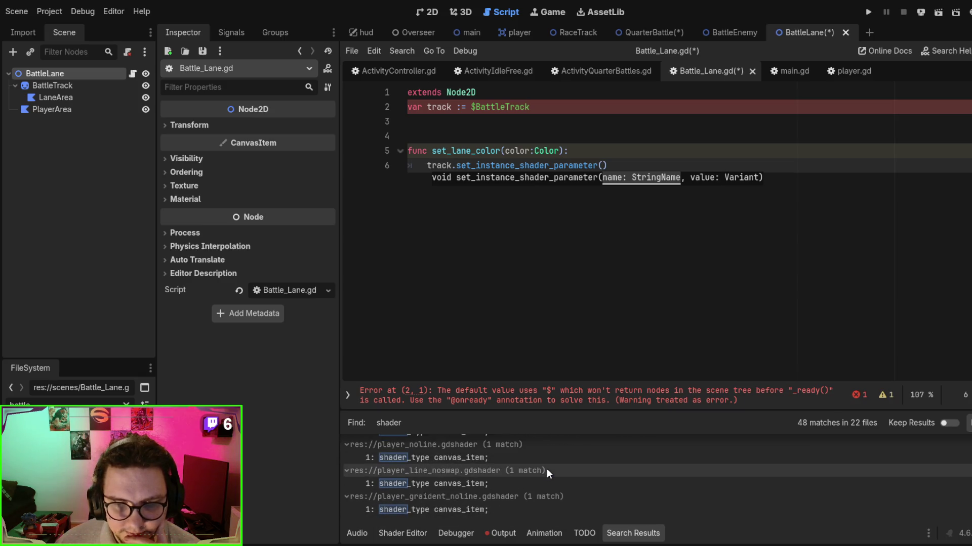
pyautogui.scroll(5, 550, 471)
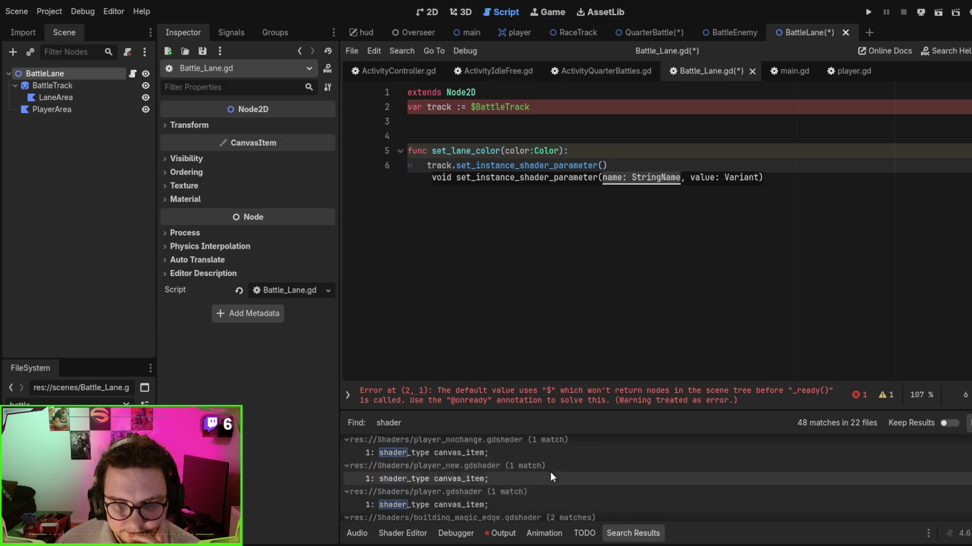
pyautogui.scroll(3, 551, 478)
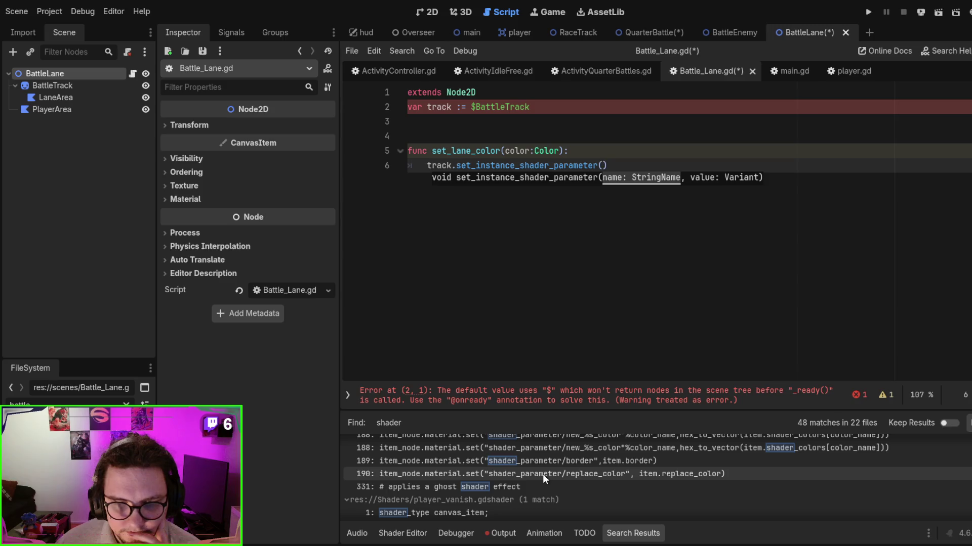
pyautogui.scroll(1, 542, 474)
pyautogui.scroll(2, 543, 475)
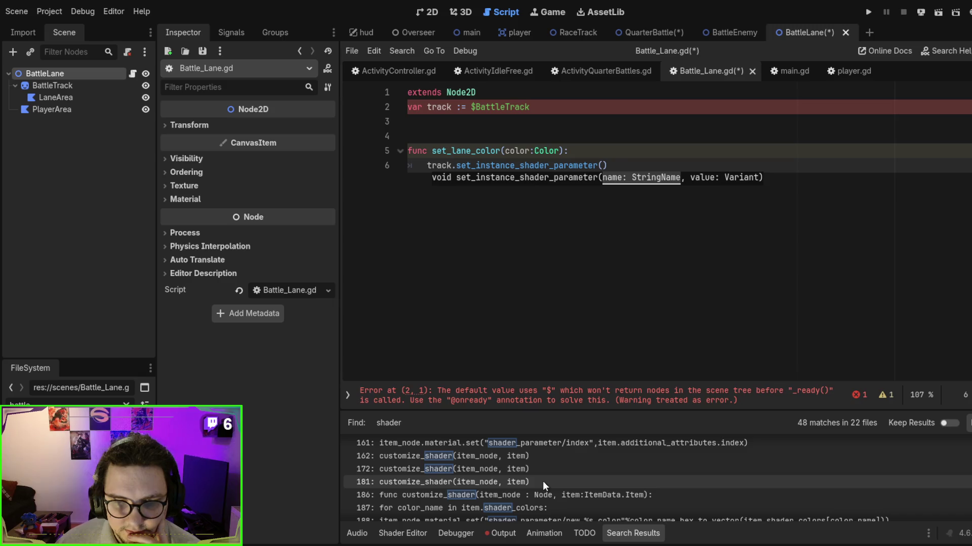
pyautogui.scroll(2, 543, 481)
pyautogui.scroll(2, 541, 463)
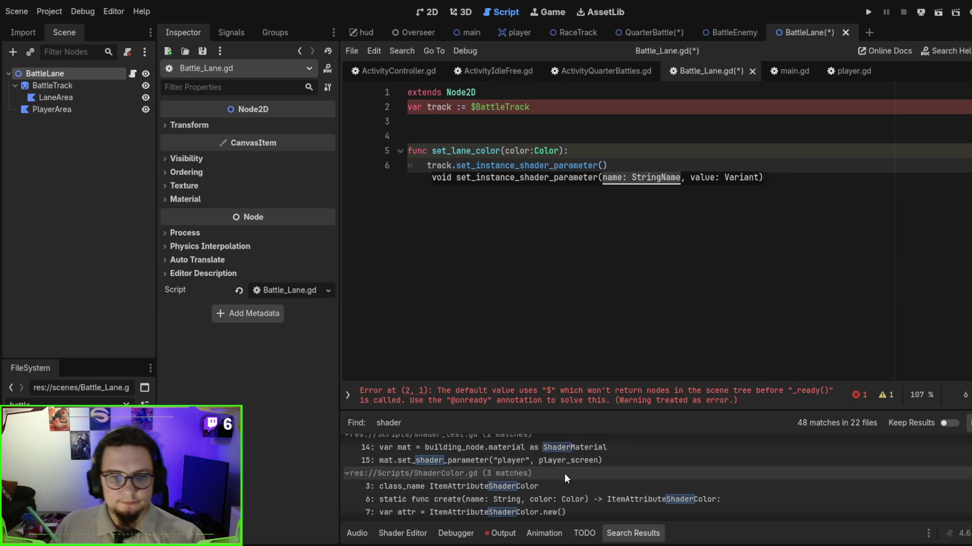
pyautogui.scroll(1, 564, 479)
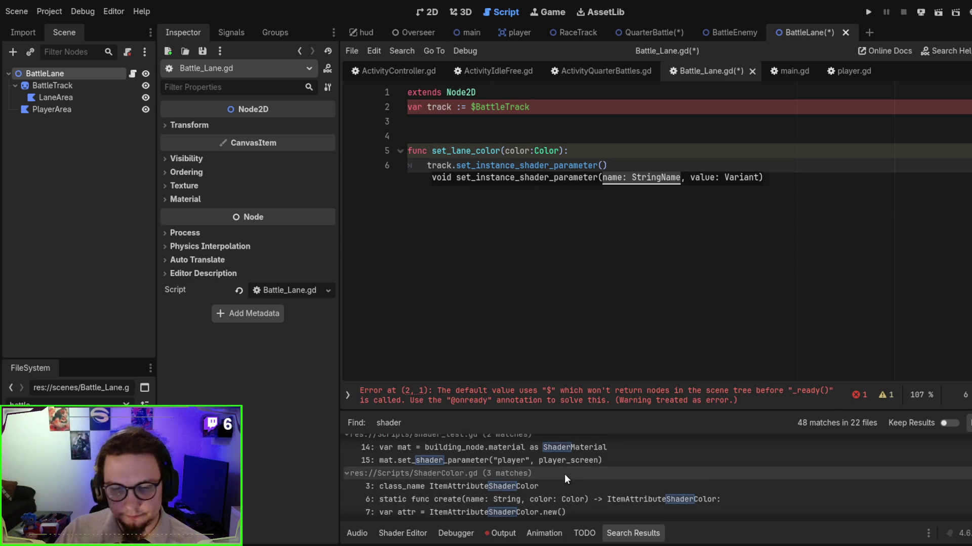
# - Replace line 6's call with track.material.set_shader_parameter copied from shader_test.gd
pyautogui.click(518, 459)
pyautogui.scroll(3, 575, 238)
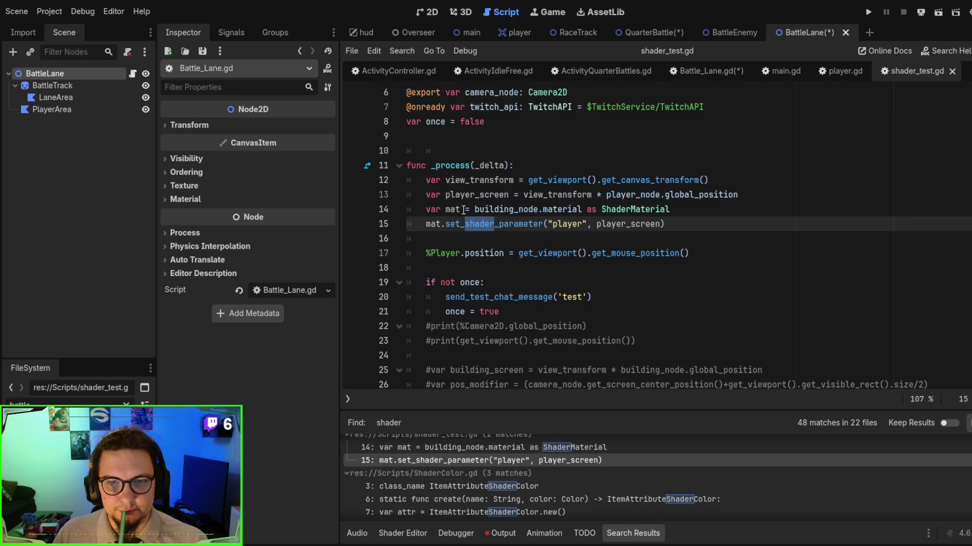
pyautogui.click(447, 226)
pyautogui.moveTo(466, 224); pyautogui.dragTo(495, 224)
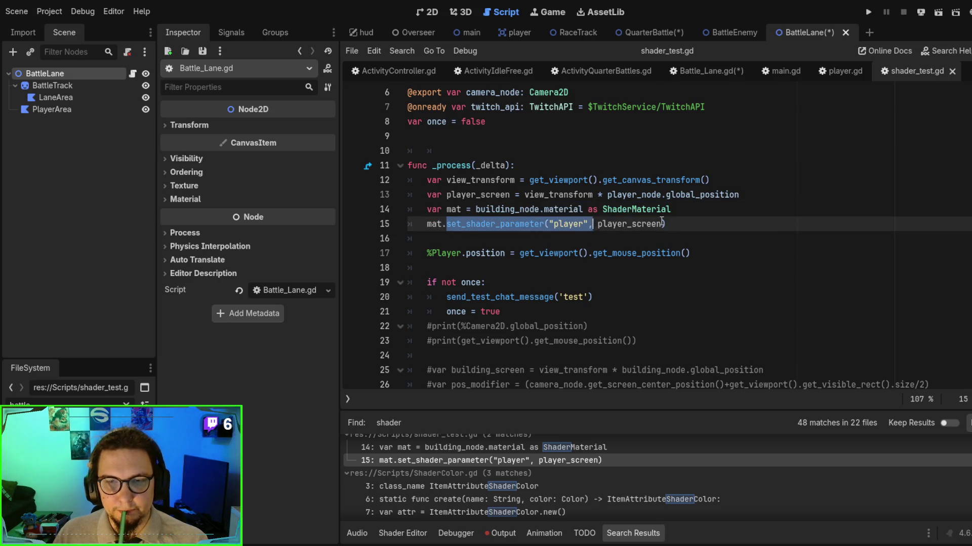
pyautogui.scroll(2, 669, 220)
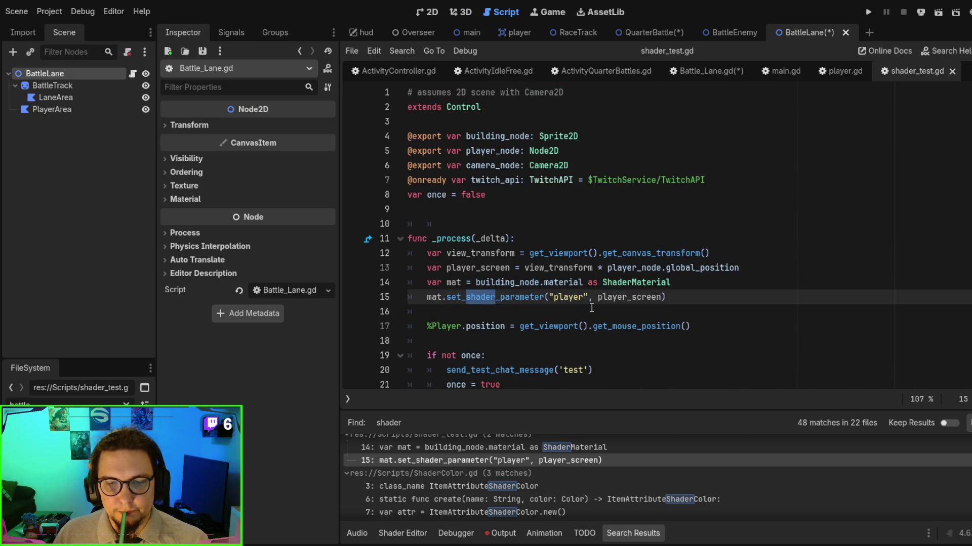
pyautogui.scroll(-1, 589, 313)
pyautogui.hotkey('alt', 'Left')
pyautogui.click(614, 210)
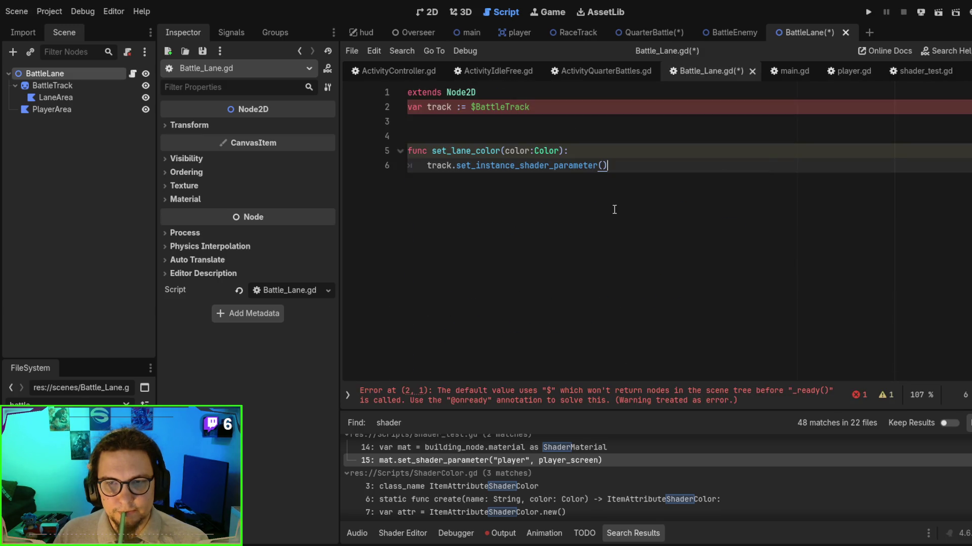
pyautogui.moveTo(627, 166); pyautogui.dragTo(455, 167)
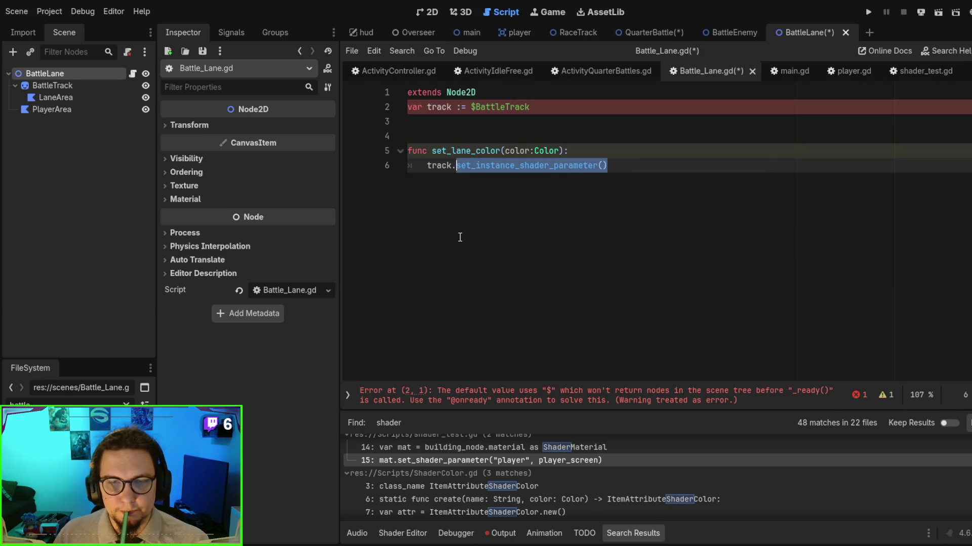
pyautogui.write('material')
pyautogui.write('.set_shader_parameter("player", player_screen)')
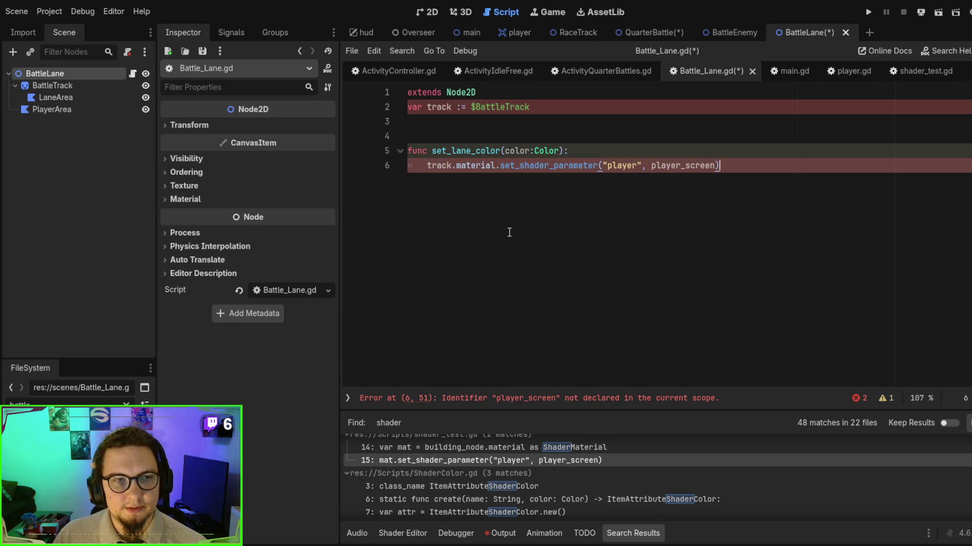
# - Change line 2's track declaration from := to = and save
pyautogui.click(464, 108)
pyautogui.press('BackSpace')
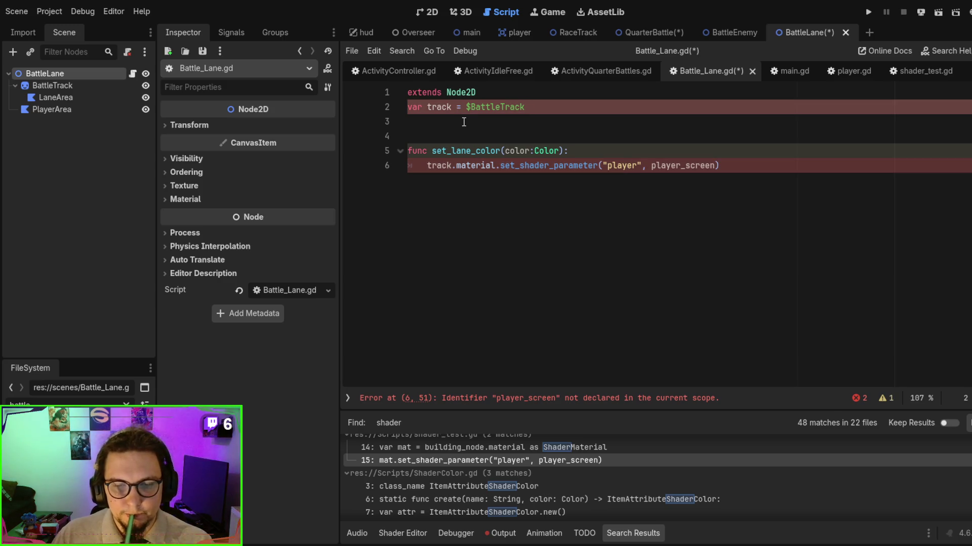
pyautogui.hotkey('ctrl', 's')
# - Change the set_shader_parameter arguments to "tint" and color, then save Battle_Lane.gd
pyautogui.click(565, 400)
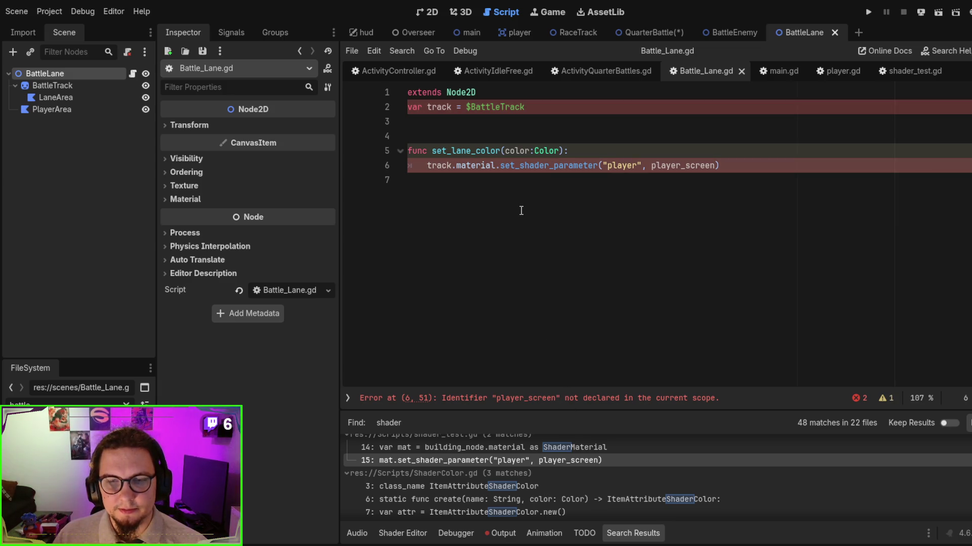
pyautogui.doubleClick(682, 166)
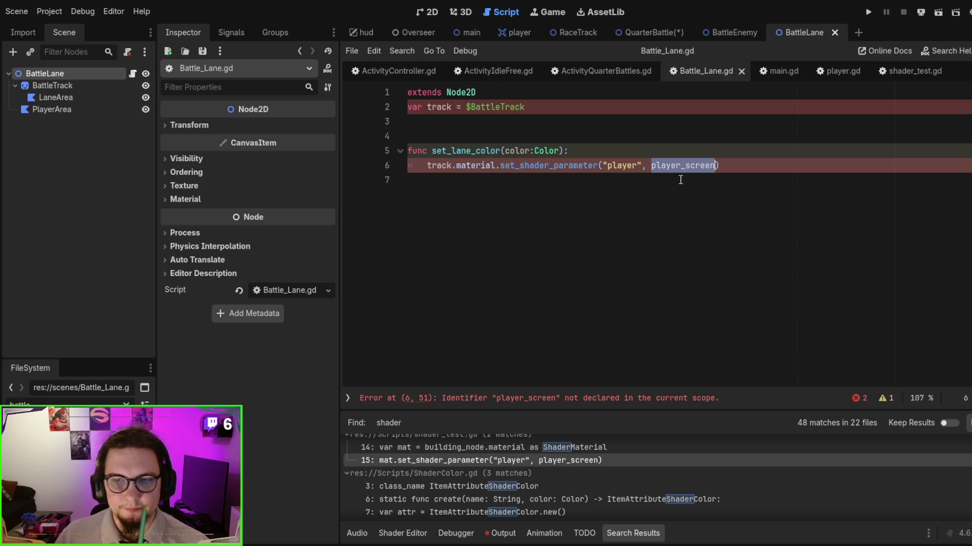
pyautogui.write('colo')
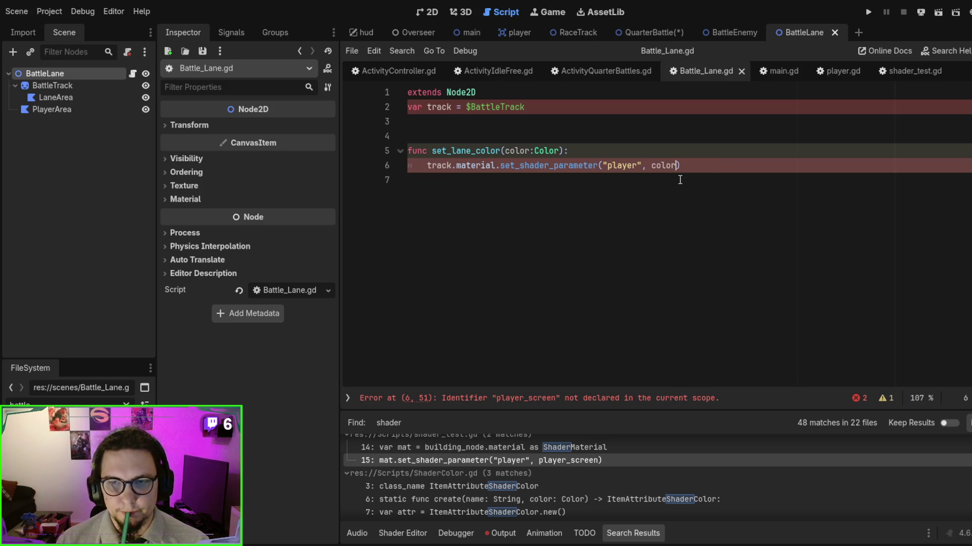
pyautogui.doubleClick(614, 166)
pyautogui.write('tint')
pyautogui.hotkey('ctrl', 's')
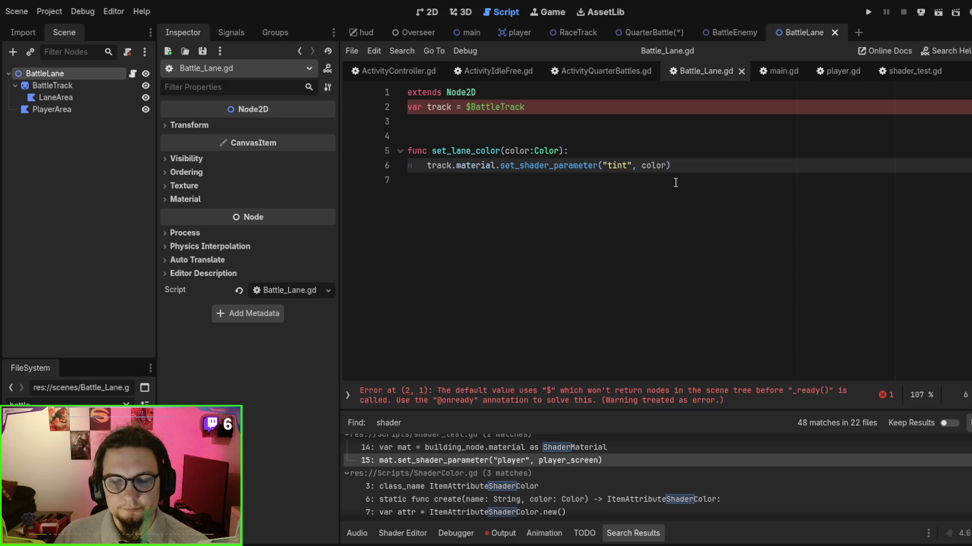
# - Duplicate the set_lane_color function and rename the copy to set_lane_texture
pyautogui.click(44, 84)
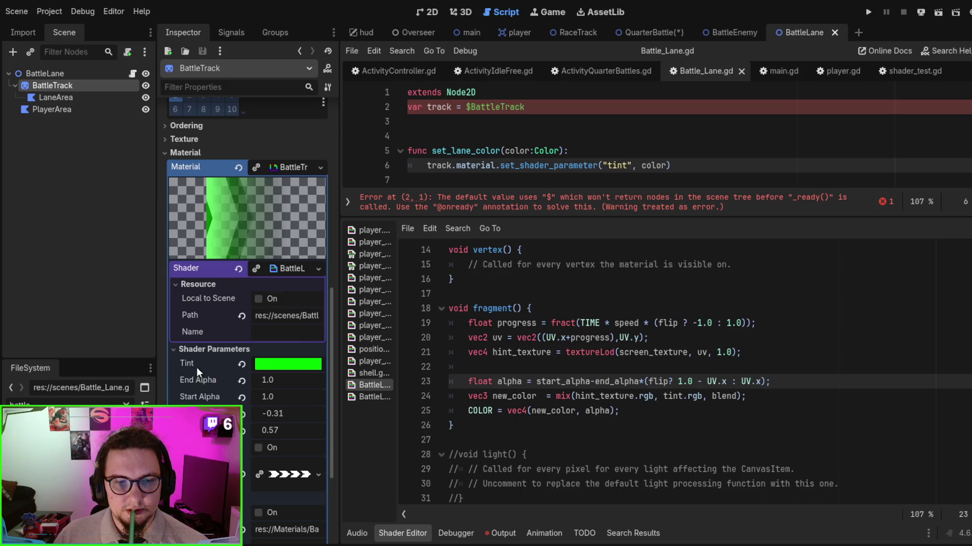
pyautogui.scroll(-2, 585, 157)
pyautogui.scroll(2, 582, 152)
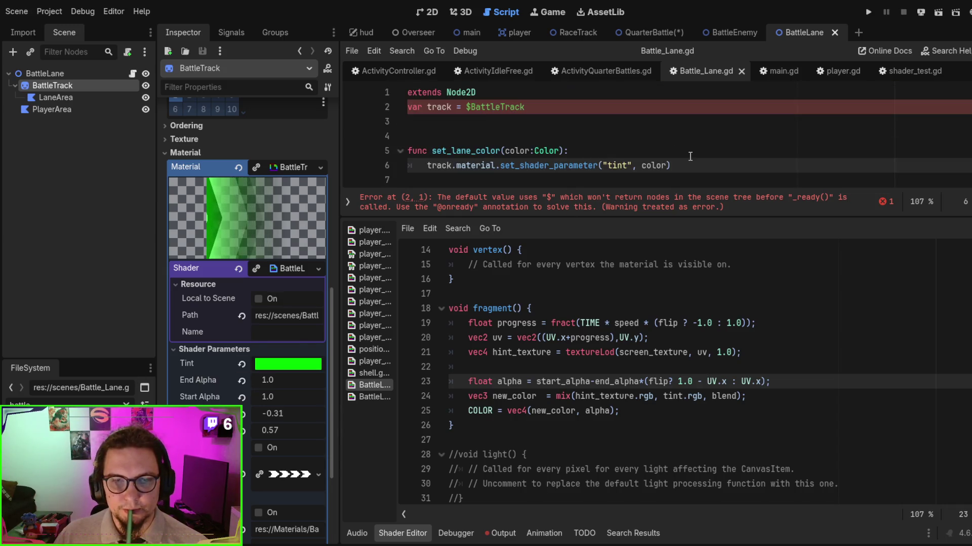
pyautogui.moveTo(688, 168); pyautogui.dragTo(407, 150)
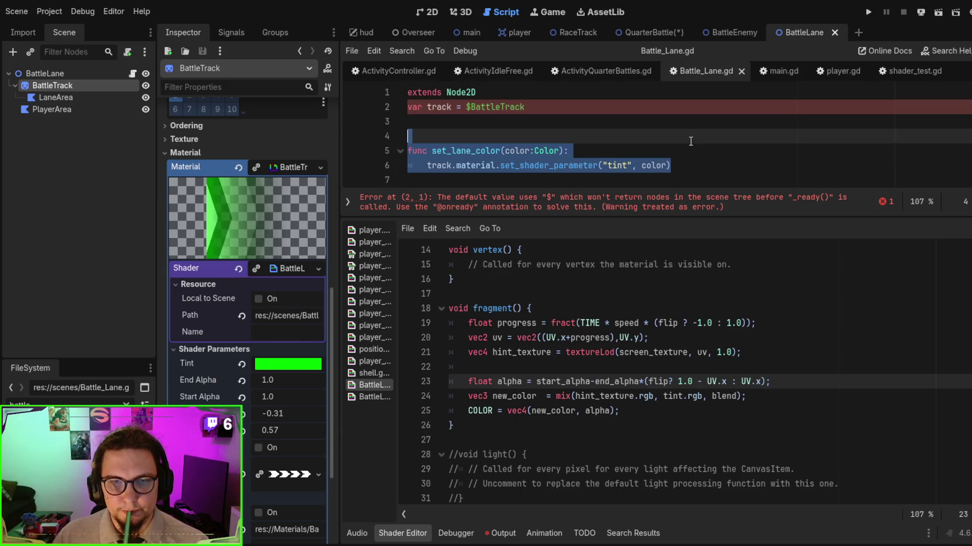
pyautogui.hotkey('ctrl', 'shift', 'd')
pyautogui.moveTo(673, 180); pyautogui.dragTo(694, 154)
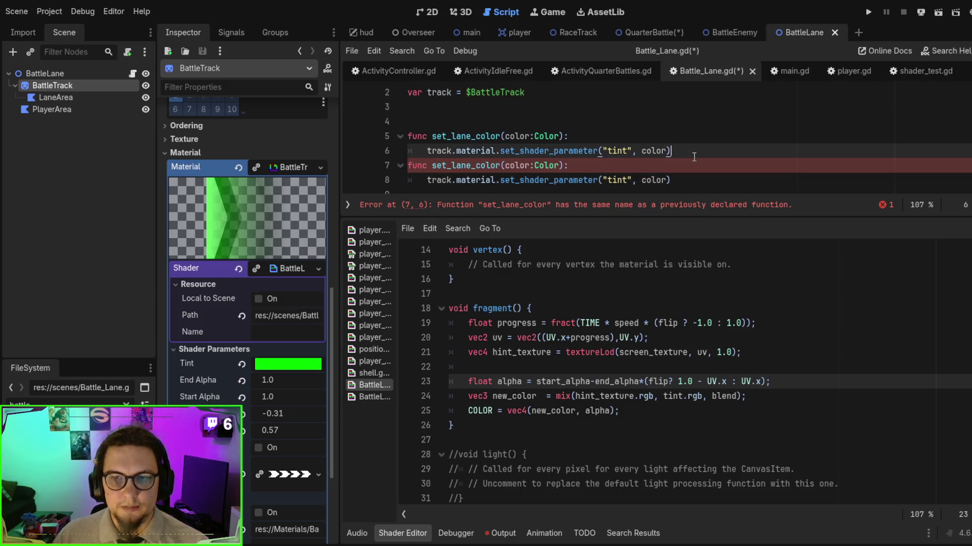
pyautogui.press('Return')
pyautogui.press('Return')
pyautogui.press('Return')
pyautogui.hotkey('ctrl', 'z')
pyautogui.hotkey('ctrl', 'z')
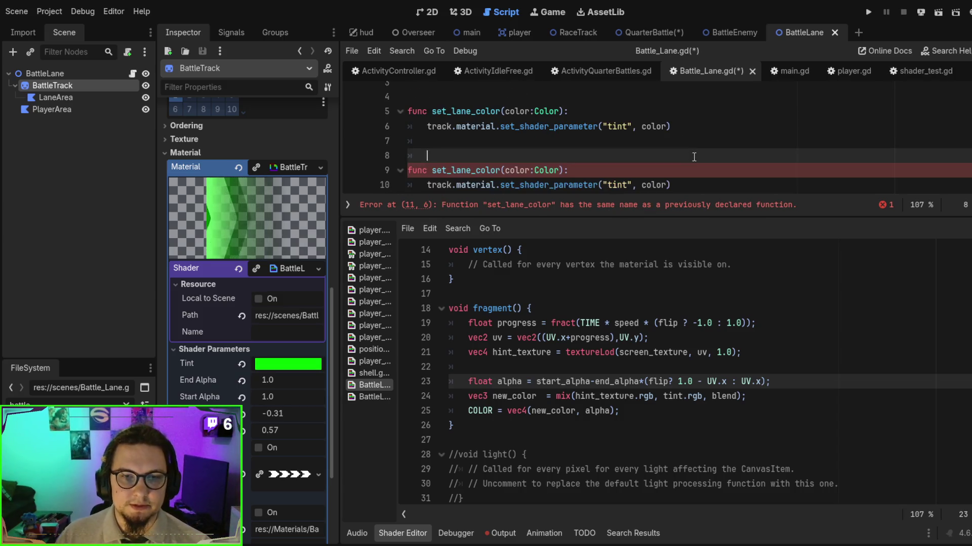
pyautogui.press('Return')
pyautogui.press('Return')
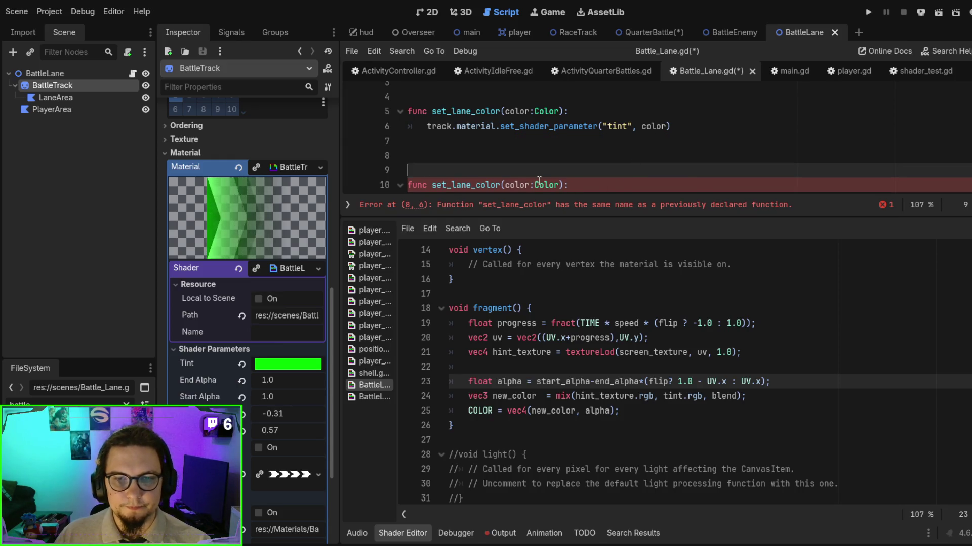
pyautogui.scroll(-1, 639, 149)
pyautogui.moveTo(473, 141); pyautogui.dragTo(496, 141)
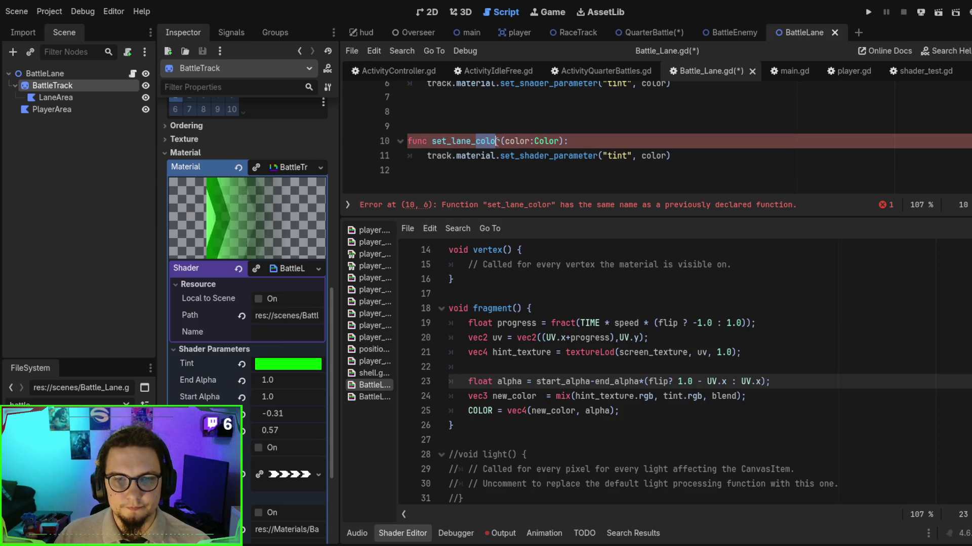
pyautogui.write('texture')
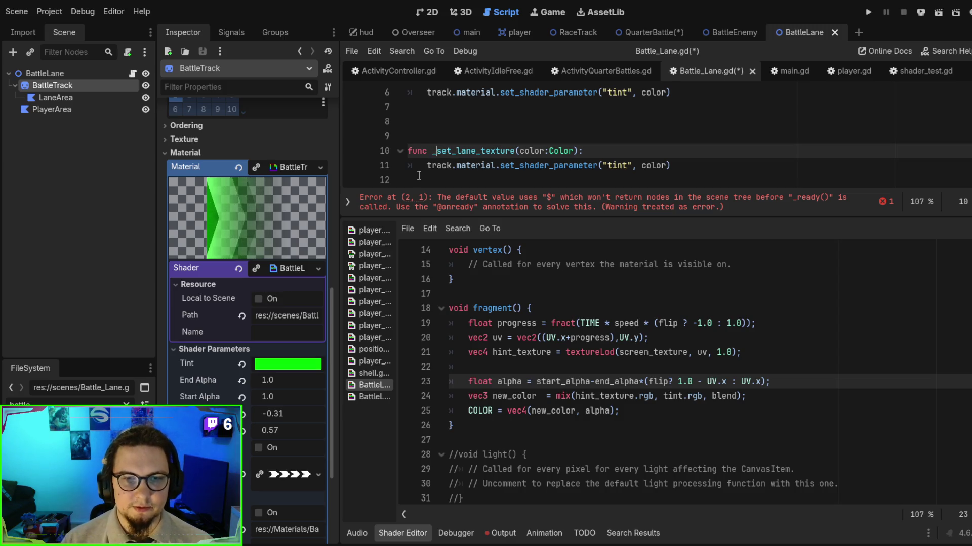
# - Rename the original function to _set_lane_color and save the script
pyautogui.scroll(2, 417, 141)
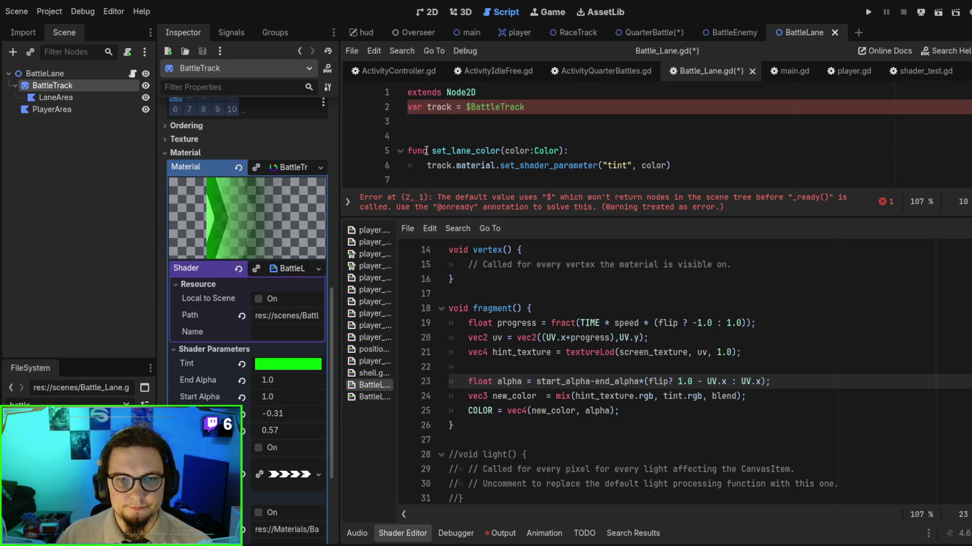
pyautogui.click(431, 151)
pyautogui.write('+')
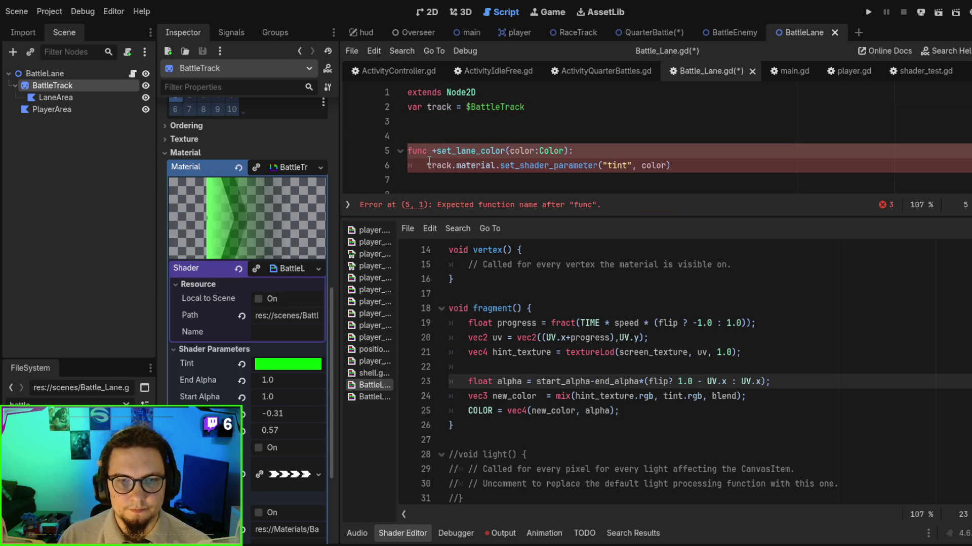
pyautogui.press('BackSpace')
pyautogui.write('_')
pyautogui.hotkey('ctrl', 's')
pyautogui.press('Escape')
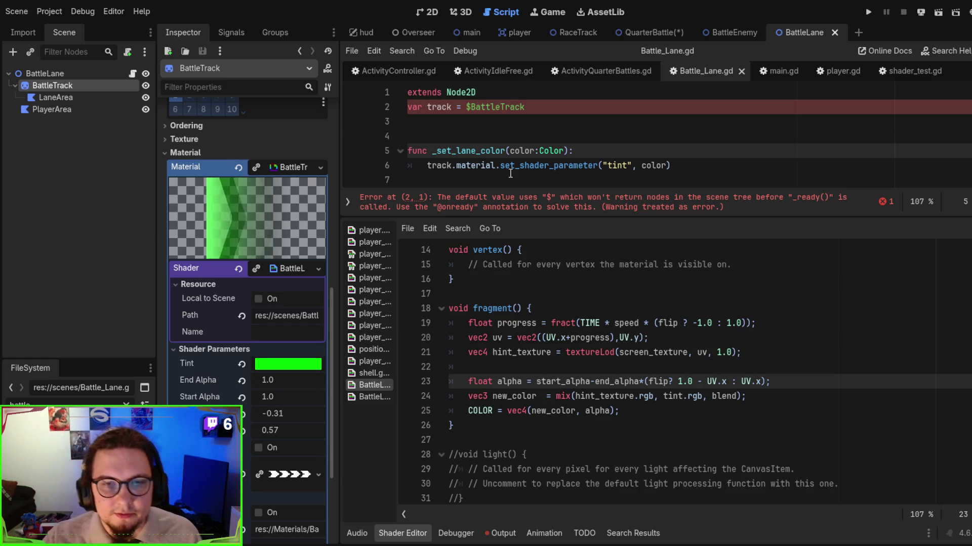
pyautogui.click(413, 106)
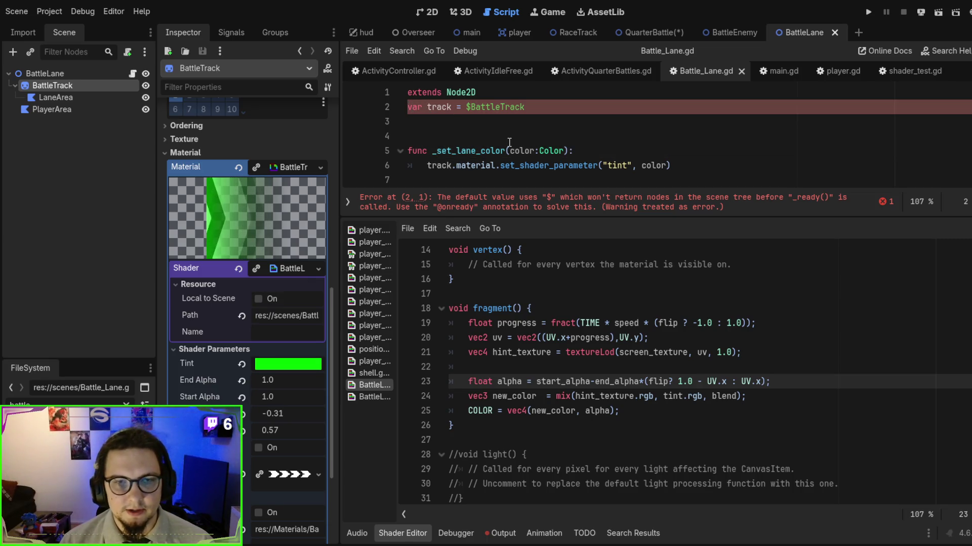
pyautogui.write('@')
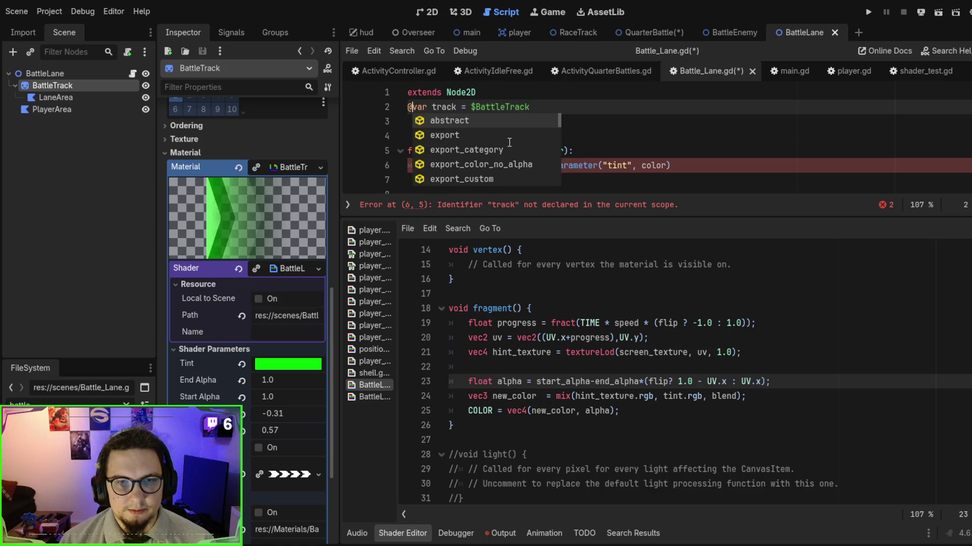
pyautogui.write('onreay')
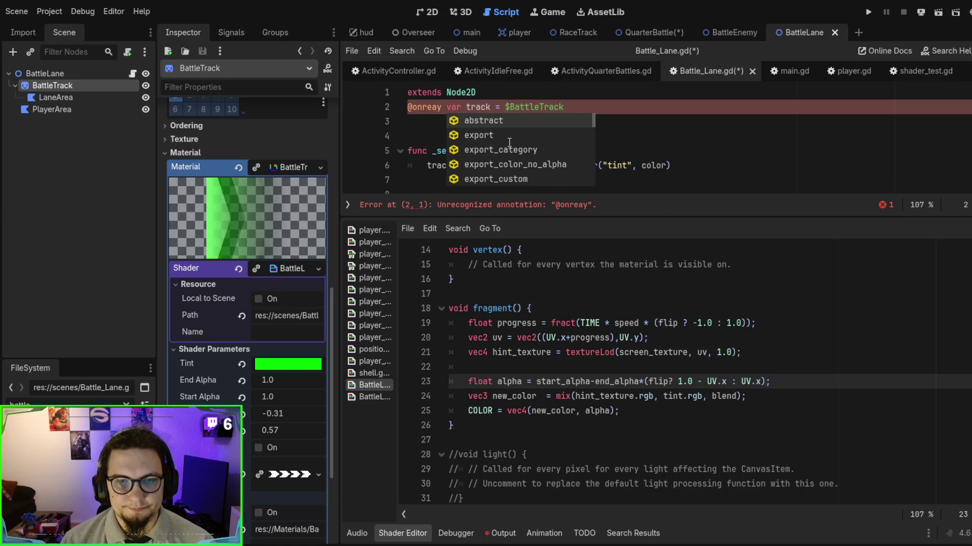
pyautogui.press('BackSpace')
pyautogui.press('BackSpace')
pyautogui.press('BackSpace')
pyautogui.write('a')
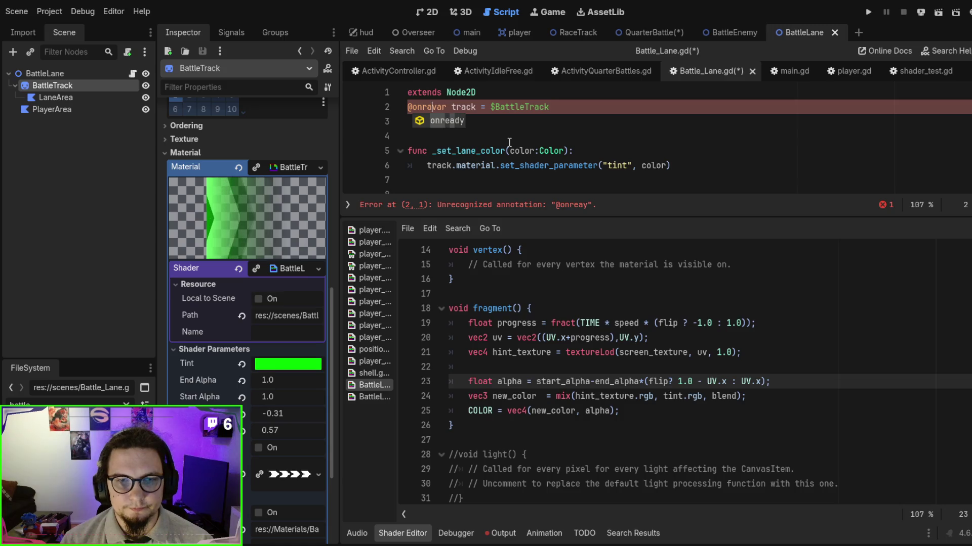
pyautogui.press('BackSpace')
pyautogui.write('eaad')
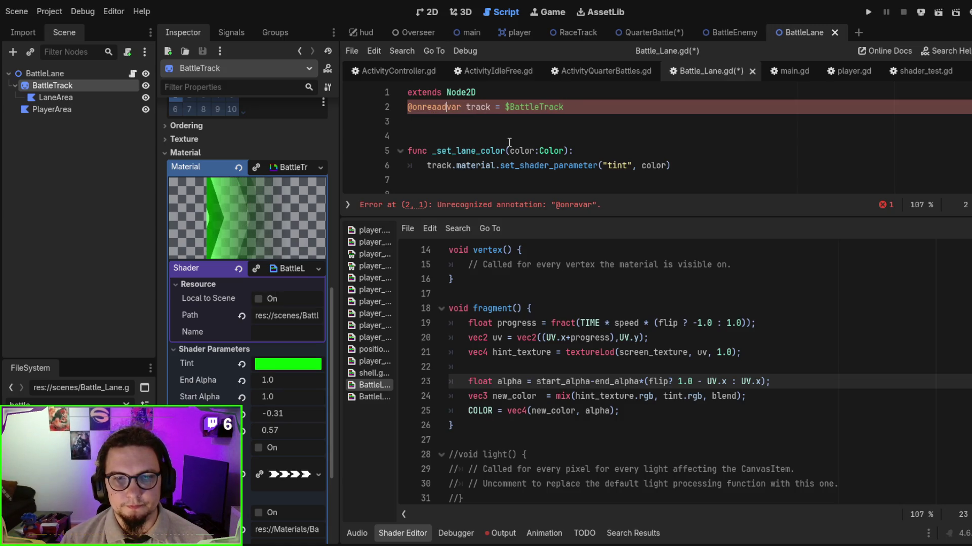
pyautogui.press('BackSpace')
pyautogui.press('BackSpace')
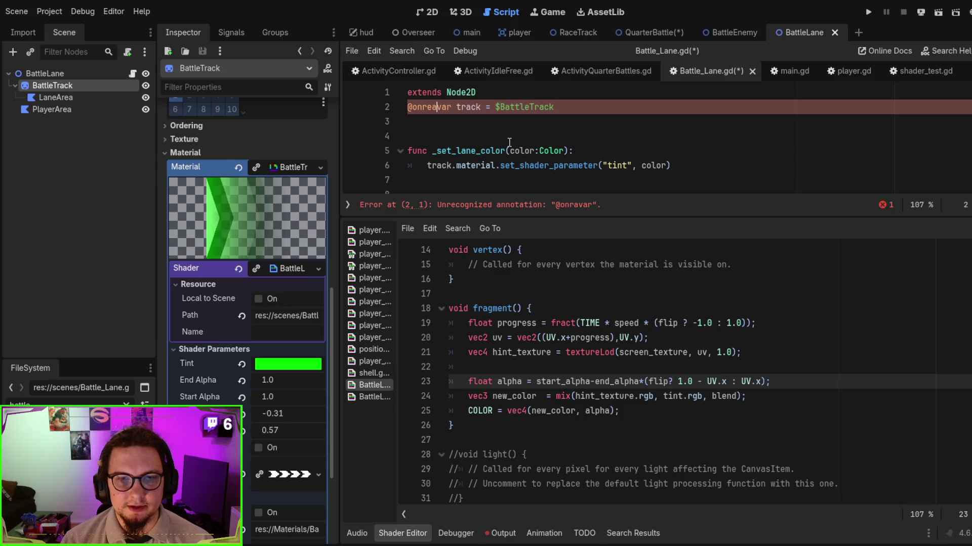
pyautogui.write('dy')
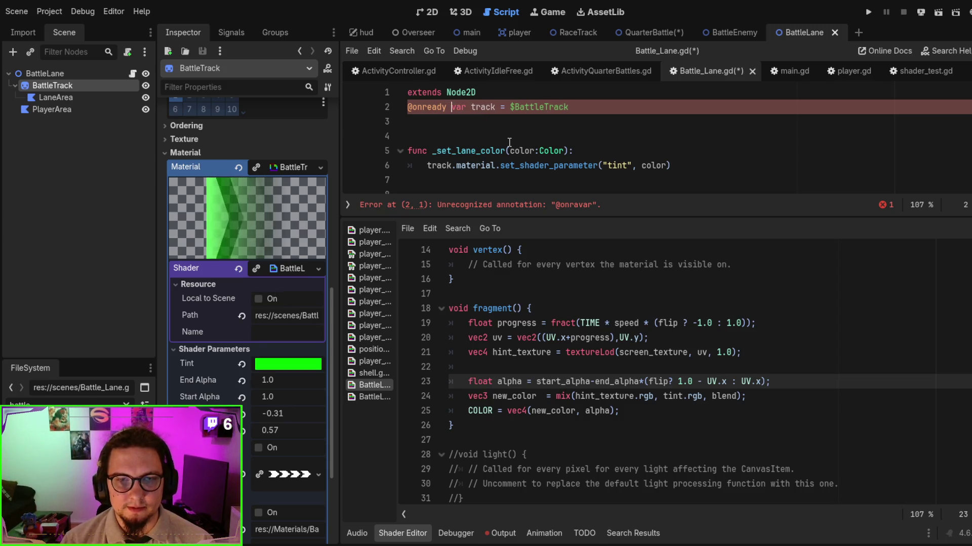
# - Save Battle_Lane.gd and select the color:Color parameter of _set_lane_texture
pyautogui.hotkey('ctrl', 's')
pyautogui.scroll(-1, 509, 141)
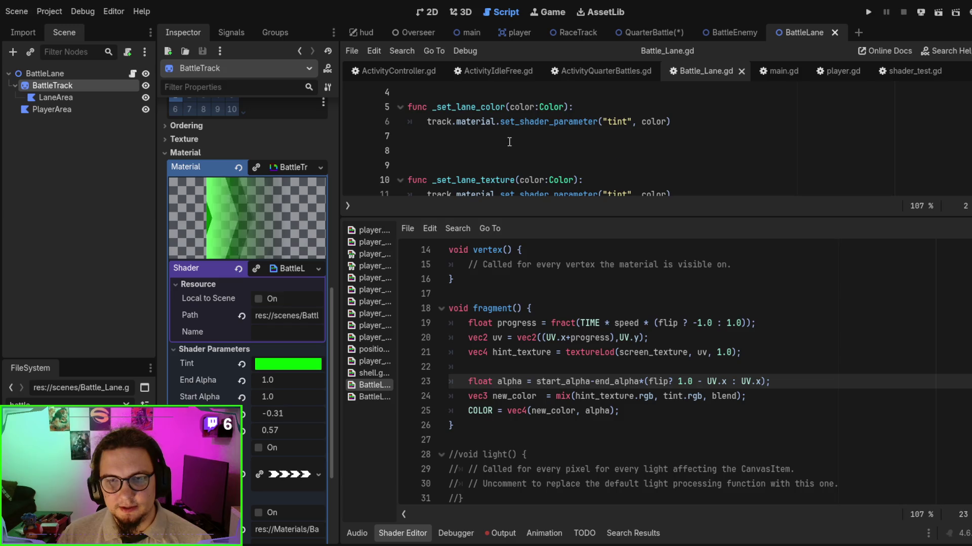
pyautogui.scroll(-2, 509, 142)
pyautogui.scroll(1, 513, 138)
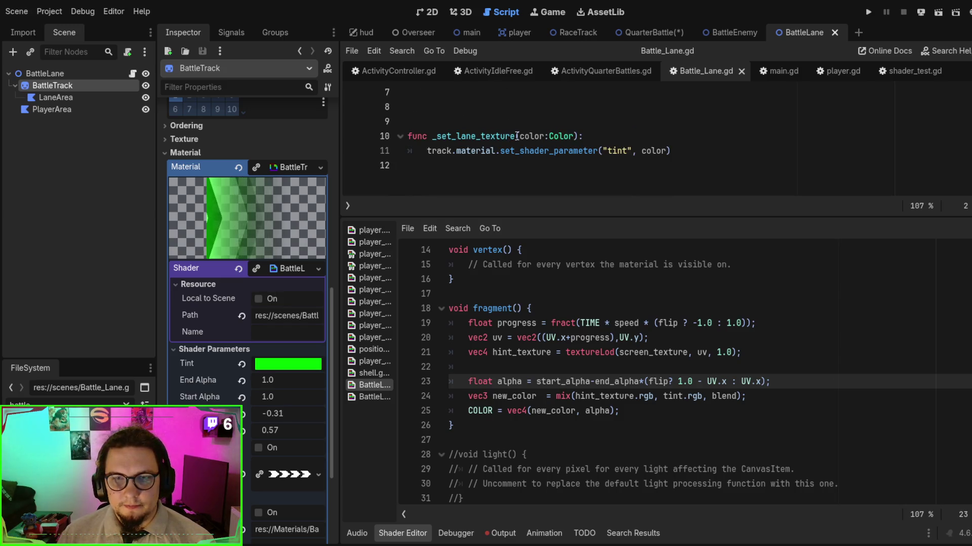
pyautogui.moveTo(519, 136); pyautogui.dragTo(580, 136)
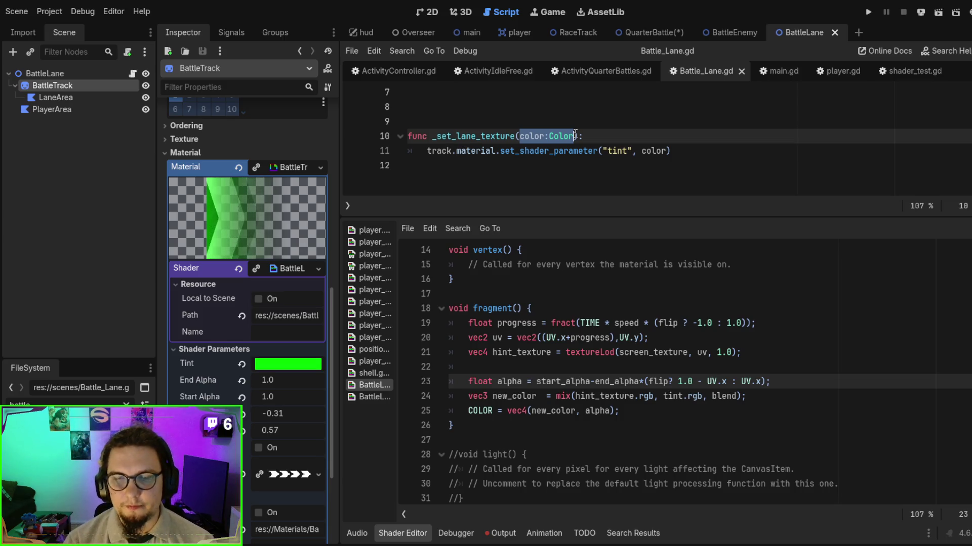
# - Change the _set_lane_texture parameter to texture_name:String
pyautogui.write('texture')
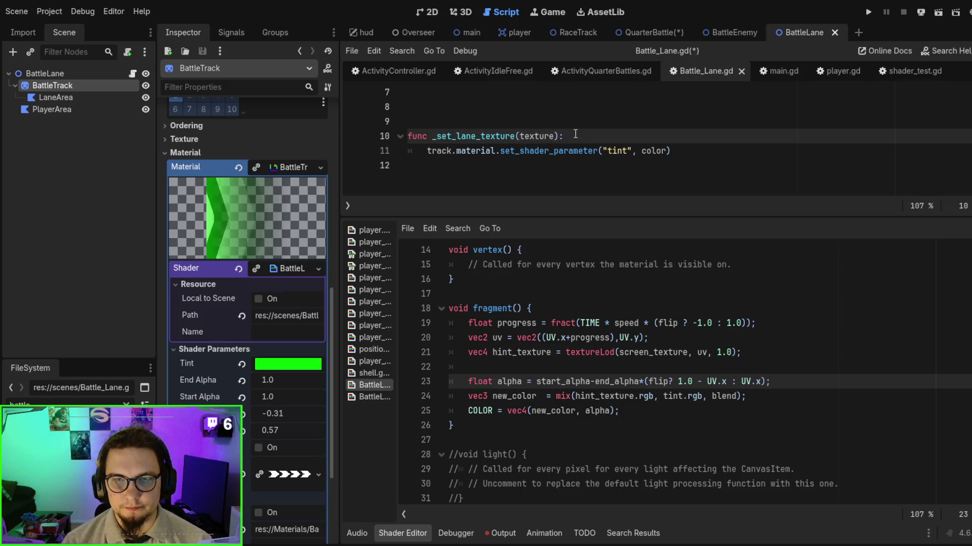
pyautogui.write('_name:')
pyautogui.press('BackSpace')
pyautogui.press('BackSpace')
pyautogui.press('BackSpace')
pyautogui.write('St')
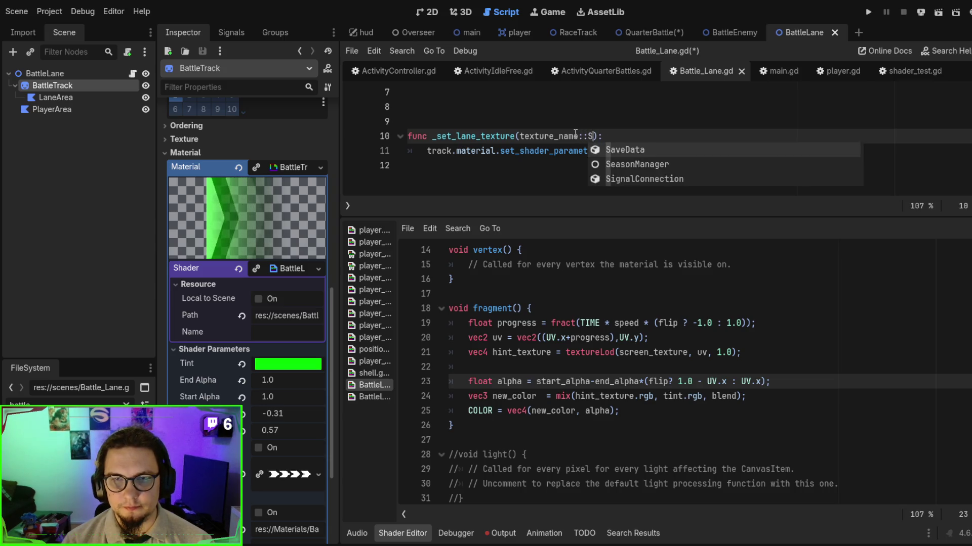
pyautogui.write('tring')
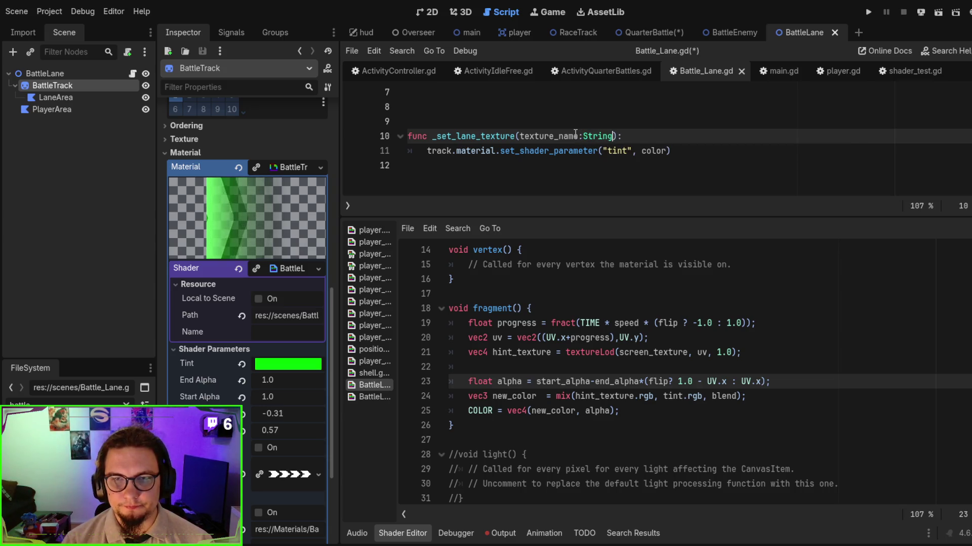
pyautogui.press('Return')
# - Search the whole project for set_shader_parameter calls, listing 3 matches
pyautogui.doubleClick(643, 152)
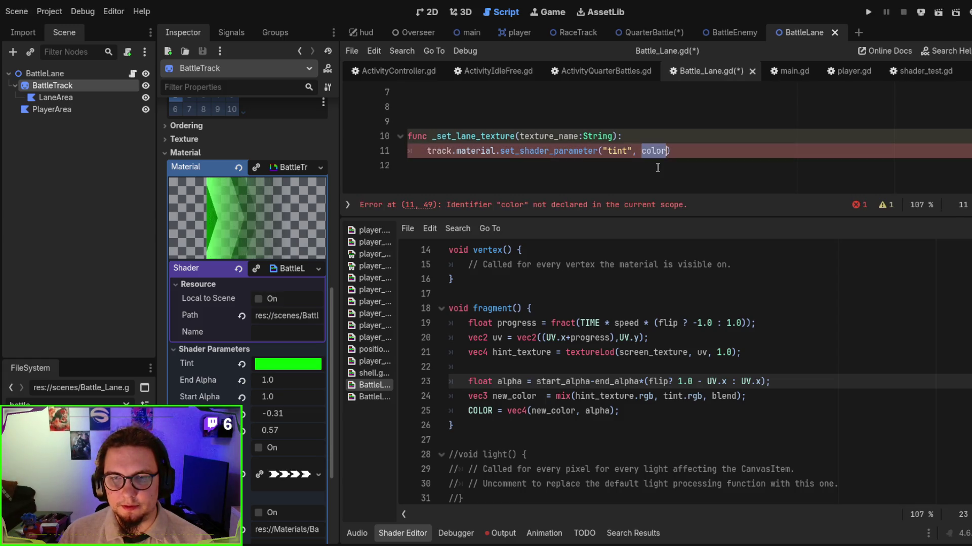
pyautogui.click(664, 396)
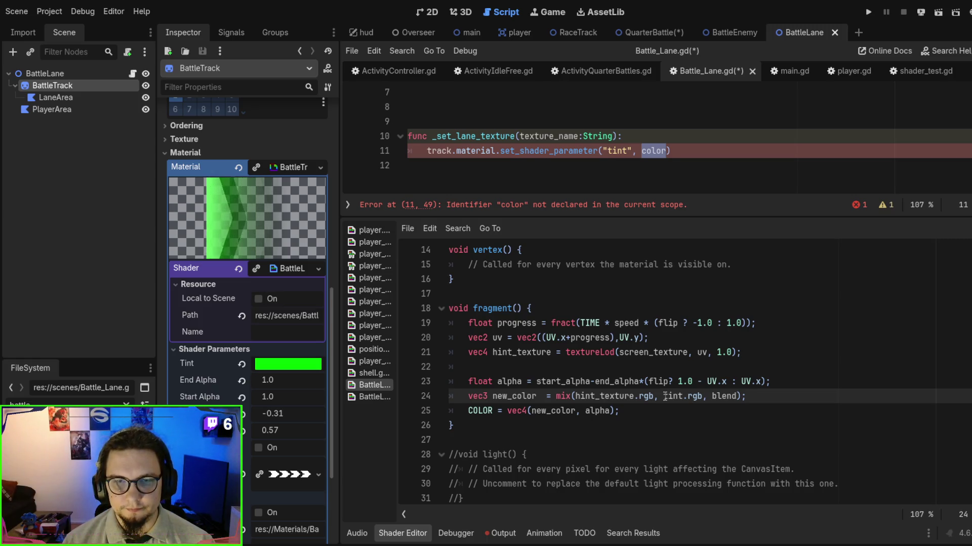
pyautogui.press('Return')
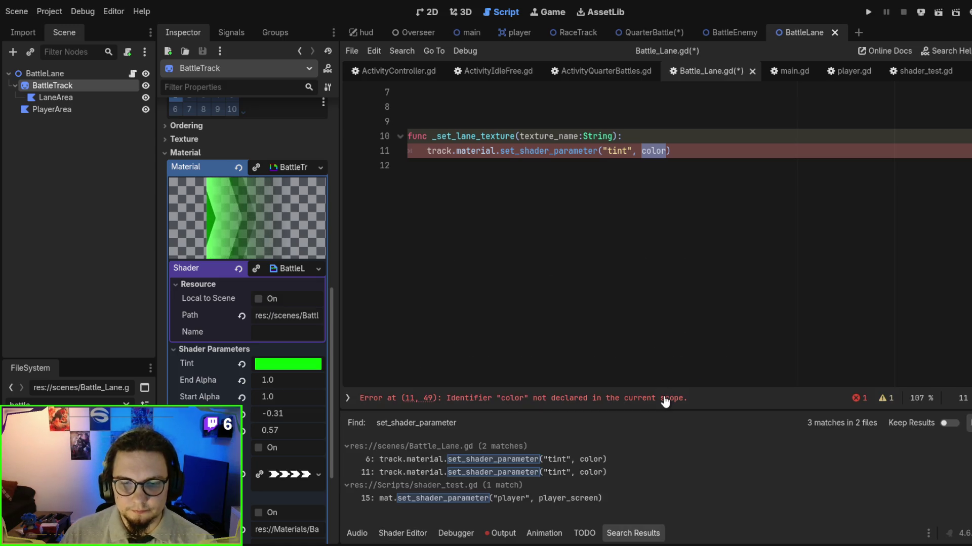
# - Inspect shader_test.gd's mat.set_shader_parameter("player", player_screen) call, browsing material methods then undoing
pyautogui.click(552, 500)
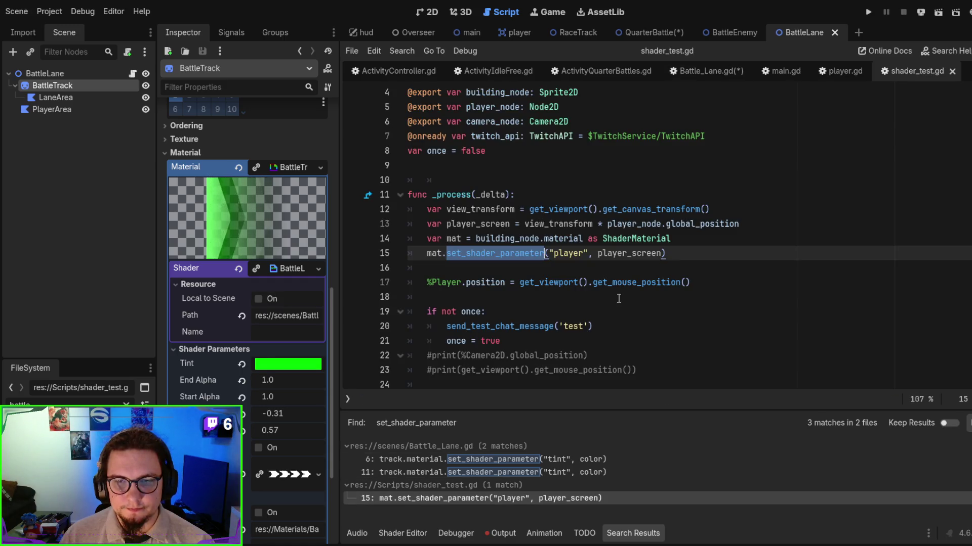
pyautogui.scroll(-5, 619, 298)
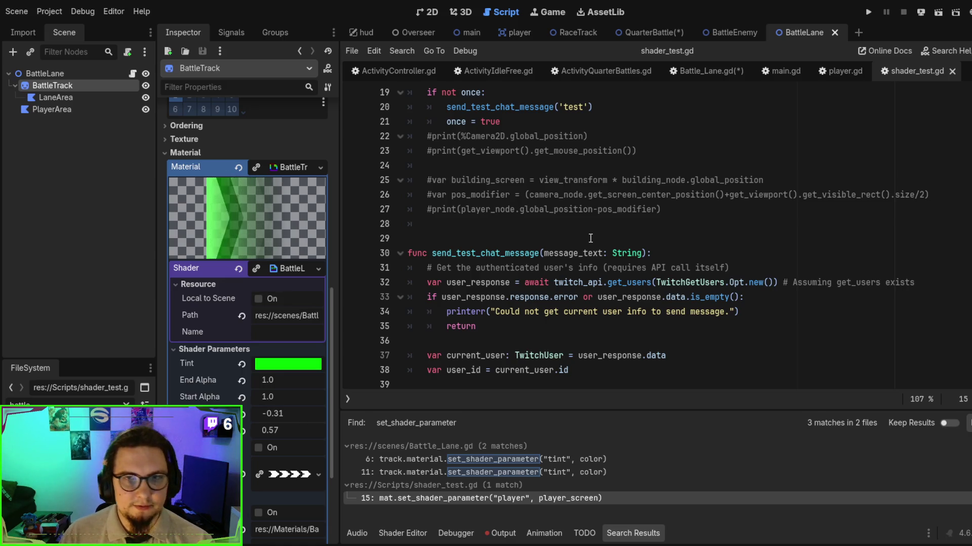
pyautogui.press('Return')
pyautogui.press('BackSpace')
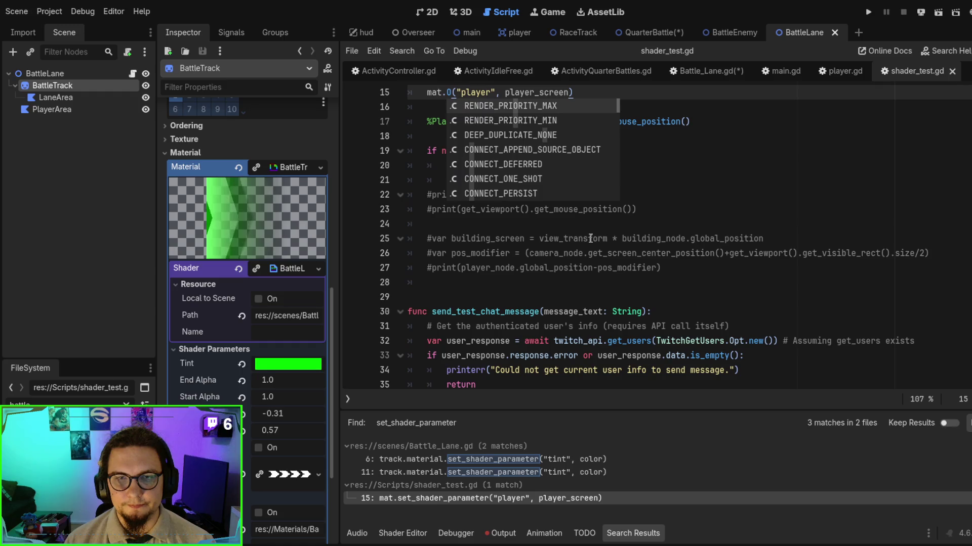
pyautogui.hotkey('ctrl', 'z')
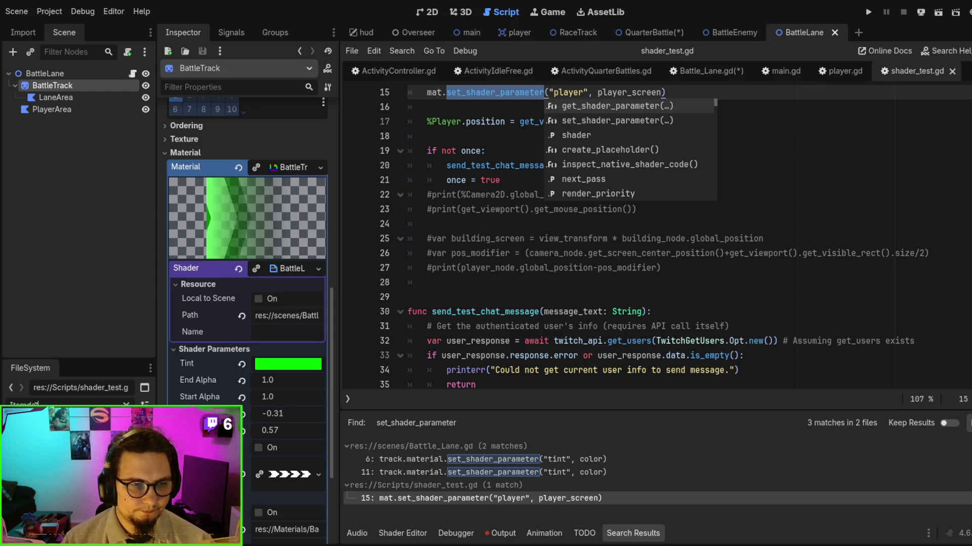
# - Return to ItemData.gd and read through its item functions
pyautogui.hotkey('alt', 'Left')
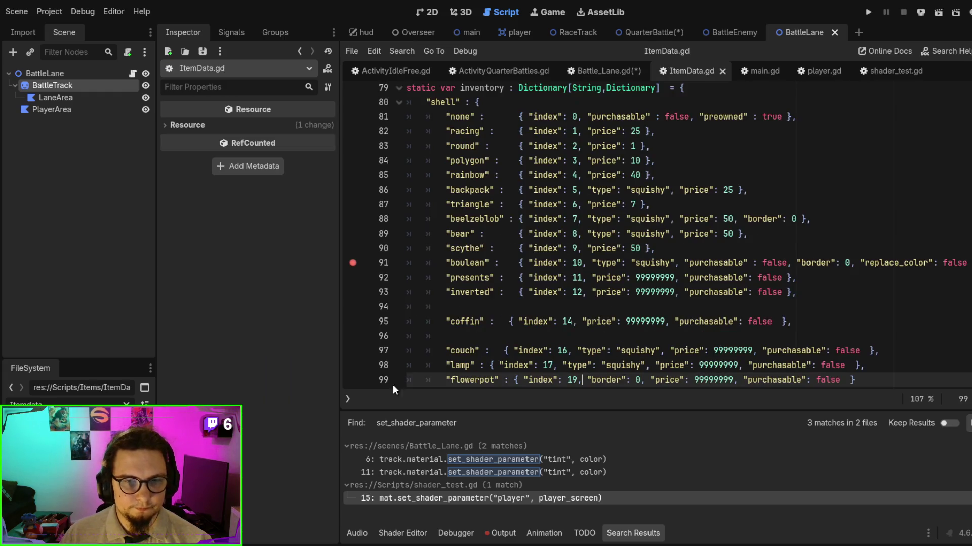
pyautogui.scroll(-20, 719, 261)
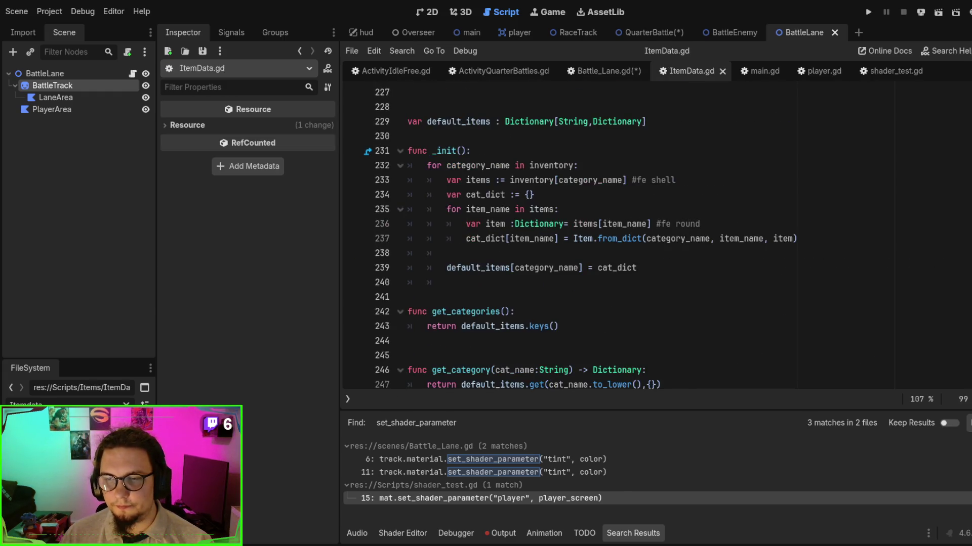
pyautogui.scroll(-4, 718, 261)
pyautogui.scroll(1, 720, 243)
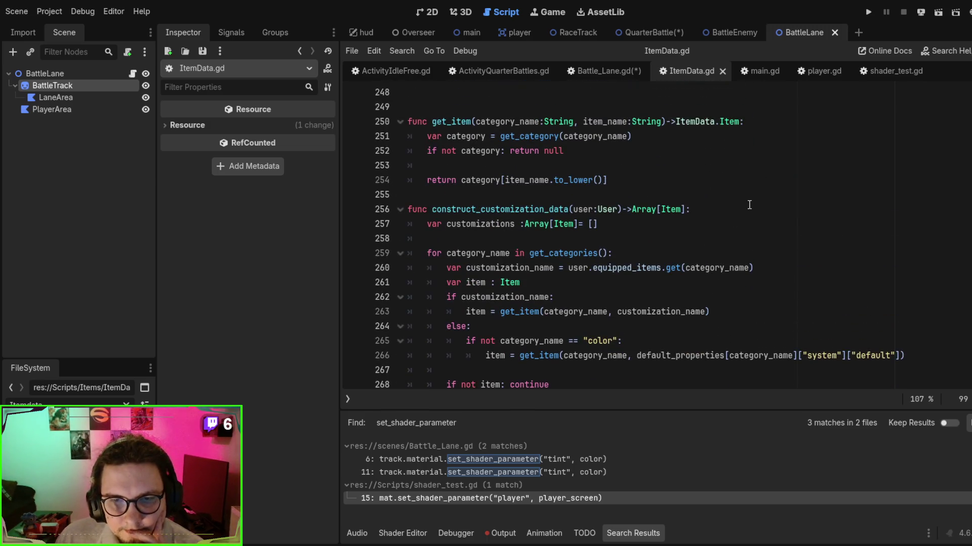
pyautogui.scroll(-2, 746, 202)
pyautogui.scroll(-2, 746, 202)
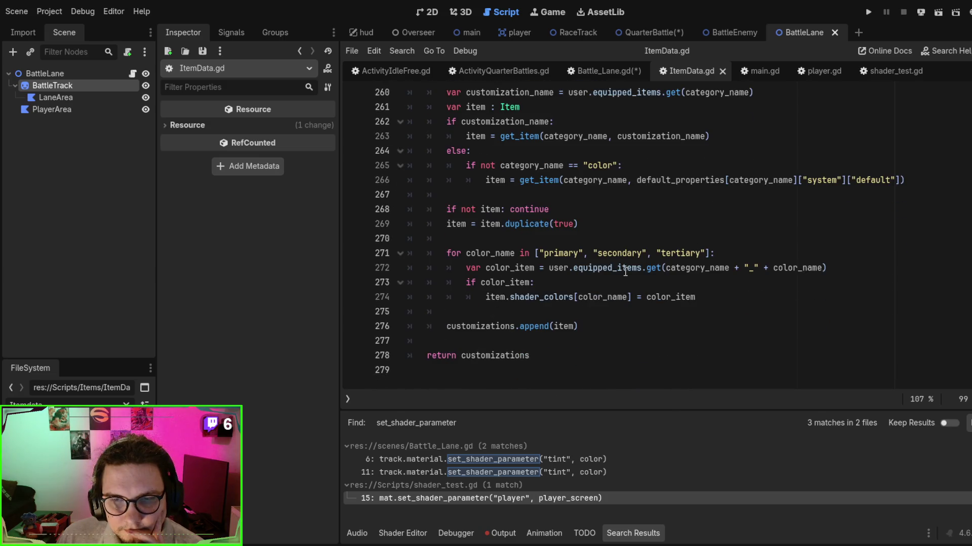
pyautogui.scroll(-4, 624, 272)
pyautogui.scroll(12, 624, 266)
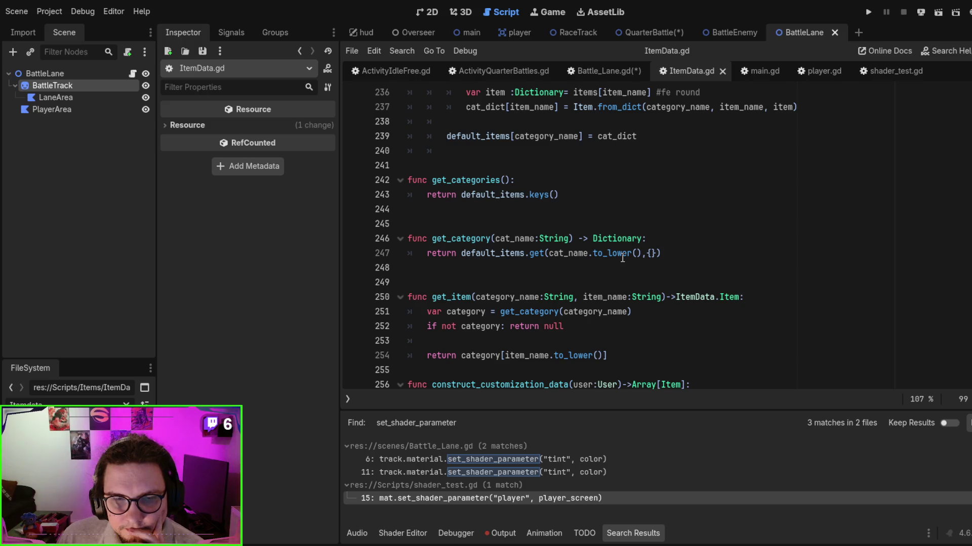
pyautogui.scroll(4, 623, 258)
pyautogui.scroll(3, 622, 258)
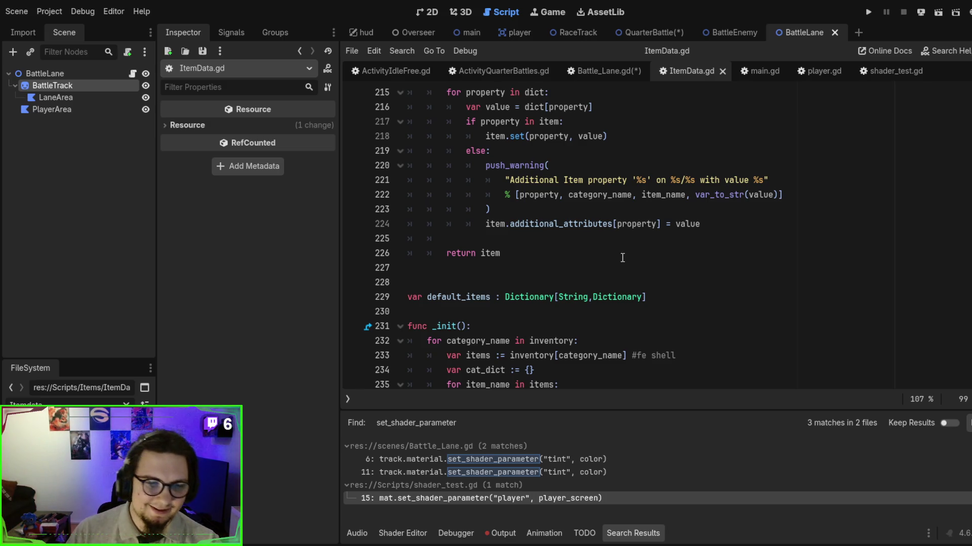
# - Filter the FileSystem dock by 'S' and open savedata.gd
pyautogui.doubleClick(77, 402)
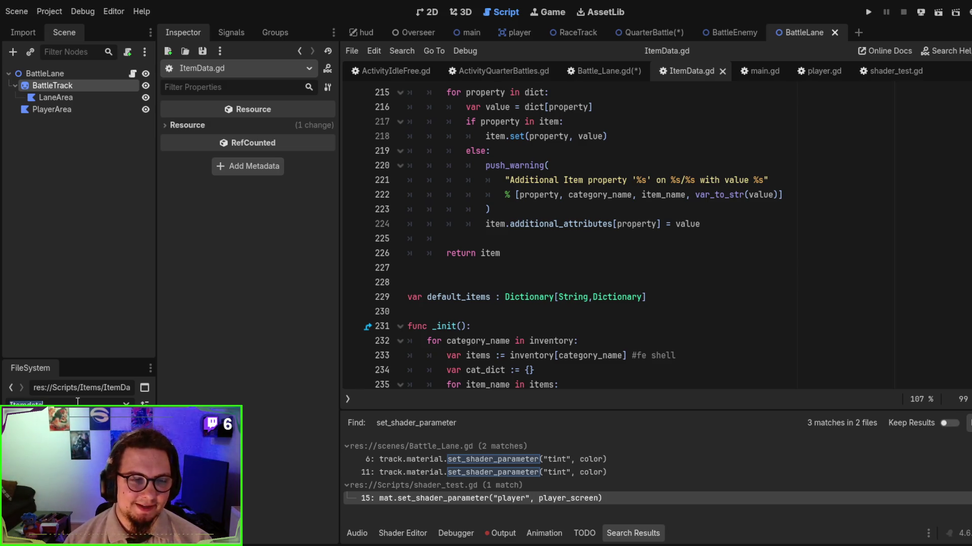
pyautogui.write('I')
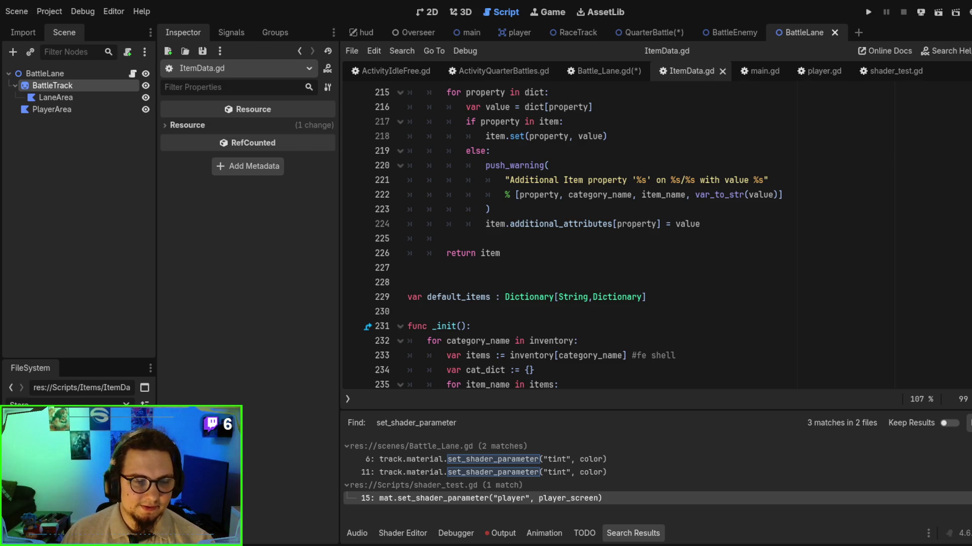
pyautogui.doubleClick(53, 404)
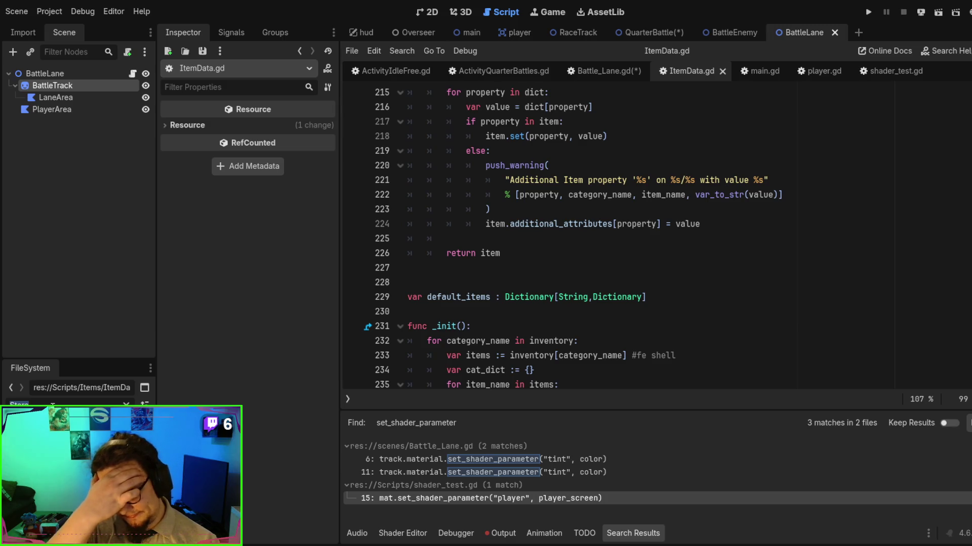
pyautogui.write('Save')
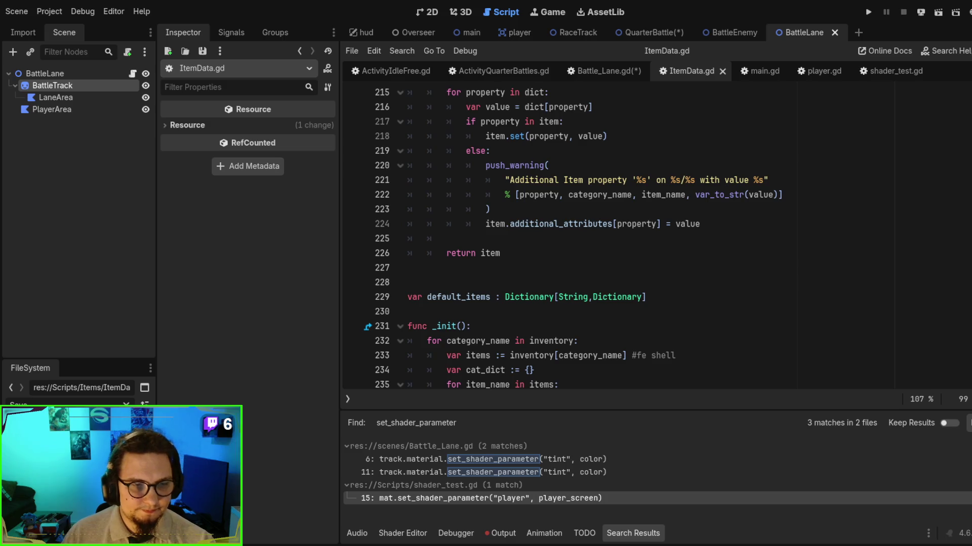
pyautogui.doubleClick(55, 420)
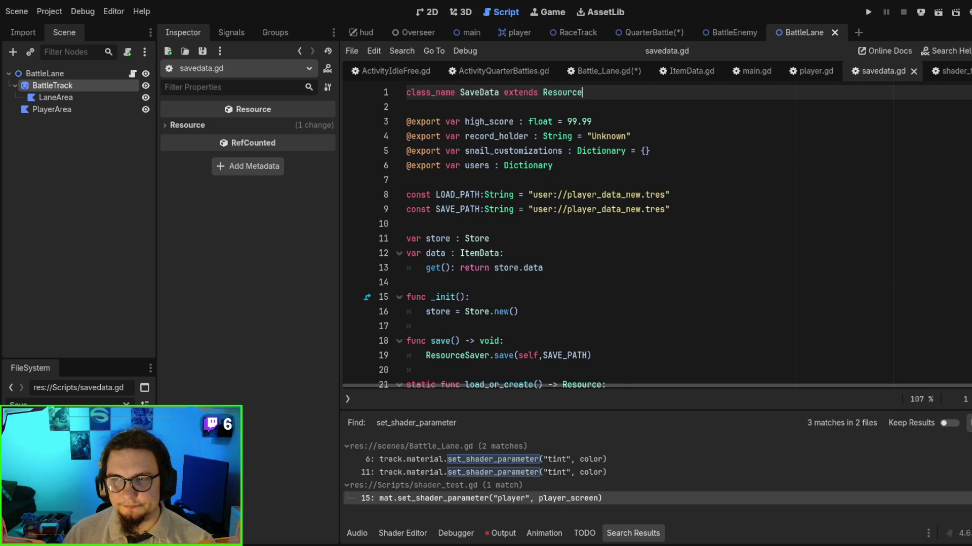
# - Scroll from the end of savedata.gd back up to its customization code
pyautogui.hotkey('ctrl', 'End')
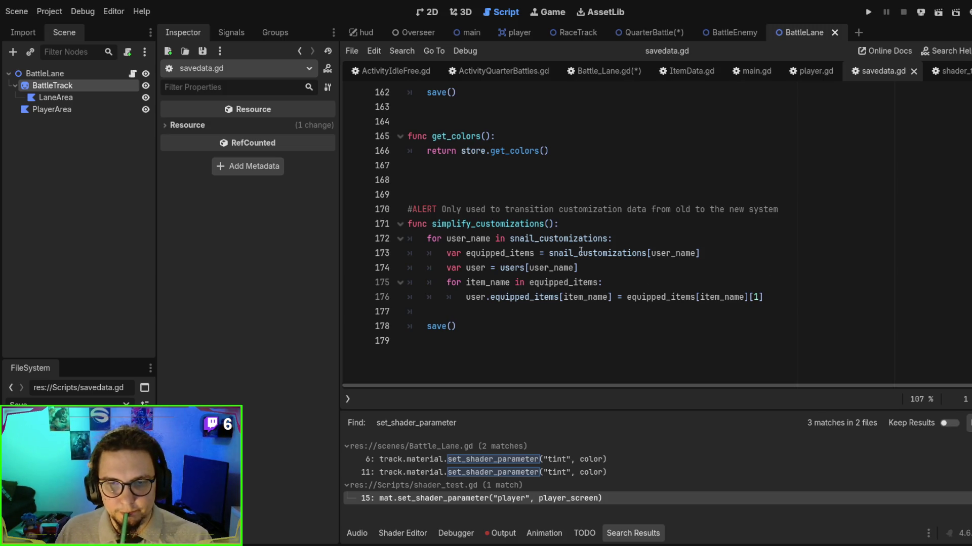
pyautogui.scroll(4, 493, 313)
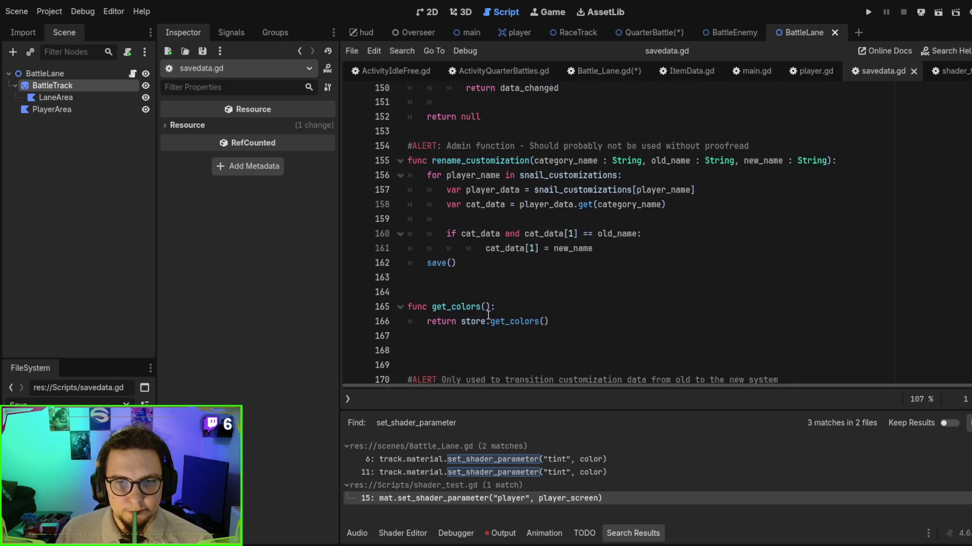
pyautogui.scroll(9, 492, 314)
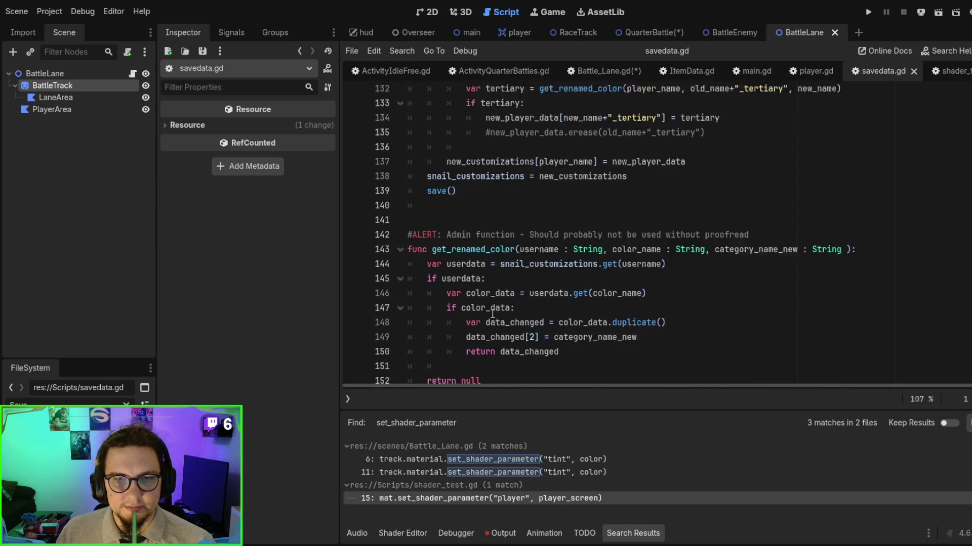
pyautogui.scroll(8, 493, 314)
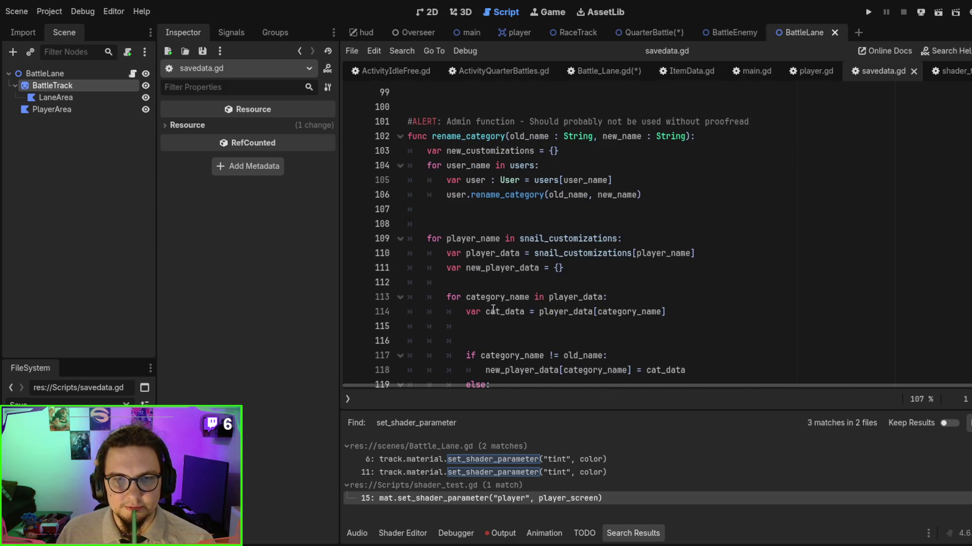
pyautogui.scroll(7, 492, 308)
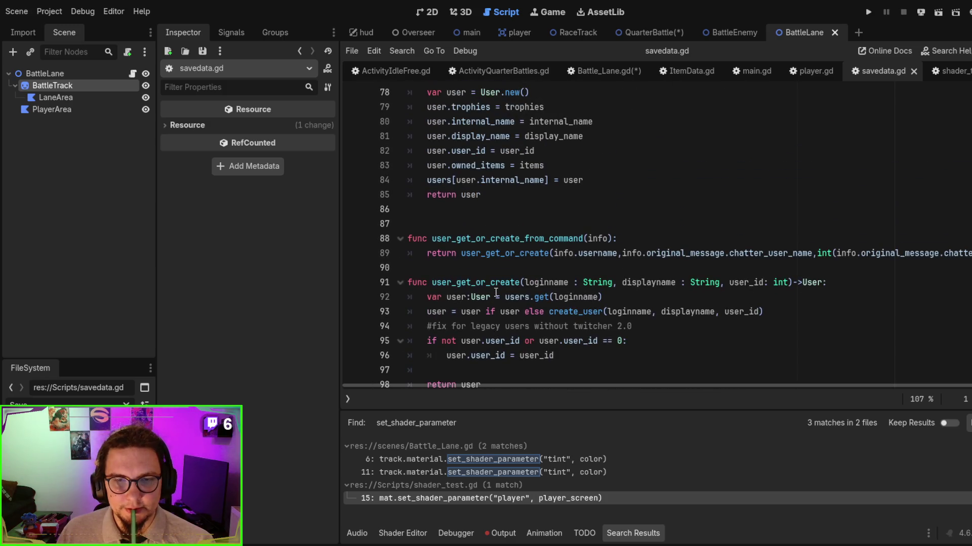
pyautogui.scroll(7, 495, 292)
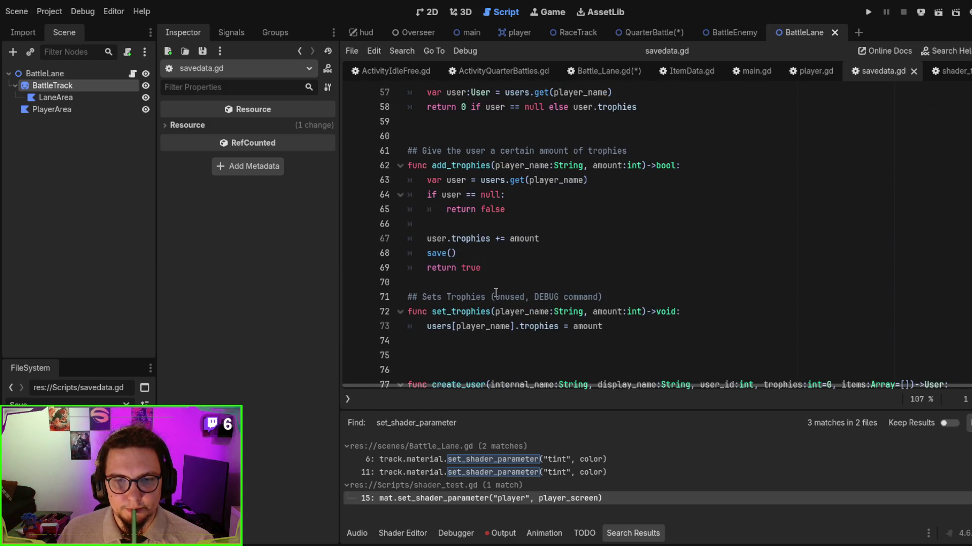
pyautogui.scroll(8, 496, 292)
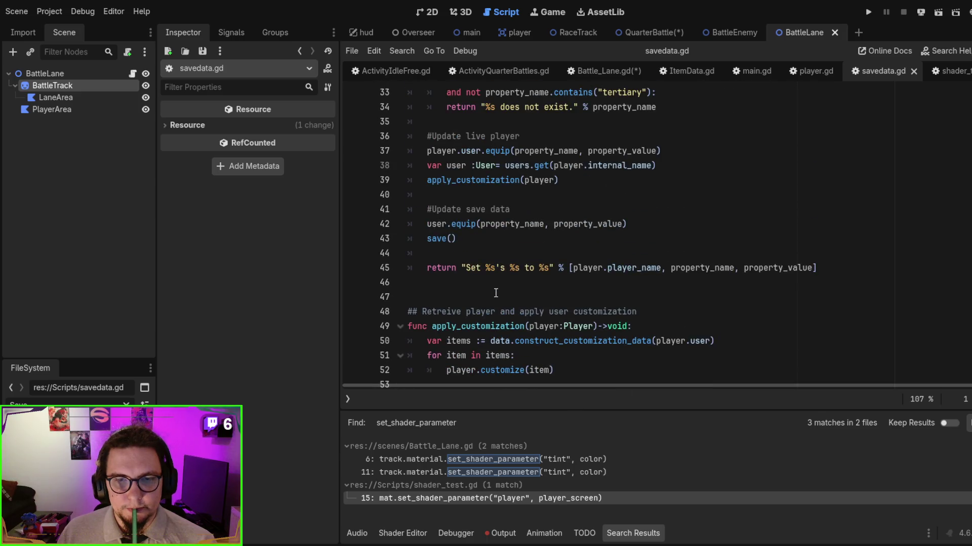
pyautogui.scroll(2, 496, 293)
pyautogui.scroll(-4, 496, 293)
# - Jump from the customize() call to its definition in player.gd's texture-loading branch
pyautogui.click(478, 253)
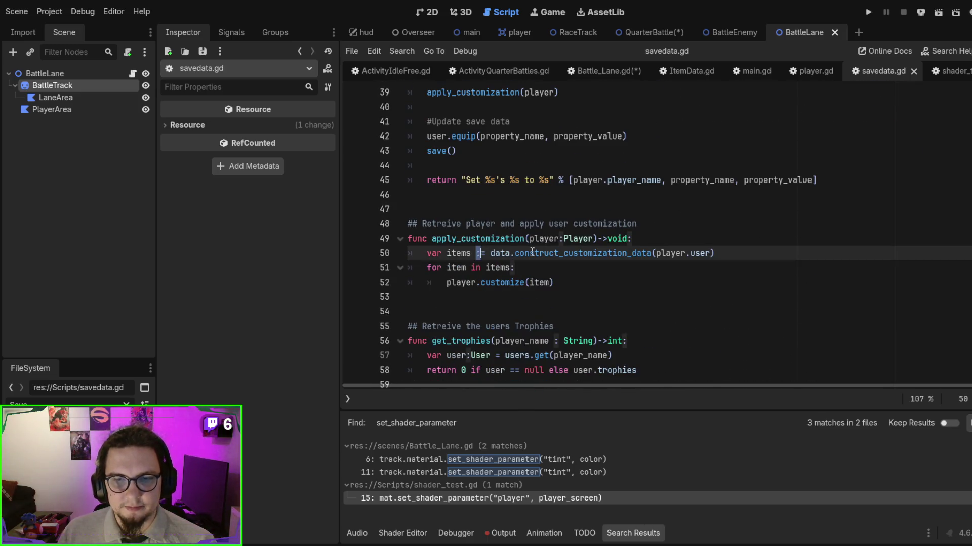
pyautogui.doubleClick(538, 253)
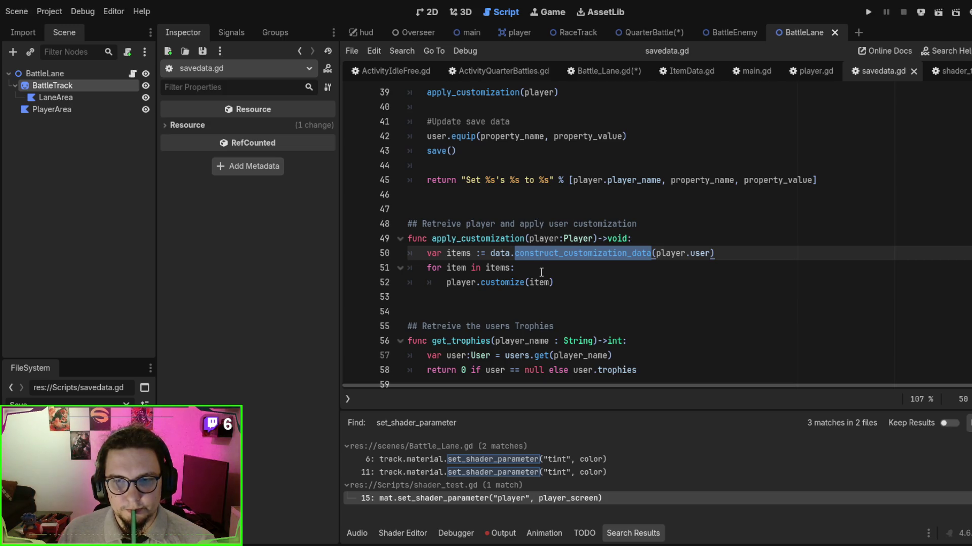
pyautogui.keyDown('ctrl'); pyautogui.click(513, 284); pyautogui.keyUp('ctrl')
pyautogui.scroll(-5, 590, 278)
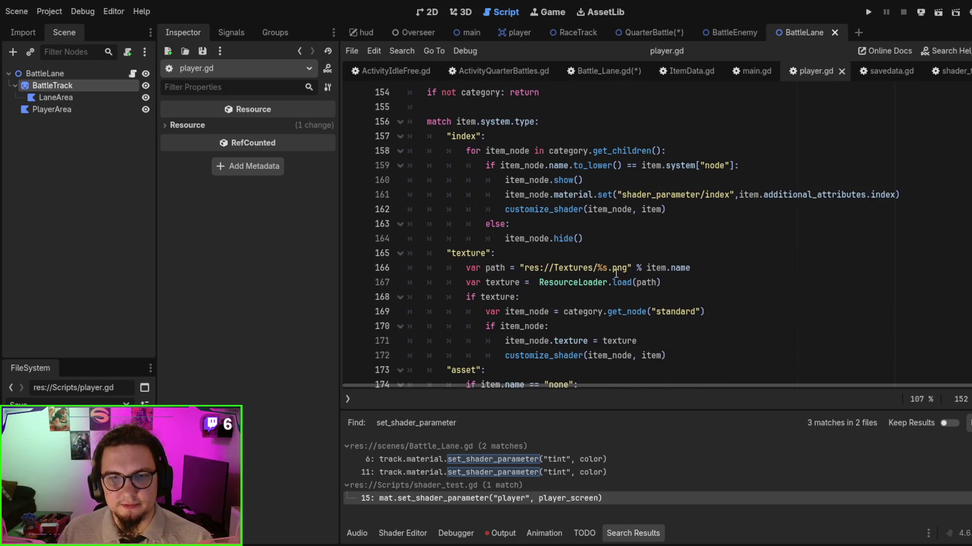
# - Copy player.gd's texture path and ResourceLoader load lines, then return to Battle_Lane.gd
pyautogui.click(545, 223)
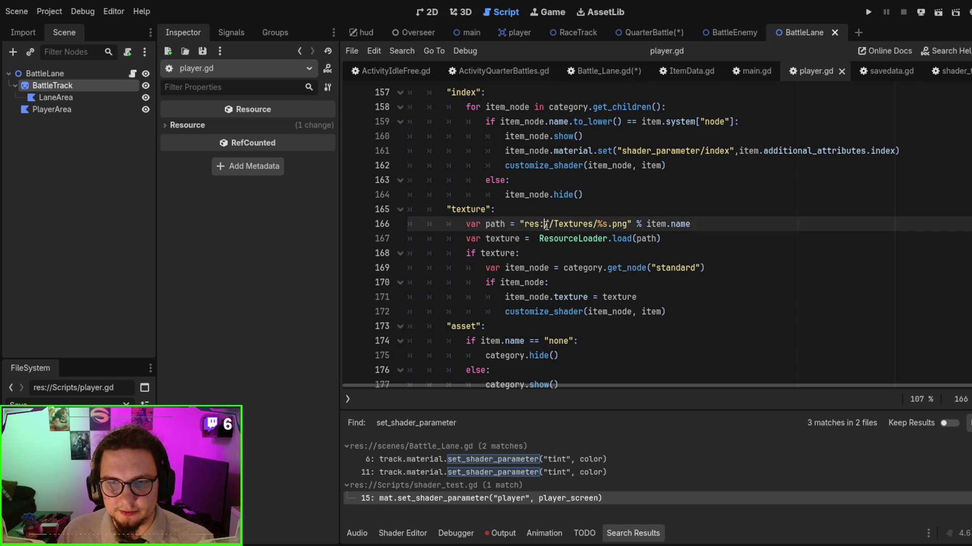
pyautogui.click(545, 238)
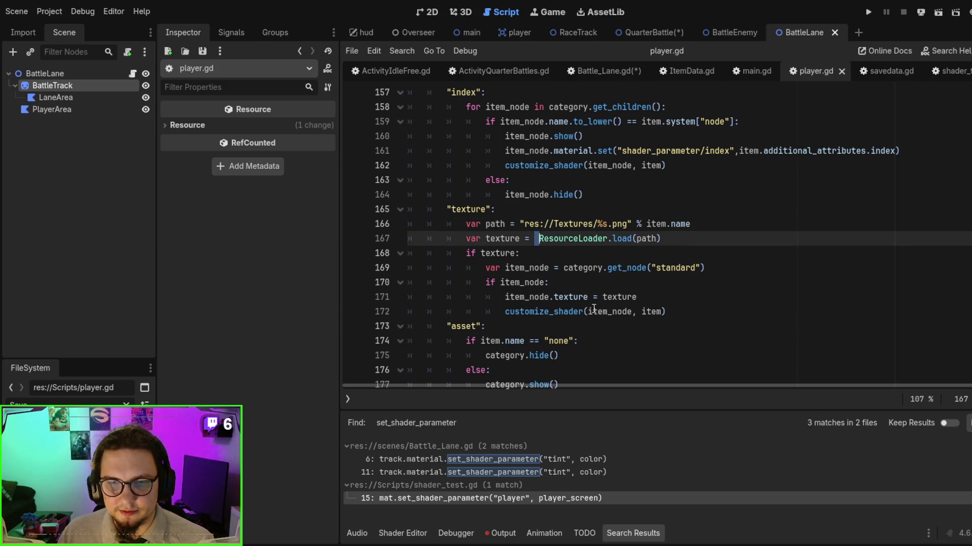
pyautogui.click(550, 312)
pyautogui.doubleClick(573, 313)
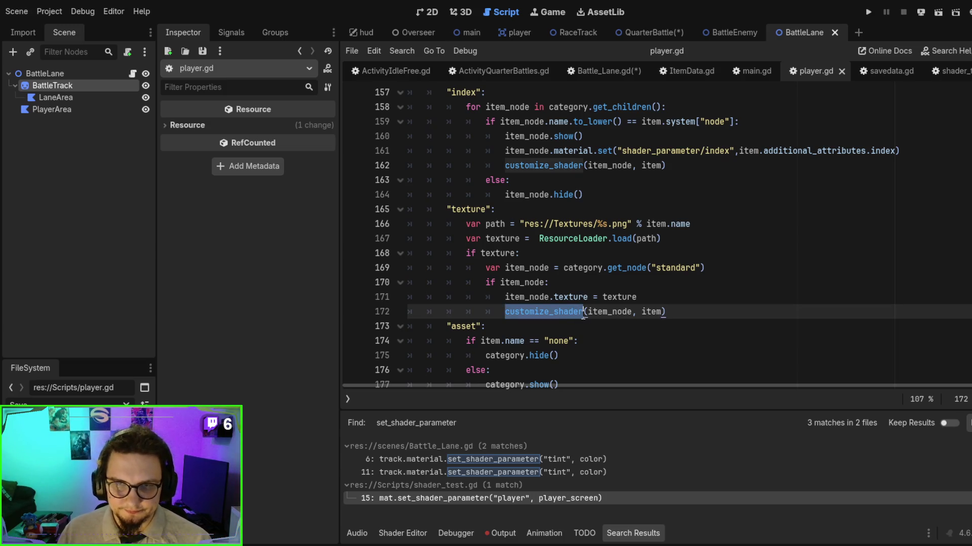
pyautogui.moveTo(709, 242); pyautogui.dragTo(724, 212)
pyautogui.click(717, 239)
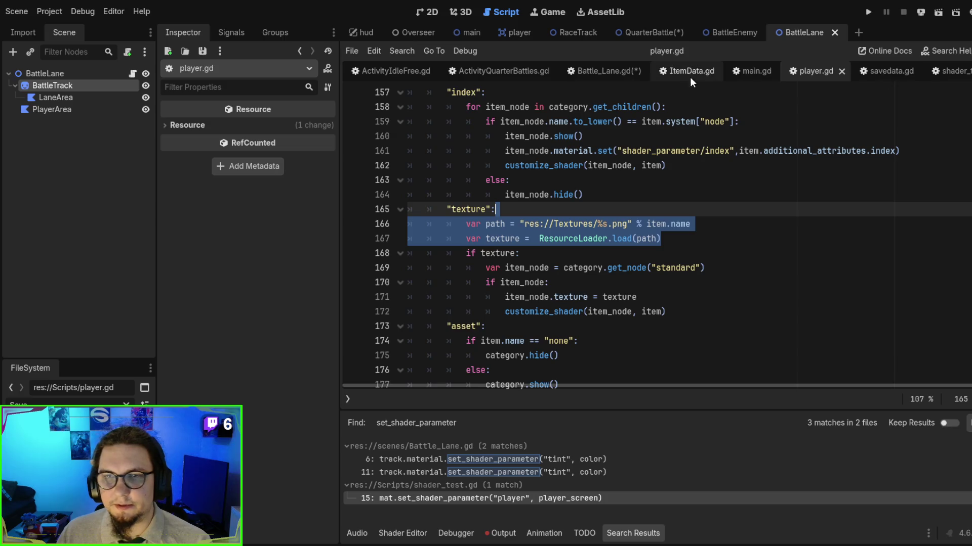
pyautogui.click(618, 68)
pyautogui.hotkey('ctrl', 'z')
pyautogui.hotkey('ctrl', 'z')
pyautogui.hotkey('ctrl', 'z')
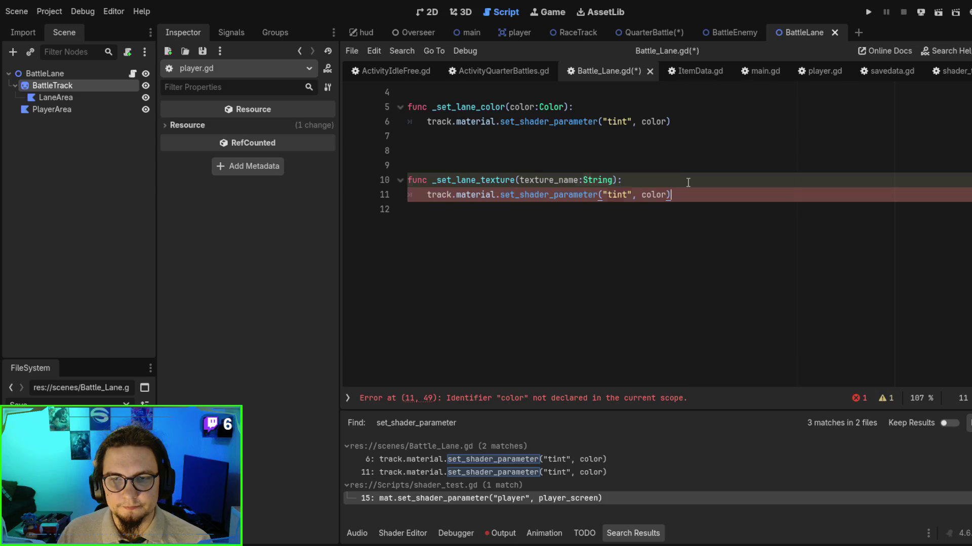
# - Paste the texture-loading lines into _set_lane_texture and build the path from texture_name
pyautogui.hotkey('ctrl', 'z')
pyautogui.hotkey('ctrl', 'z')
pyautogui.hotkey('shift', 'Tab')
pyautogui.hotkey('shift', 'Tab')
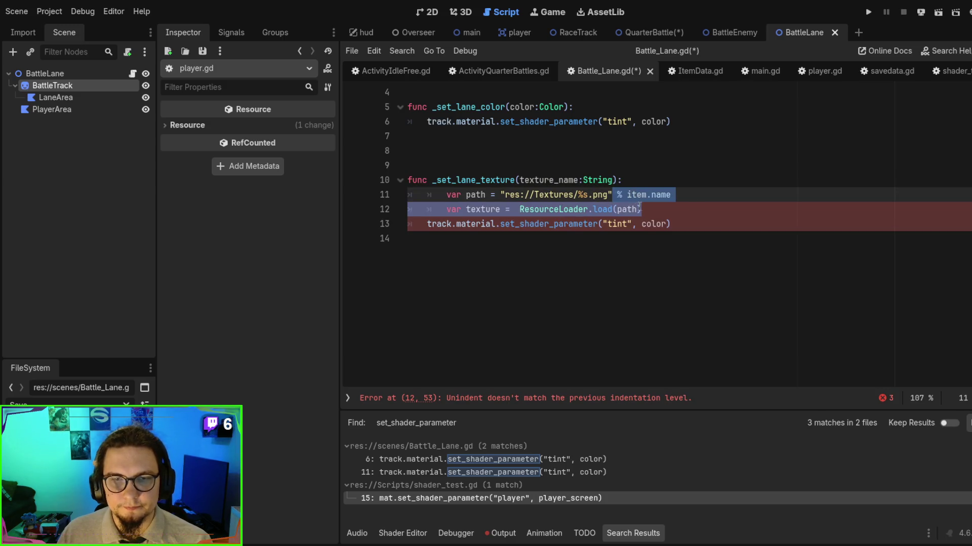
pyautogui.click(561, 210)
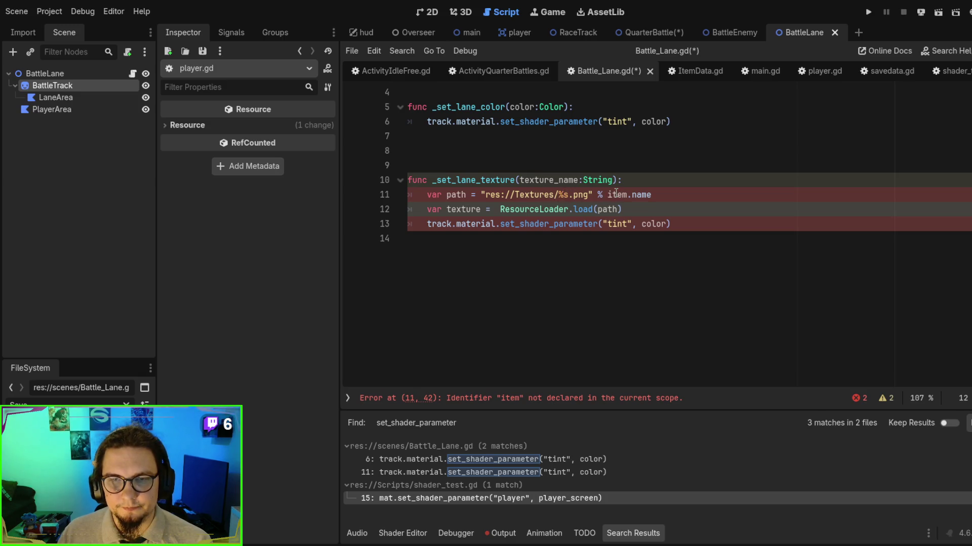
pyautogui.doubleClick(550, 180)
pyautogui.hotkey('ctrl', 'c')
pyautogui.moveTo(607, 195); pyautogui.dragTo(653, 195)
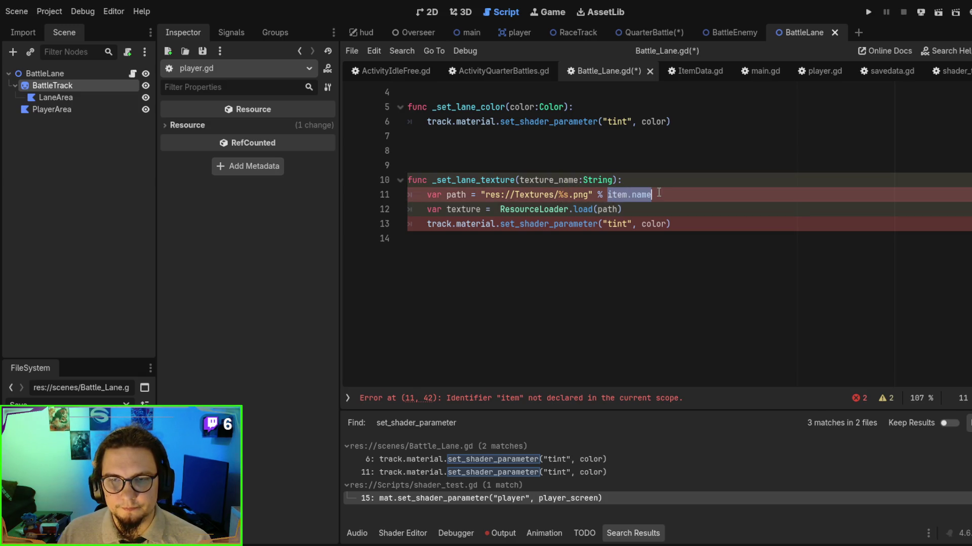
pyautogui.hotkey('ctrl', 'v')
# - Pass the loaded texture instead of color to the shader call and view BattleTrack's shader
pyautogui.doubleClick(455, 195)
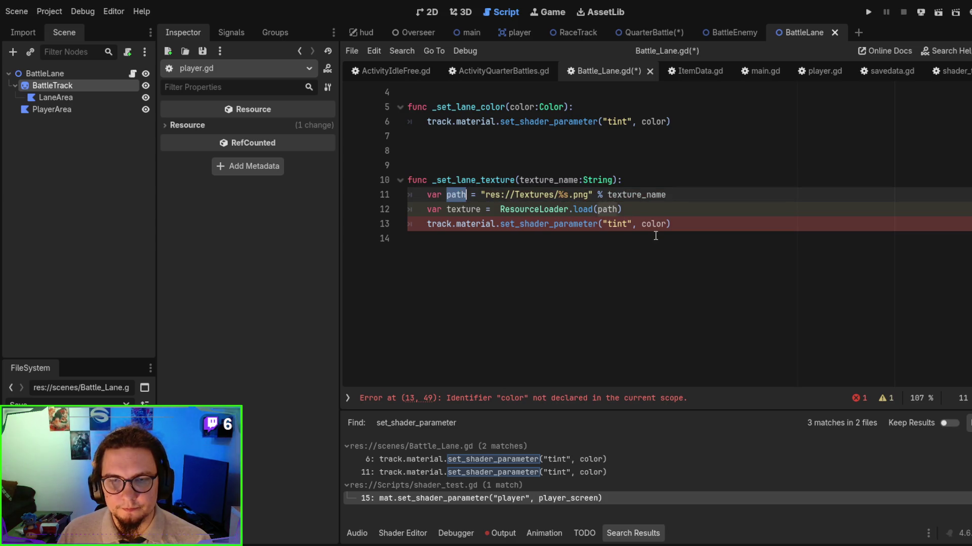
pyautogui.press('Down')
pyautogui.hotkey('ctrl', 'd')
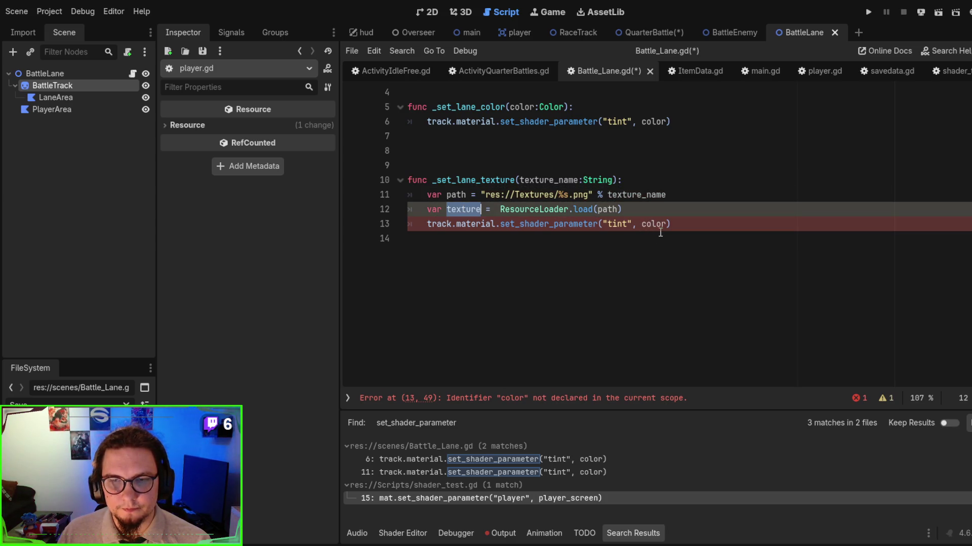
pyautogui.doubleClick(658, 223)
pyautogui.write('texture')
pyautogui.doubleClick(616, 224)
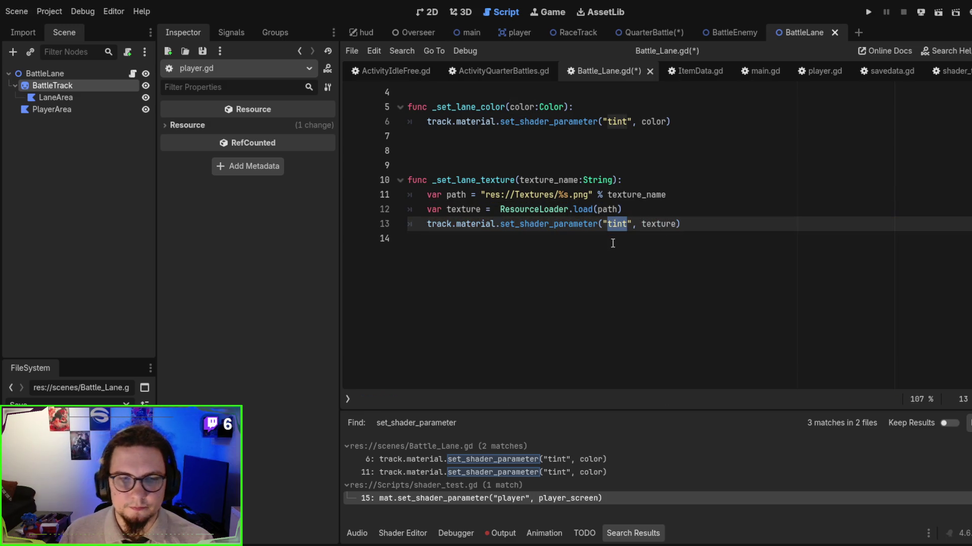
pyautogui.click(62, 84)
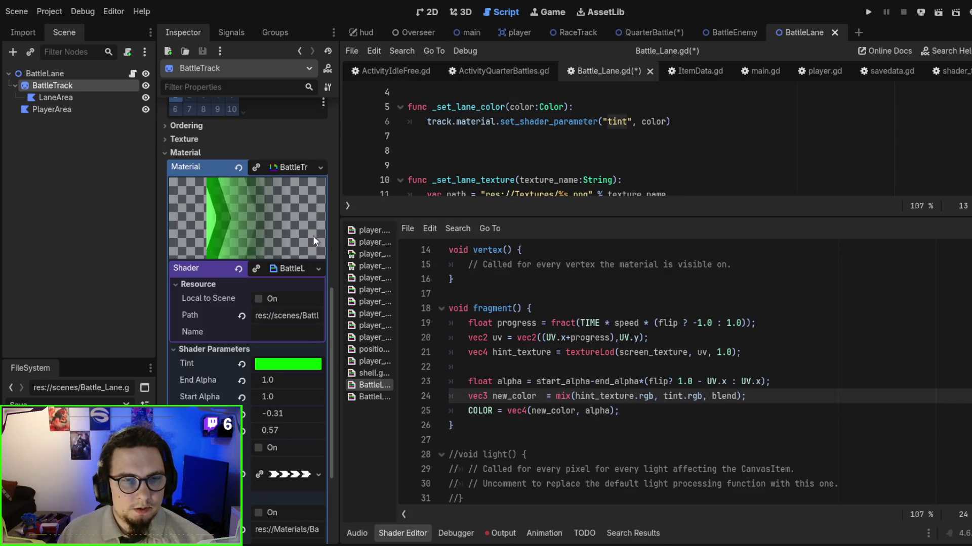
# - Replace "tint" with "screen_texture" on line 13 and save the script
pyautogui.scroll(-1, 546, 155)
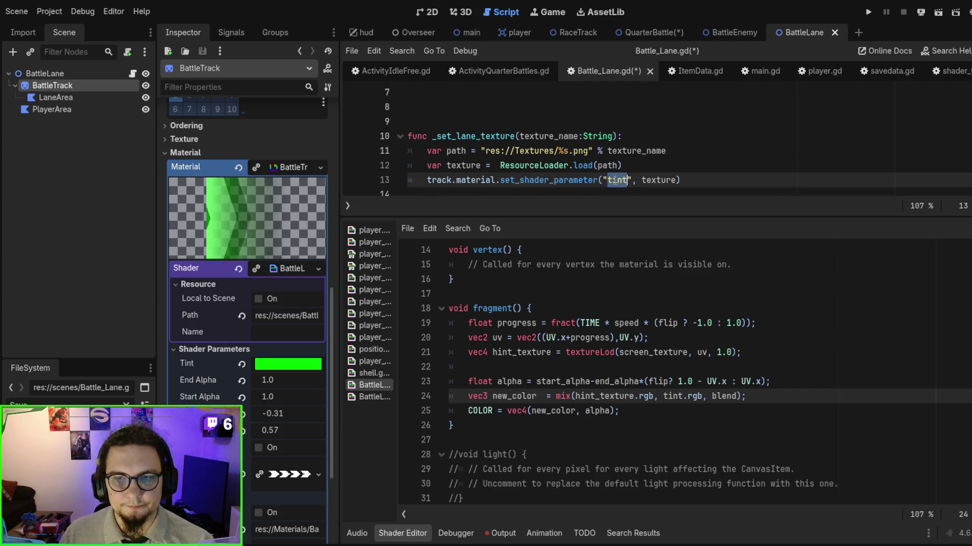
pyautogui.press('BackSpace')
pyautogui.write('sc')
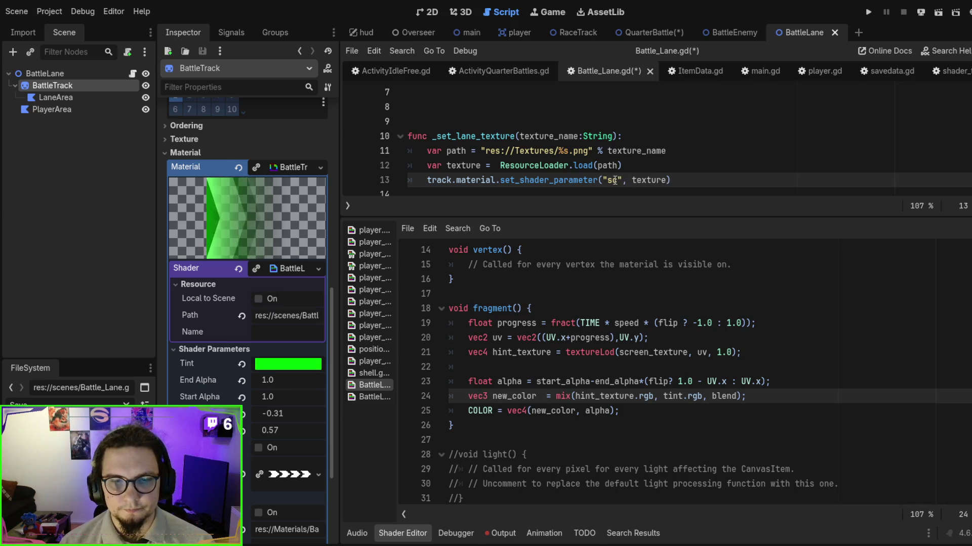
pyautogui.write('reen_texture')
pyautogui.hotkey('ctrl', 's')
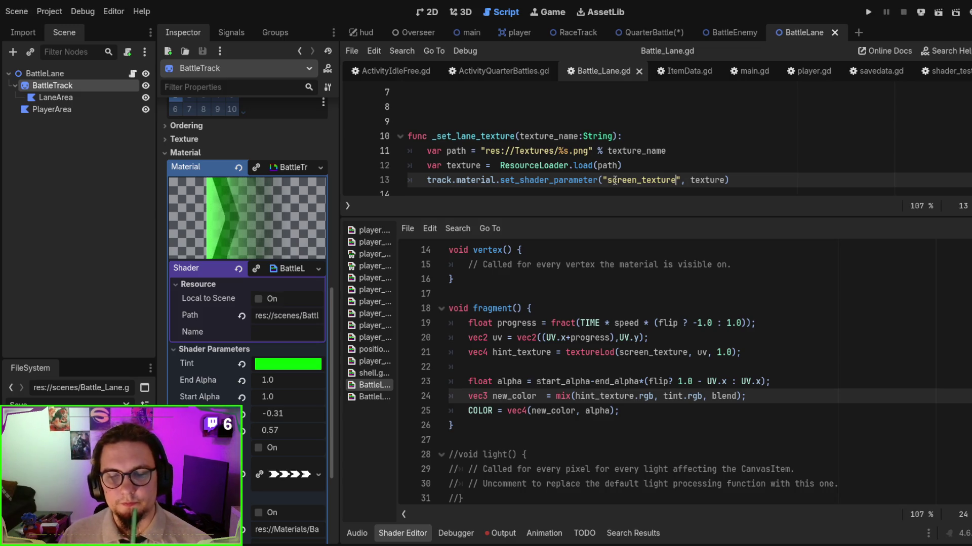
pyautogui.scroll(1, 611, 167)
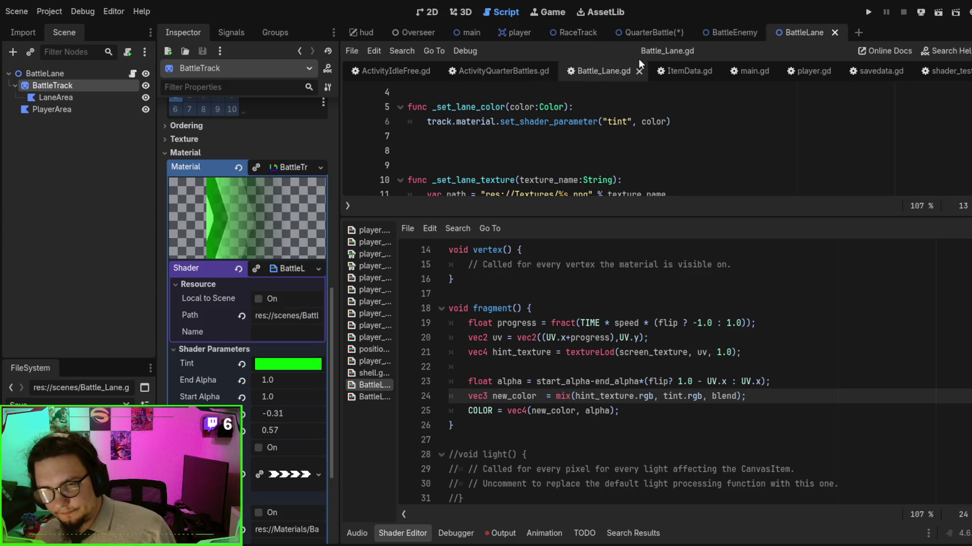
# - Add blank lines after the track variable and an empty func _ready() -> void: pass
pyautogui.scroll(1, 486, 132)
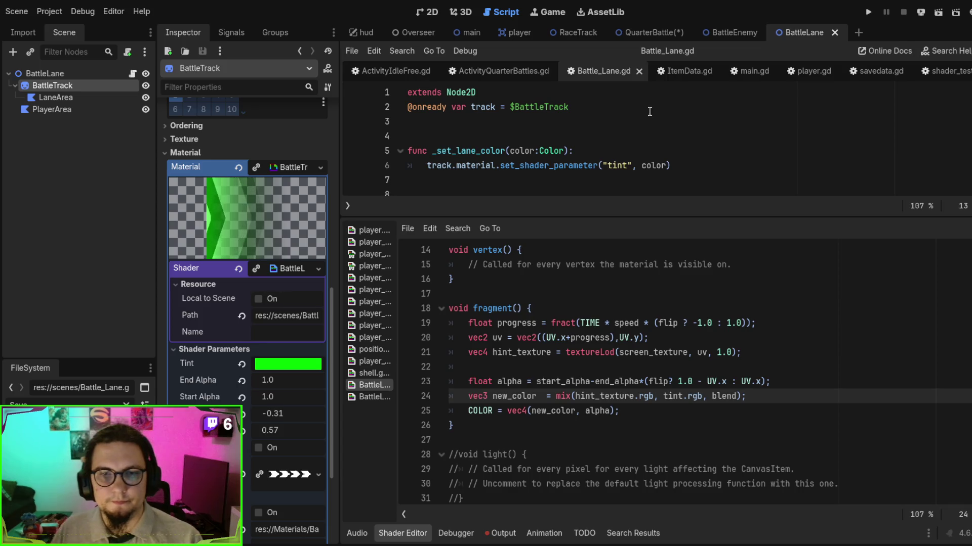
pyautogui.click(486, 132)
pyautogui.press('Return')
pyautogui.press('Return')
pyautogui.press('Return')
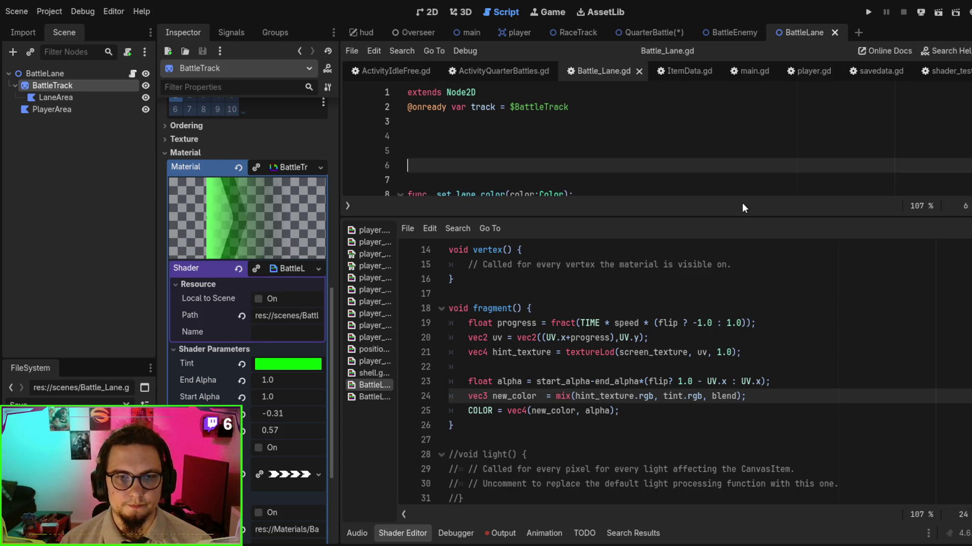
pyautogui.press('Up')
pyautogui.press('Up')
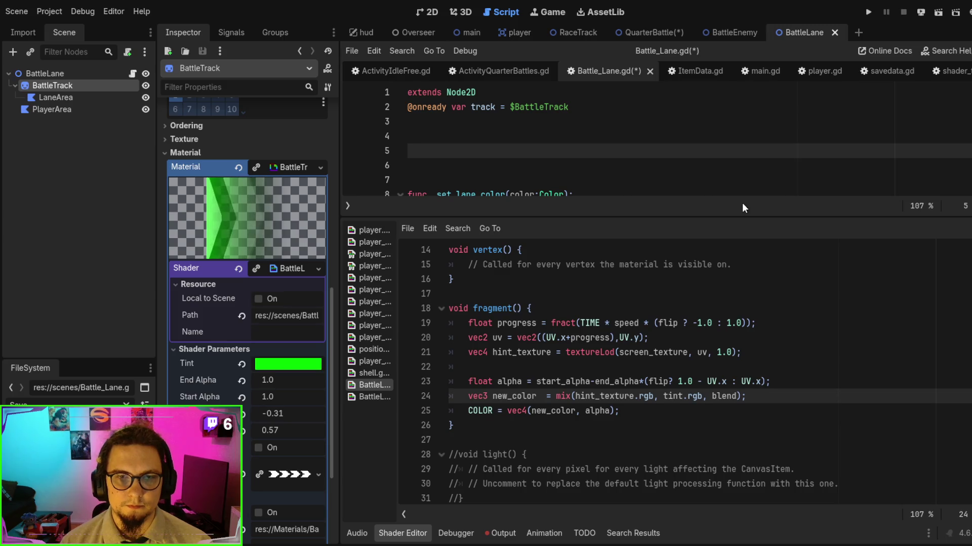
pyautogui.write('f')
pyautogui.press('BackSpace')
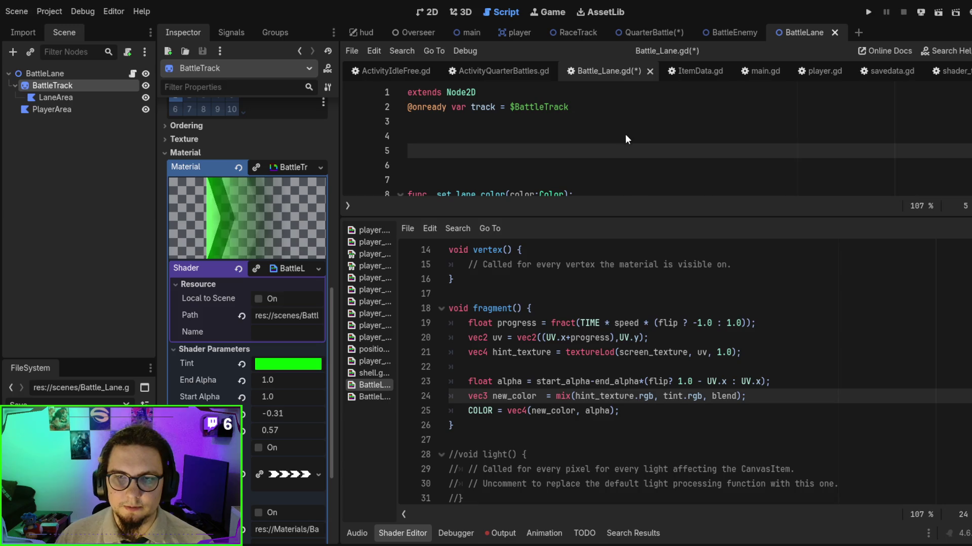
pyautogui.scroll(-6, 630, 126)
pyautogui.scroll(3, 602, 146)
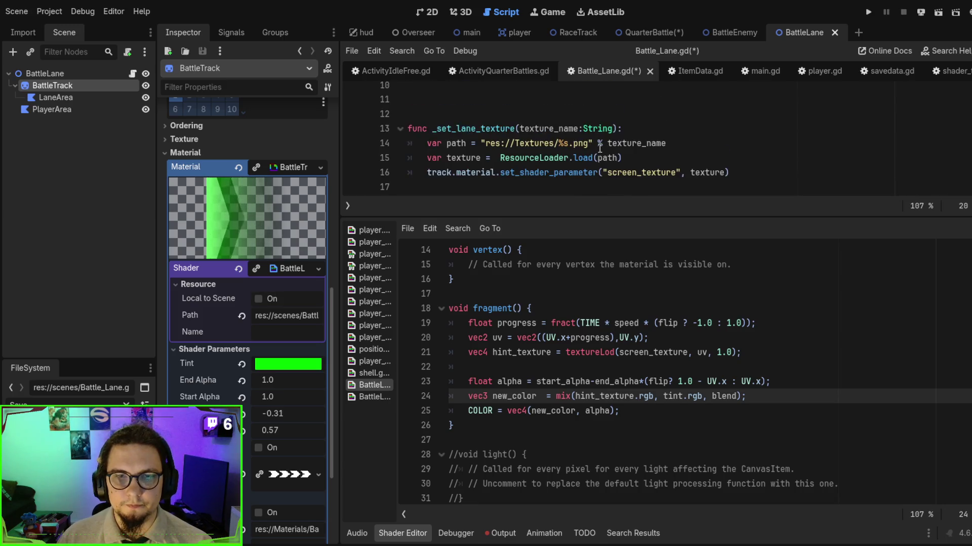
pyautogui.scroll(-2, 600, 149)
# - Replace pass in _ready with _set_lane_texture("BattleTrack_Warning")
pyautogui.hotkey('alt', 'd')
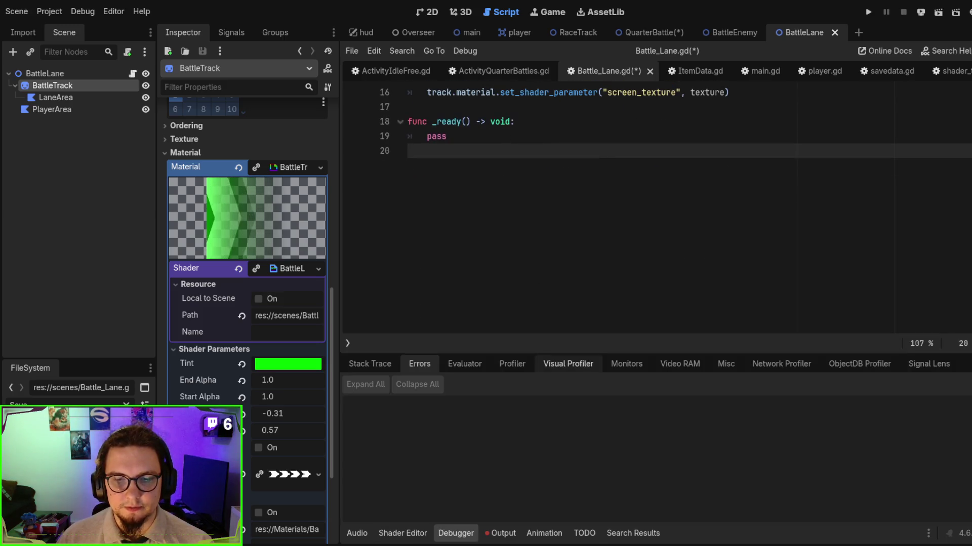
pyautogui.hotkey('alt', 'd')
pyautogui.scroll(2, 516, 133)
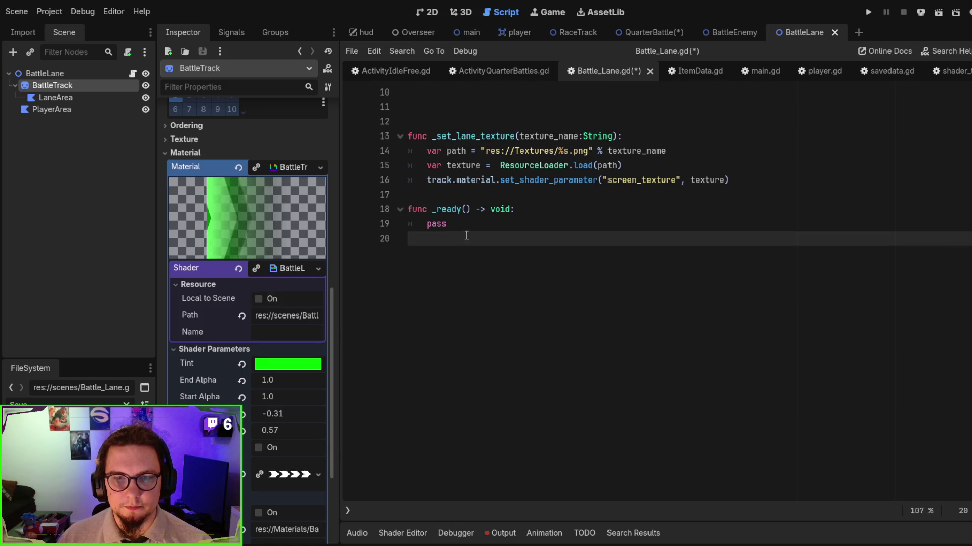
pyautogui.doubleClick(436, 224)
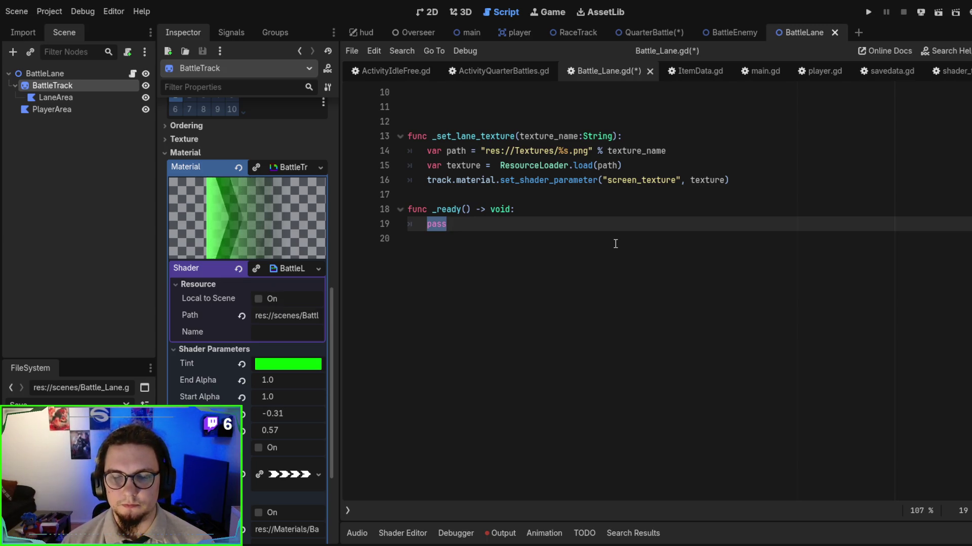
pyautogui.write('_set')
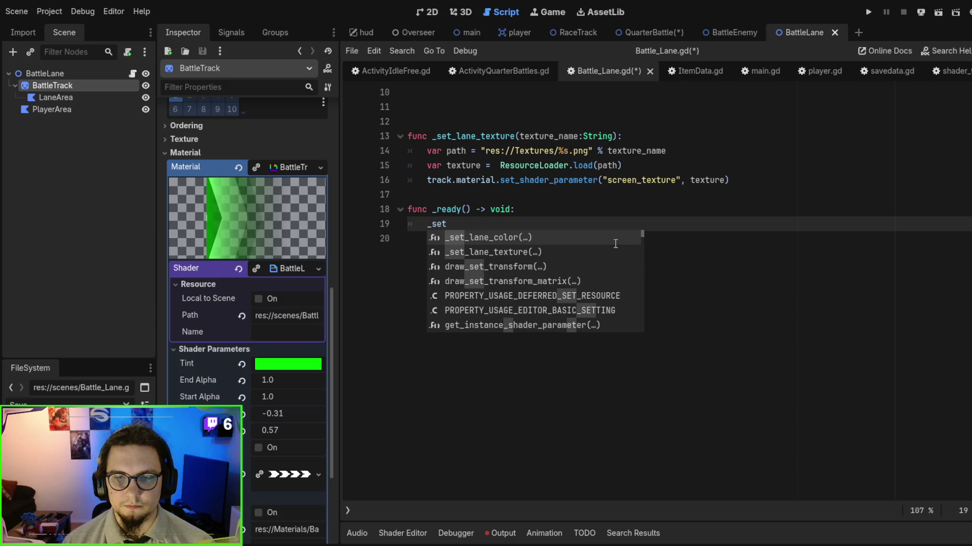
pyautogui.press('Down')
pyautogui.press('Return')
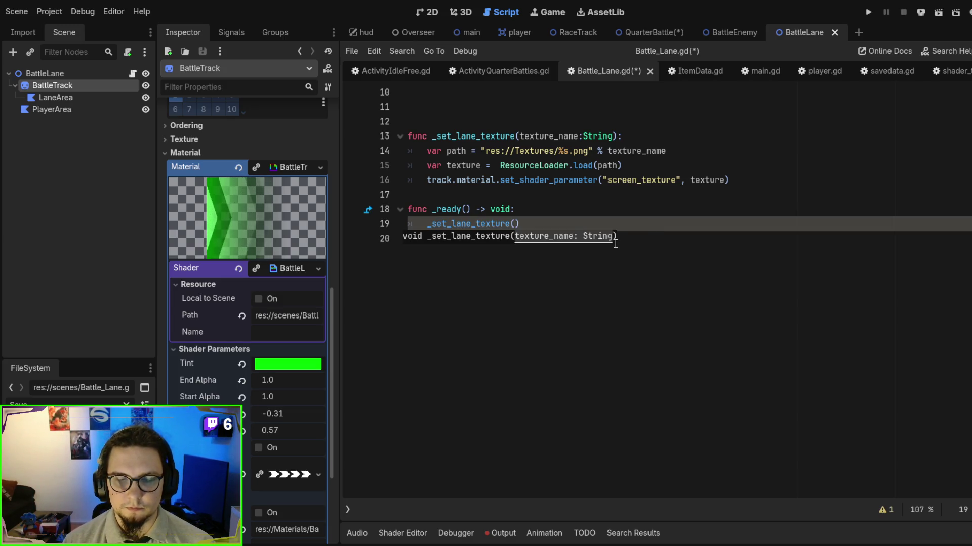
pyautogui.write('"Battle')
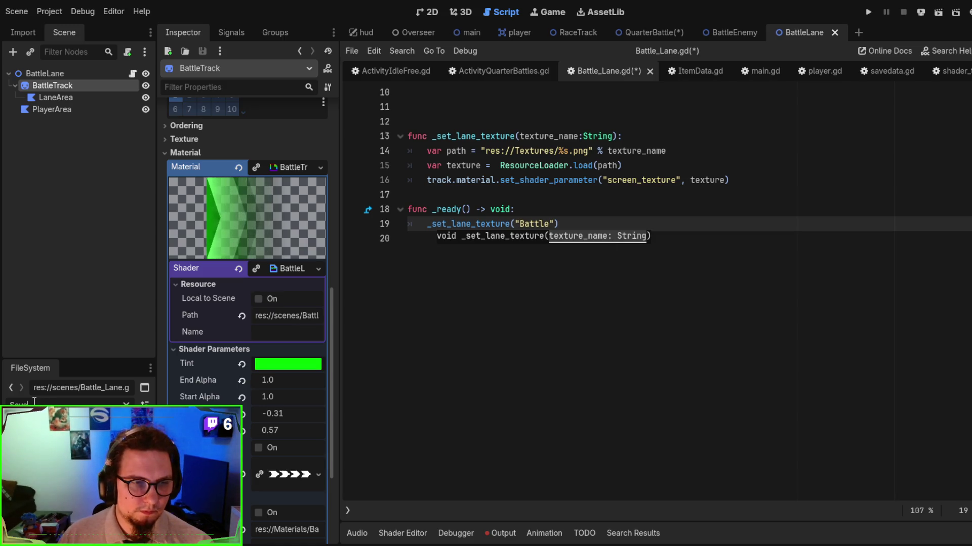
pyautogui.write('ba')
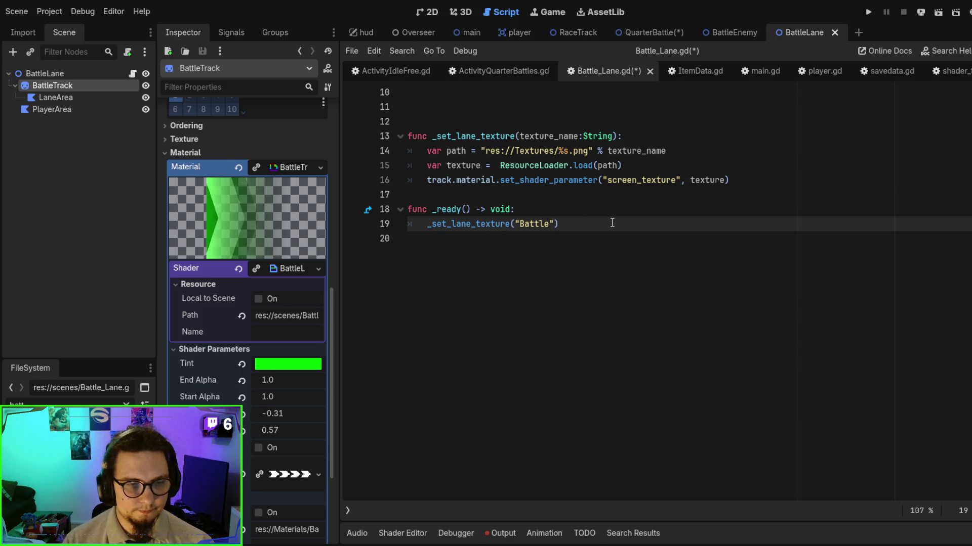
pyautogui.write('Trac')
pyautogui.write('k_Warning')
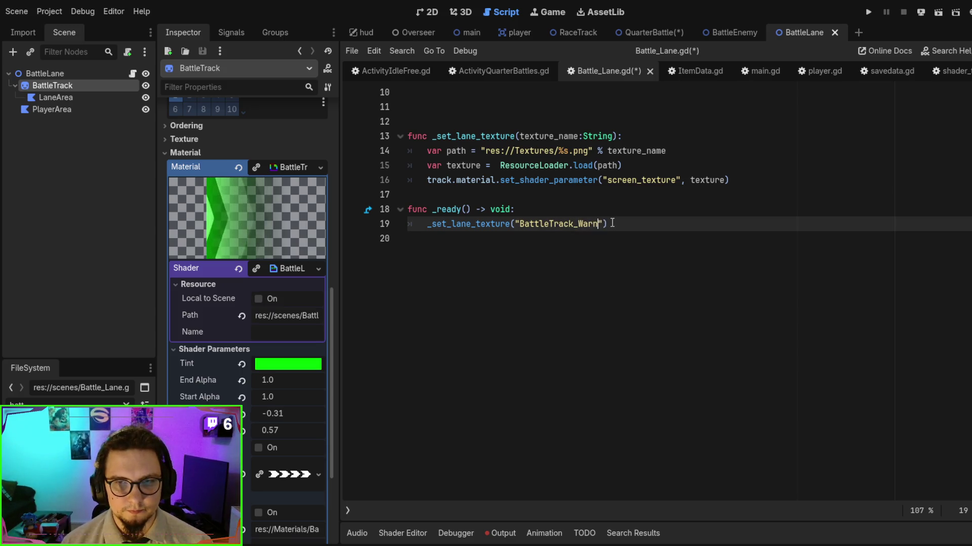
pyautogui.click(671, 210)
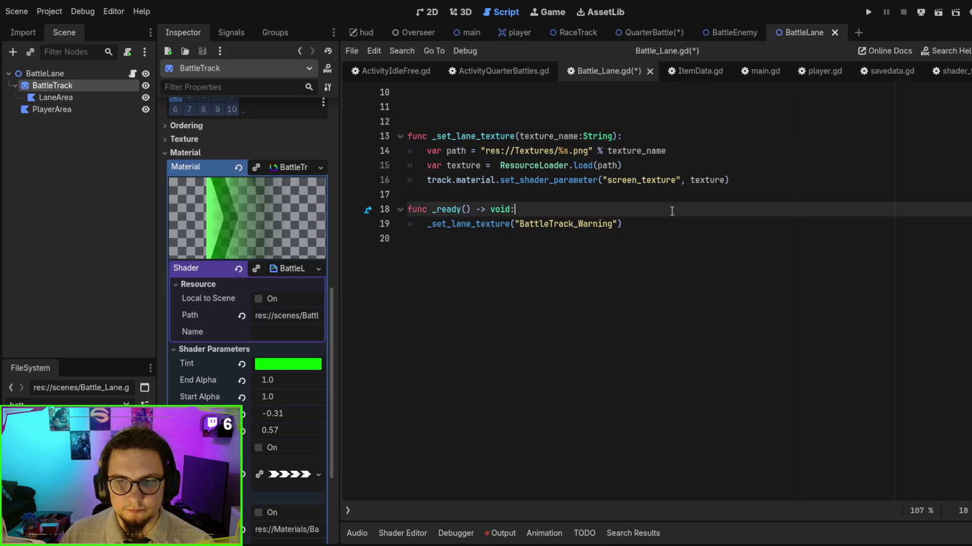
pyautogui.click(681, 220)
# - Add _set_lane_color(Color.RED) below it and run the current scene with F6
pyautogui.press('Return')
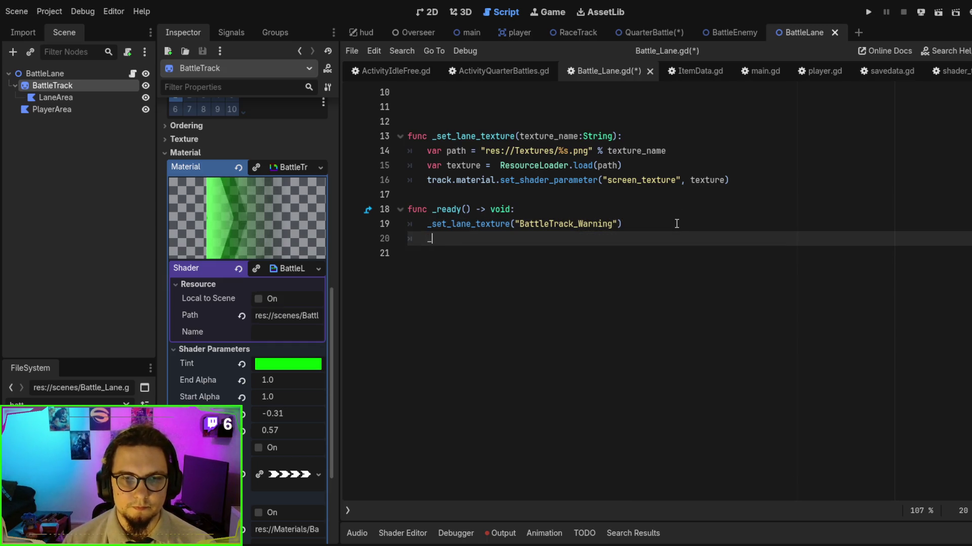
pyautogui.press('Return')
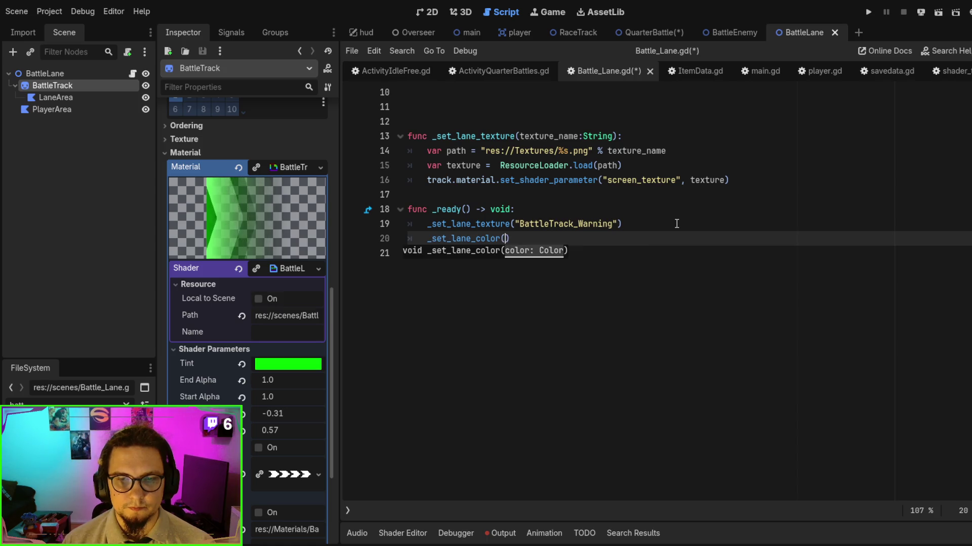
pyautogui.write('Col')
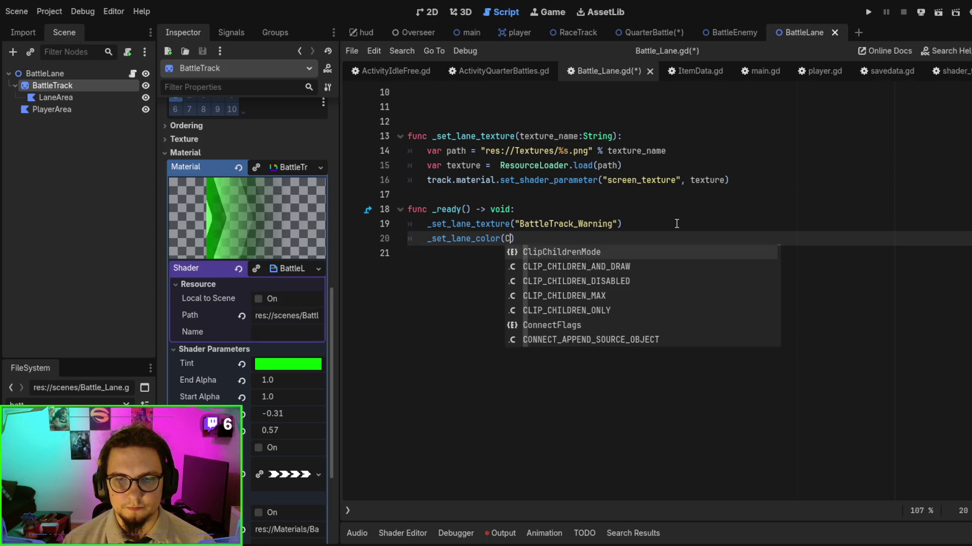
pyautogui.write('or.')
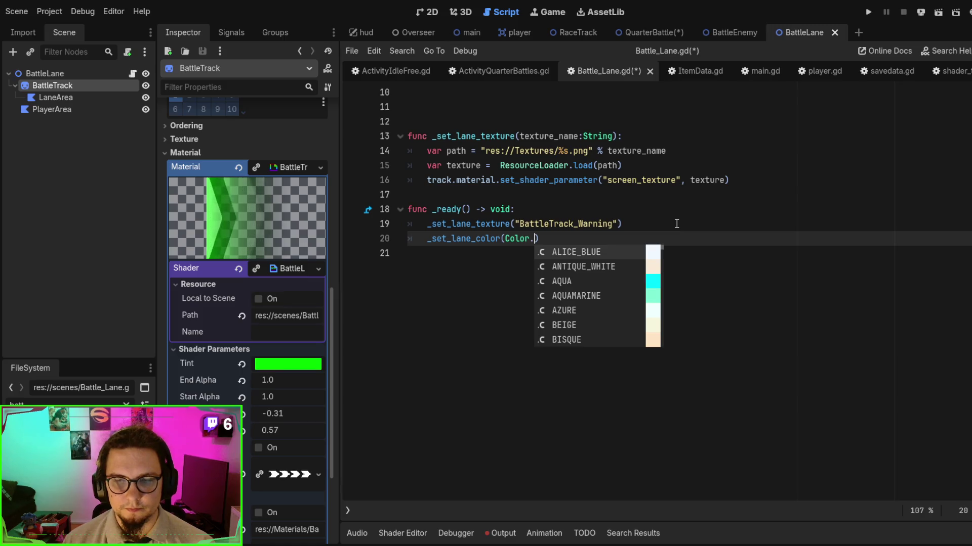
pyautogui.write('rr')
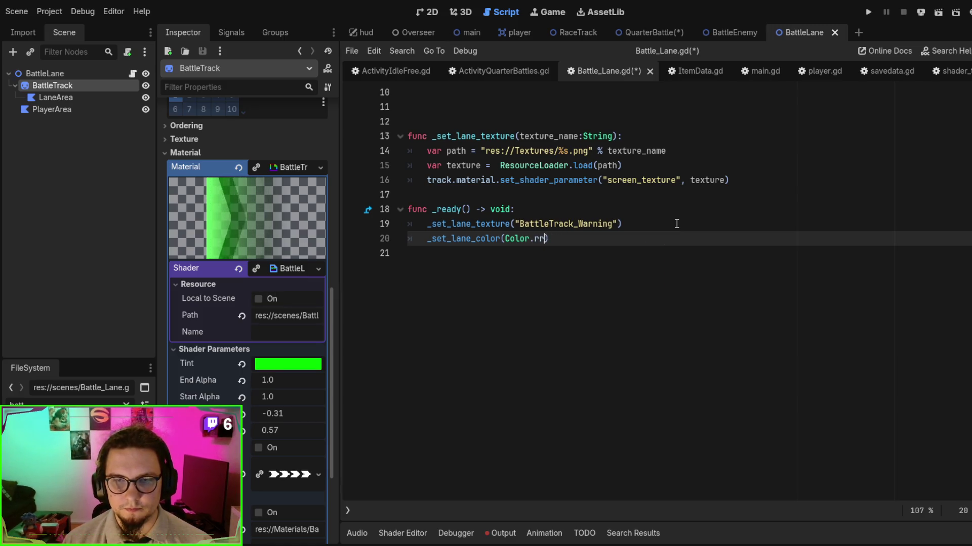
pyautogui.write('re')
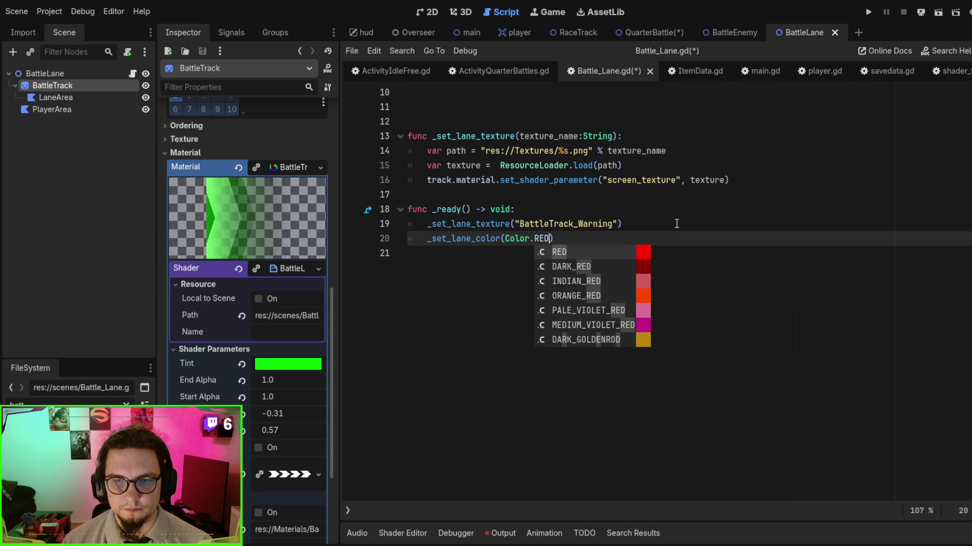
pyautogui.press('Return')
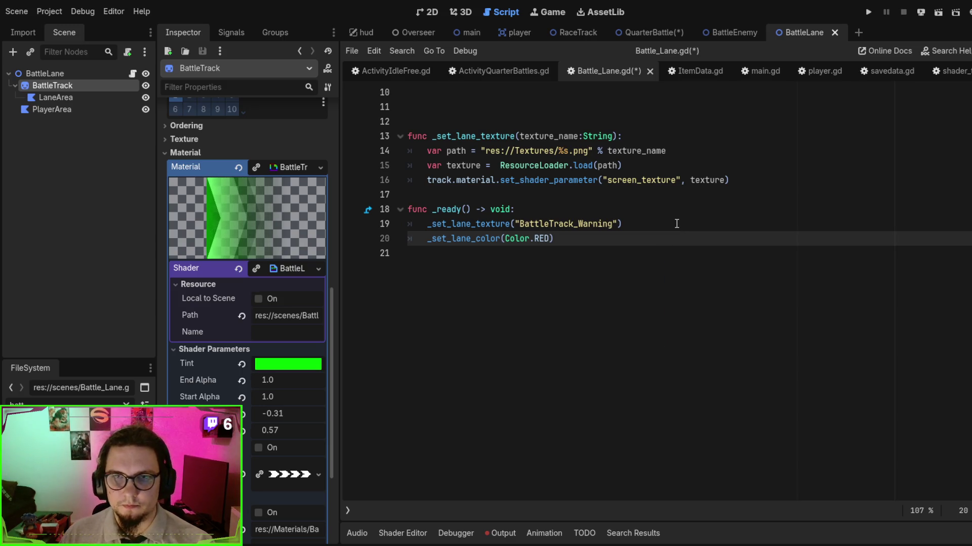
pyautogui.press('F6')
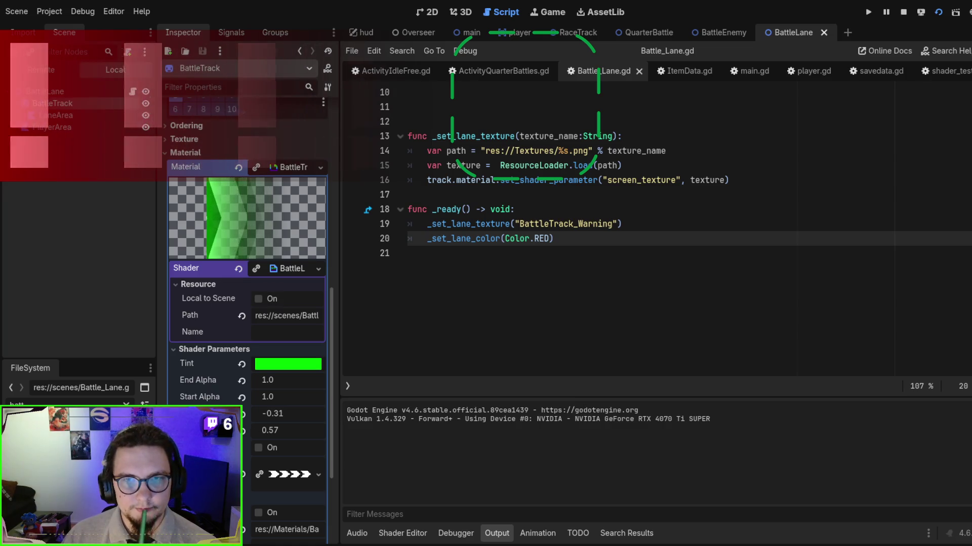
# - Stop the running BattleLane scene with F8 to end debugging
pyautogui.press('F8')
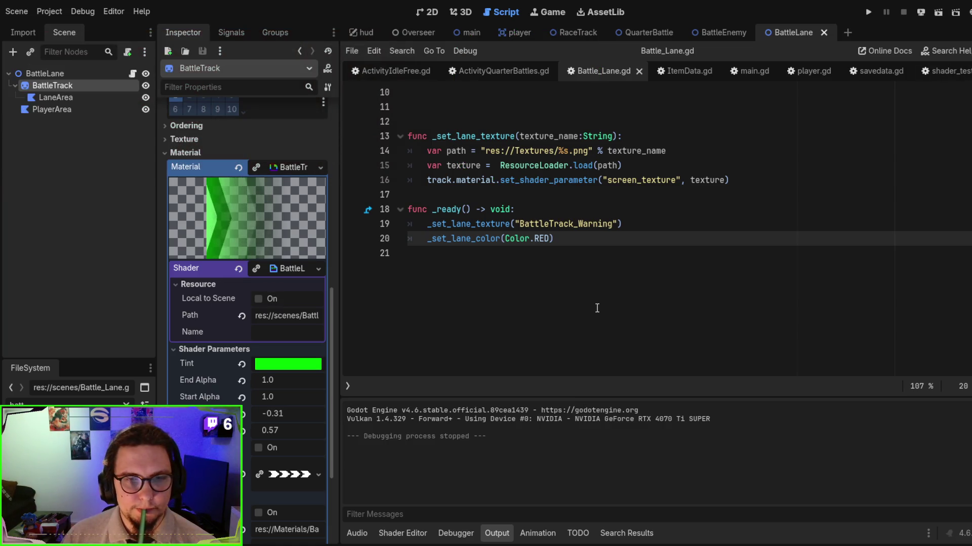
# - Adjust the blank lines around func _ready, removing the extra empty line
pyautogui.scroll(1, 605, 236)
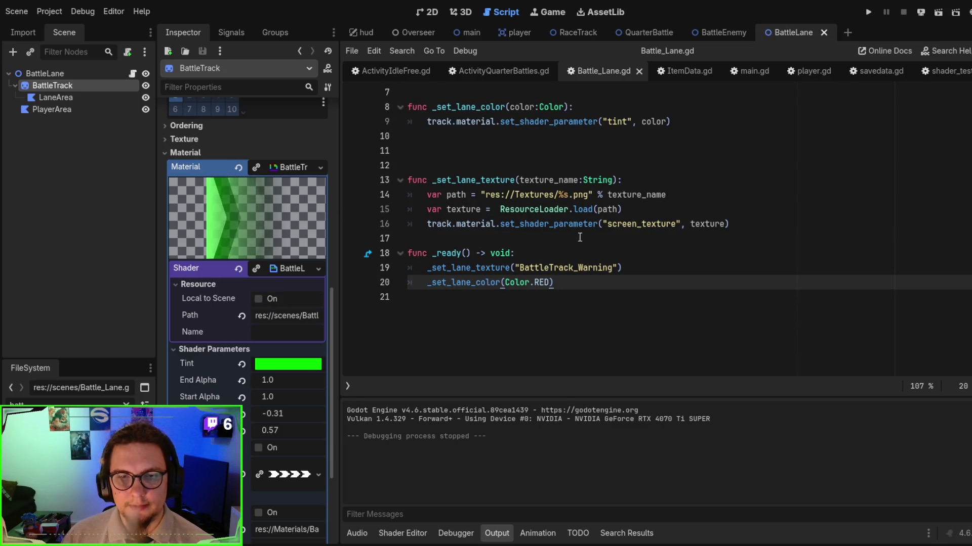
pyautogui.click(569, 242)
pyautogui.press('Return')
pyautogui.scroll(2, 570, 243)
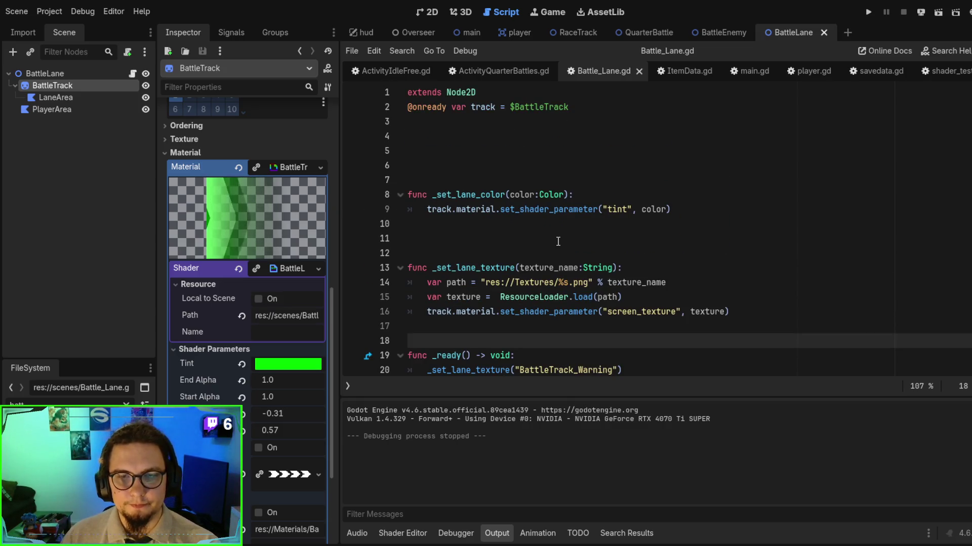
pyautogui.click(557, 237)
pyautogui.press('BackSpace')
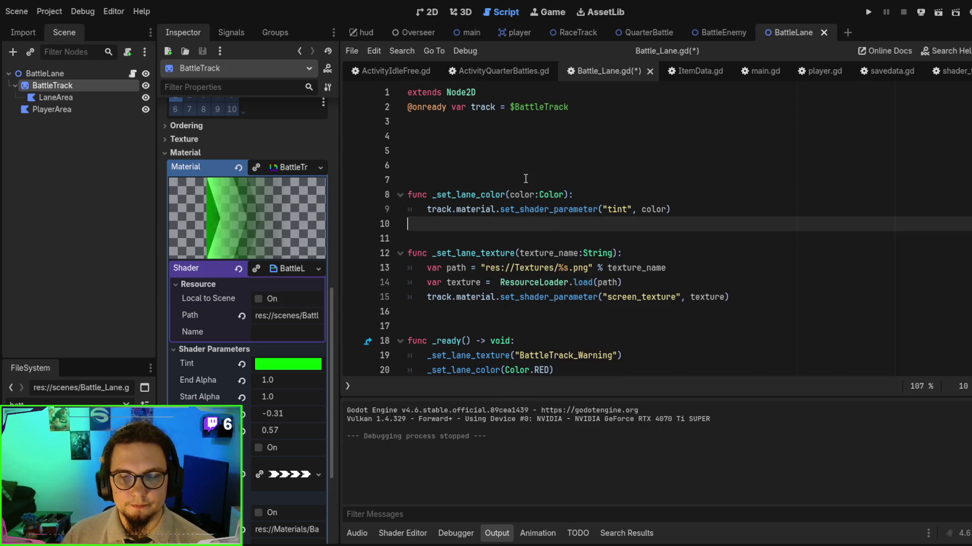
# - Trim the surplus blank lines above _set_lane_color to one after the track variable and save
pyautogui.click(526, 175)
pyautogui.press('BackSpace')
pyautogui.press('BackSpace')
pyautogui.press('BackSpace')
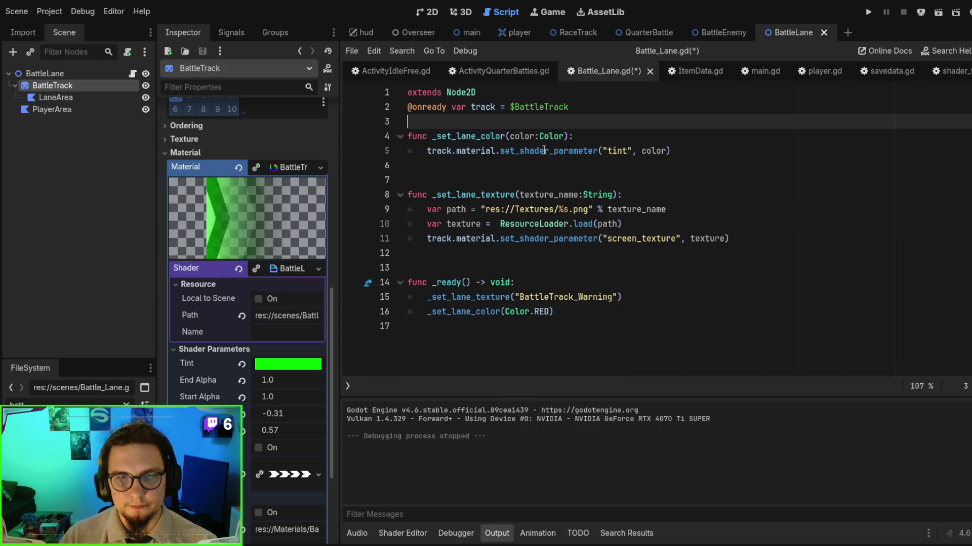
pyautogui.press('Return')
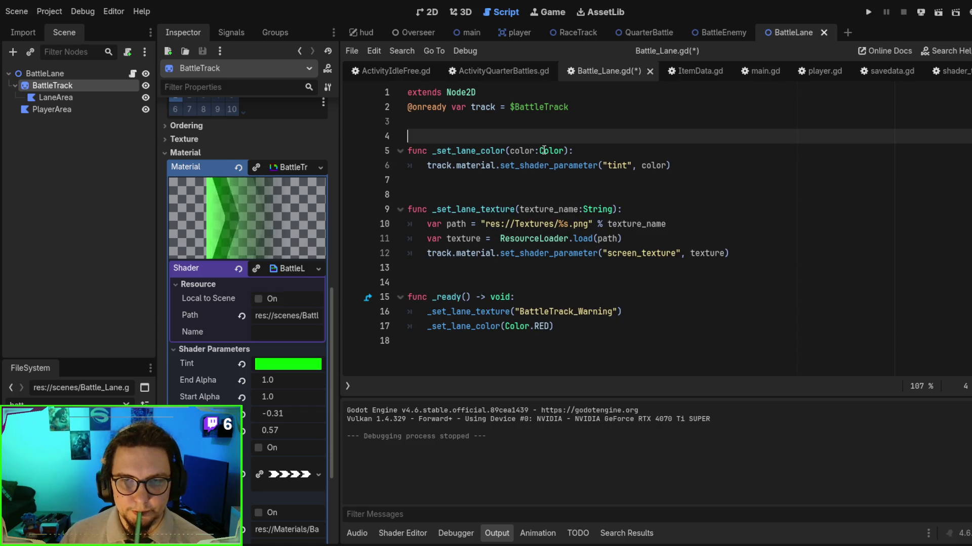
pyautogui.hotkey('ctrl', 's')
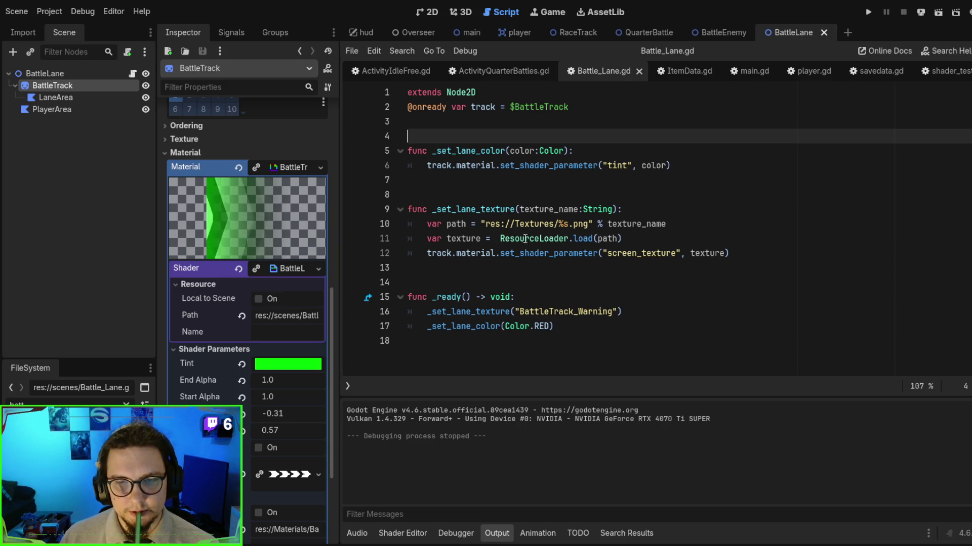
pyautogui.click(485, 278)
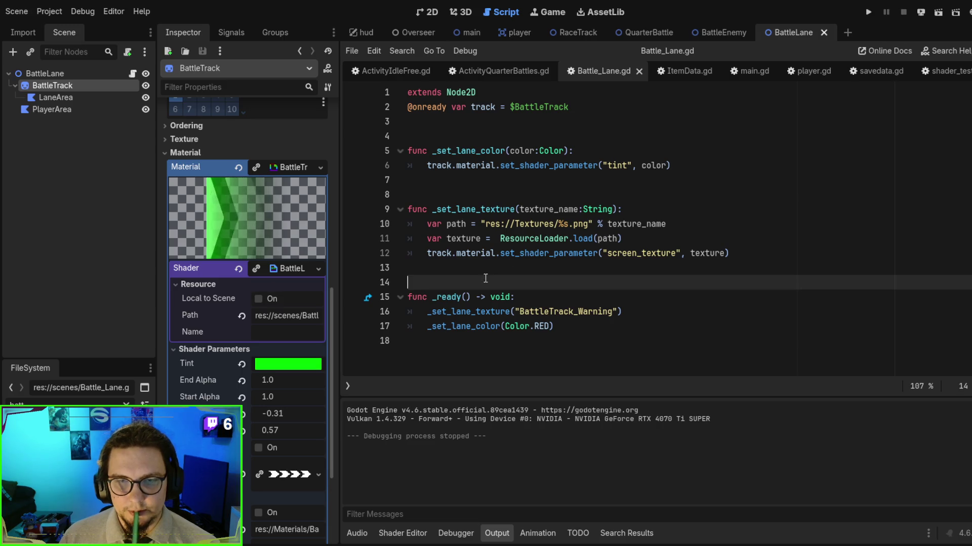
# - Begin a new _set_mode function above _ready with a mode_name argument
pyautogui.press('Return')
pyautogui.press('Return')
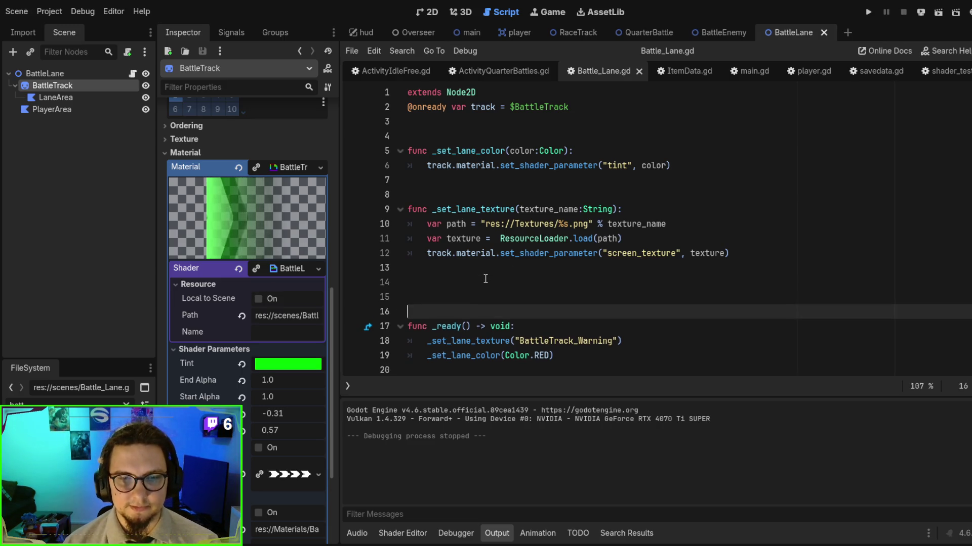
pyautogui.press('Up')
pyautogui.press('Up')
pyautogui.press('Return')
pyautogui.write('func _')
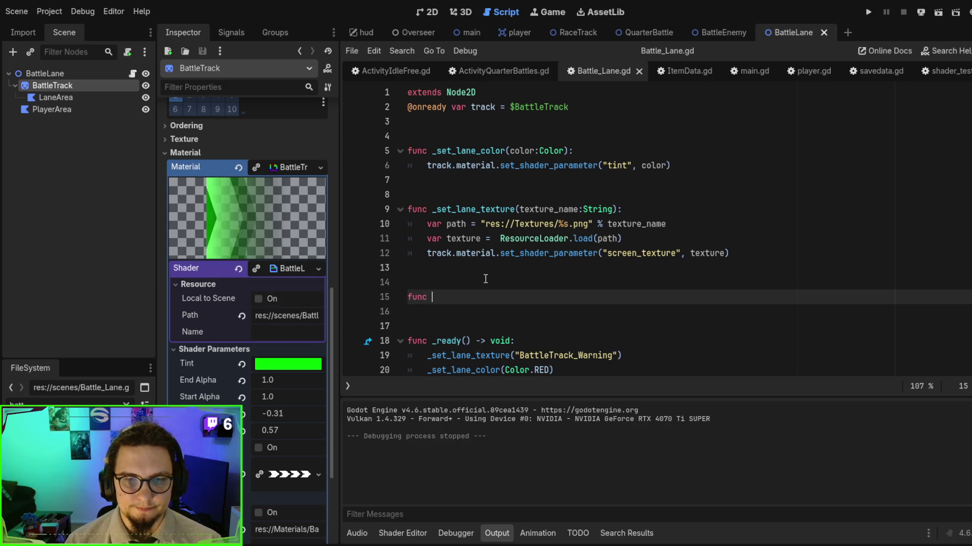
pyautogui.write('set')
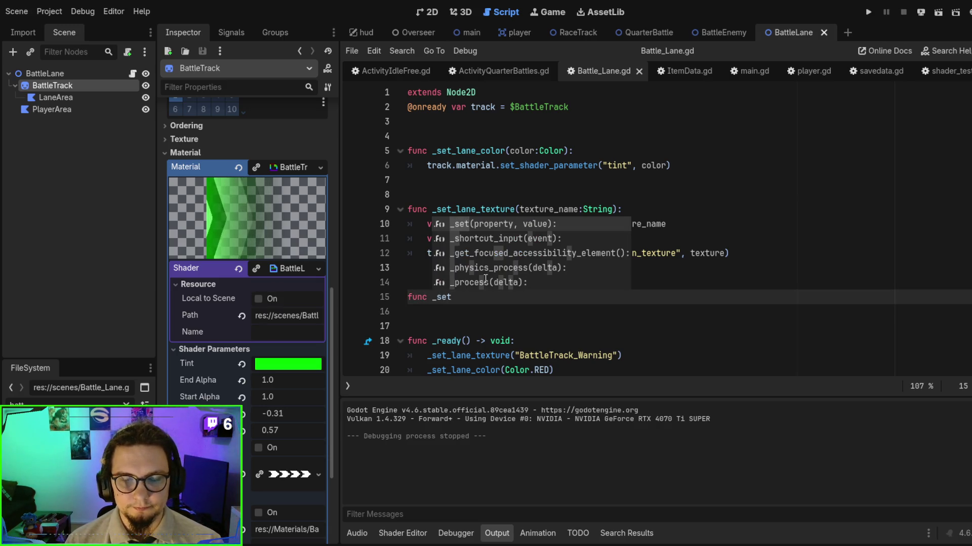
pyautogui.write('_lane_')
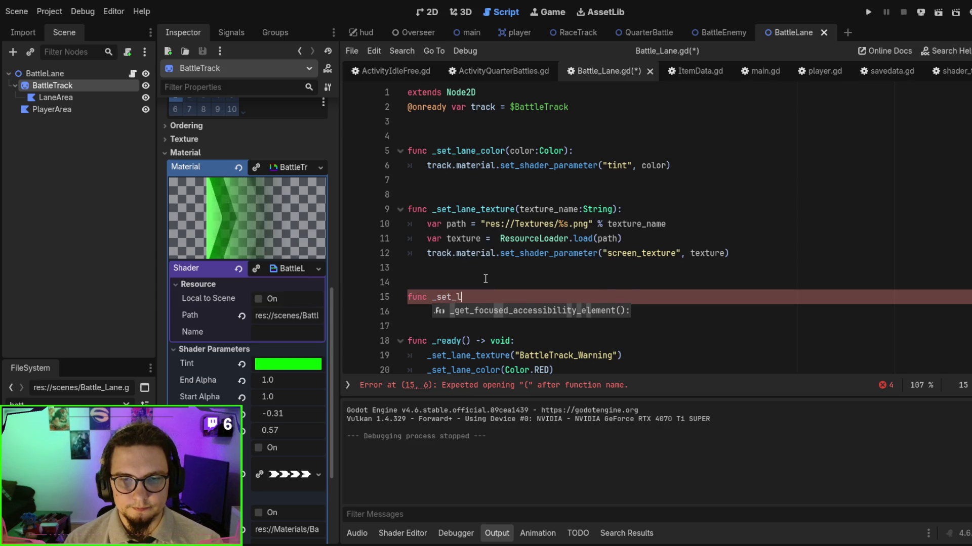
pyautogui.write('mode')
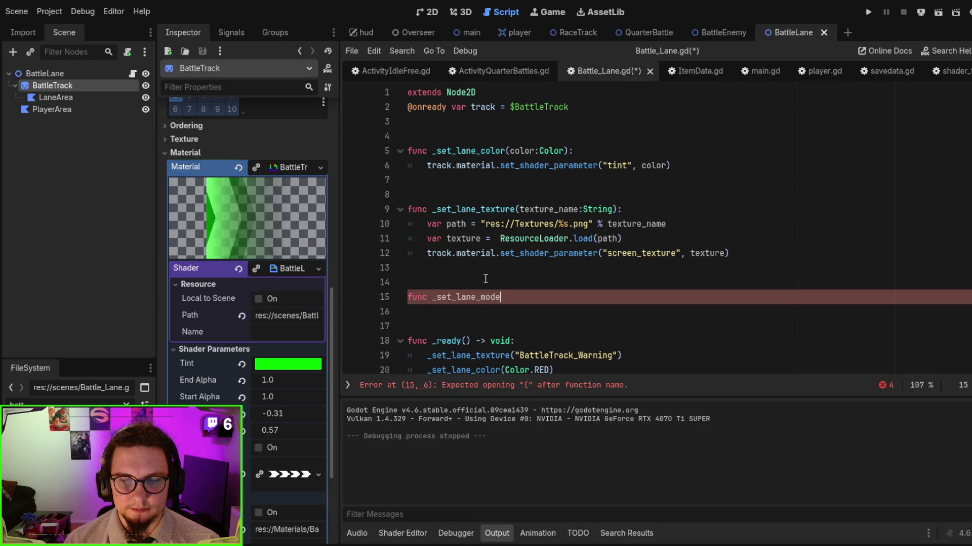
pyautogui.press('BackSpace')
pyautogui.press('BackSpace')
pyautogui.press('BackSpace')
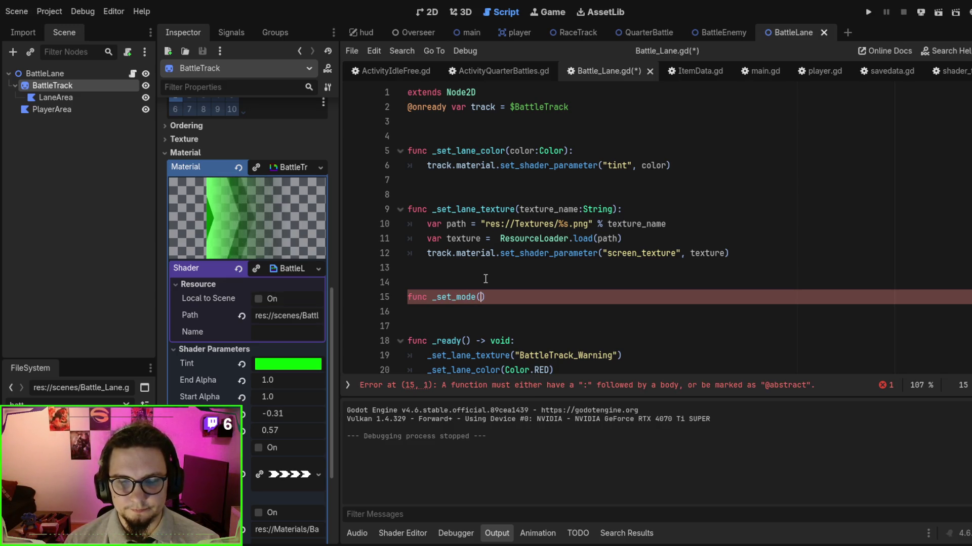
pyautogui.write('name')
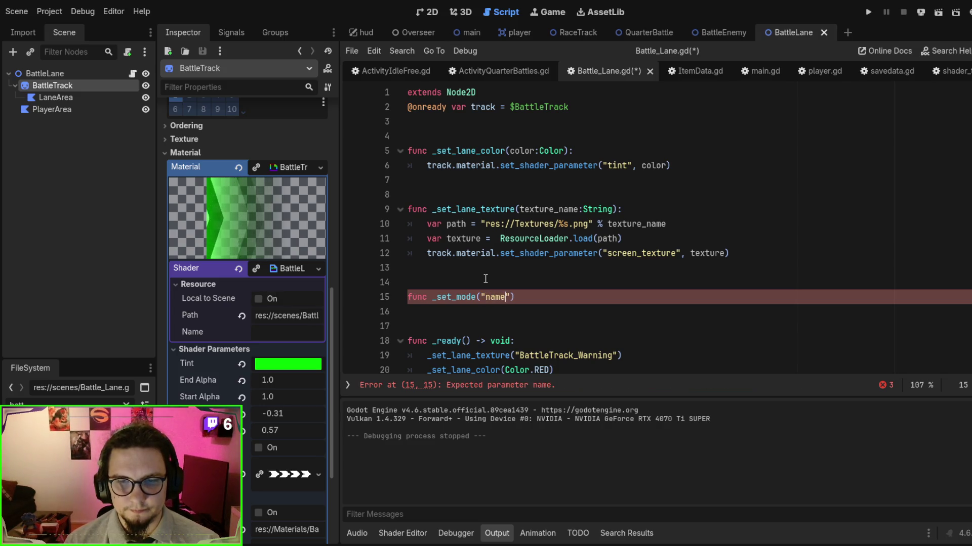
pyautogui.press('BackSpace')
pyautogui.press('BackSpace')
pyautogui.press('BackSpace')
pyautogui.write('l')
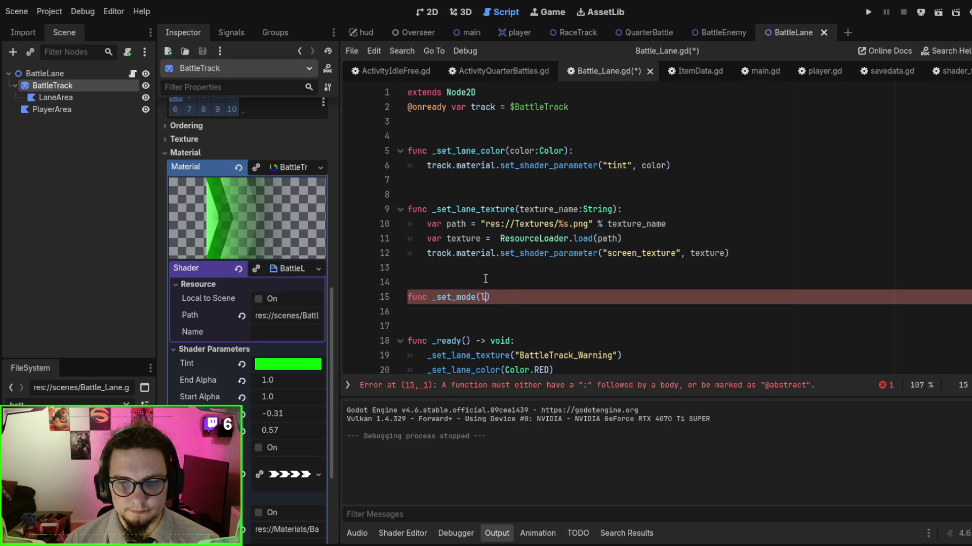
pyautogui.write('mode')
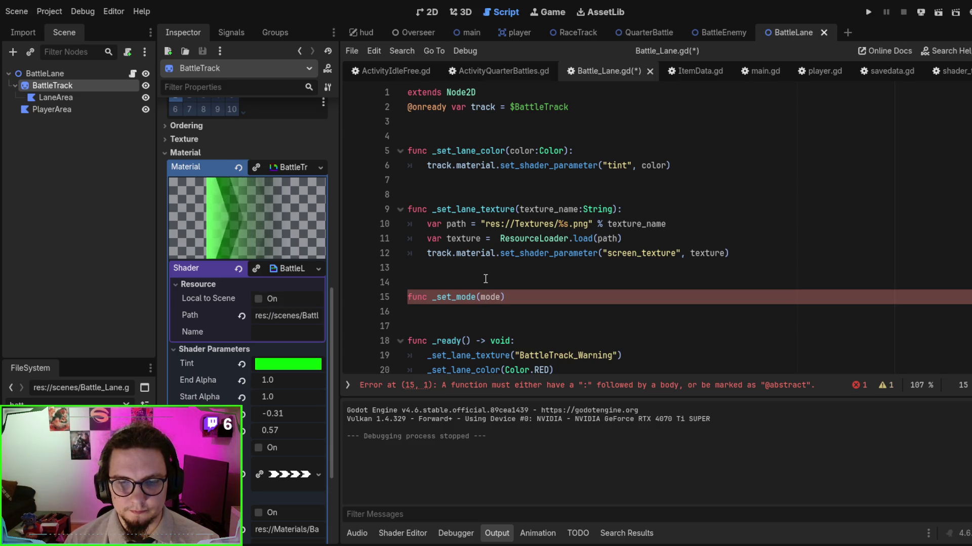
pyautogui.write('_name"S')
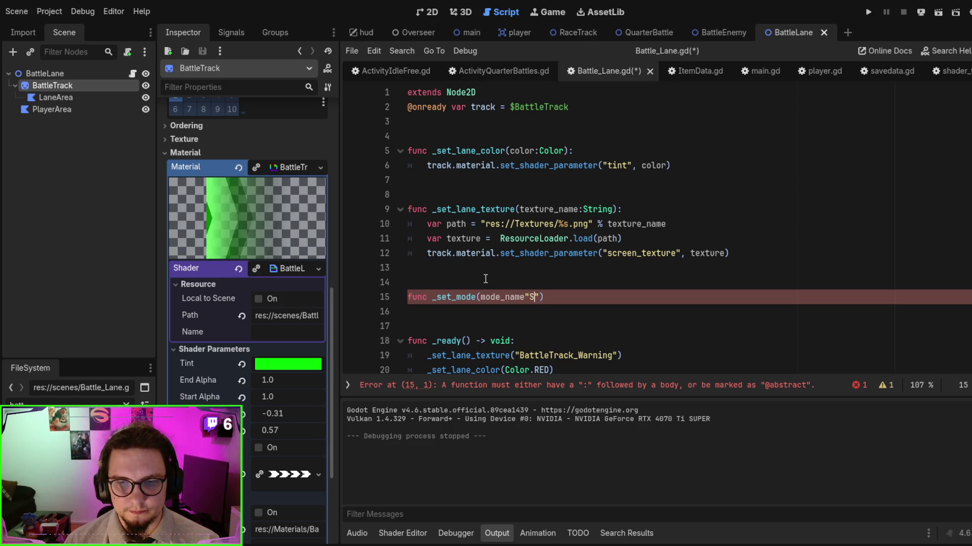
# - Finish the signature as _set_mode(mode_name:String), then delete 'lane_' from _set_lane_texture's name
pyautogui.press('BackSpace')
pyautogui.write(':String)')
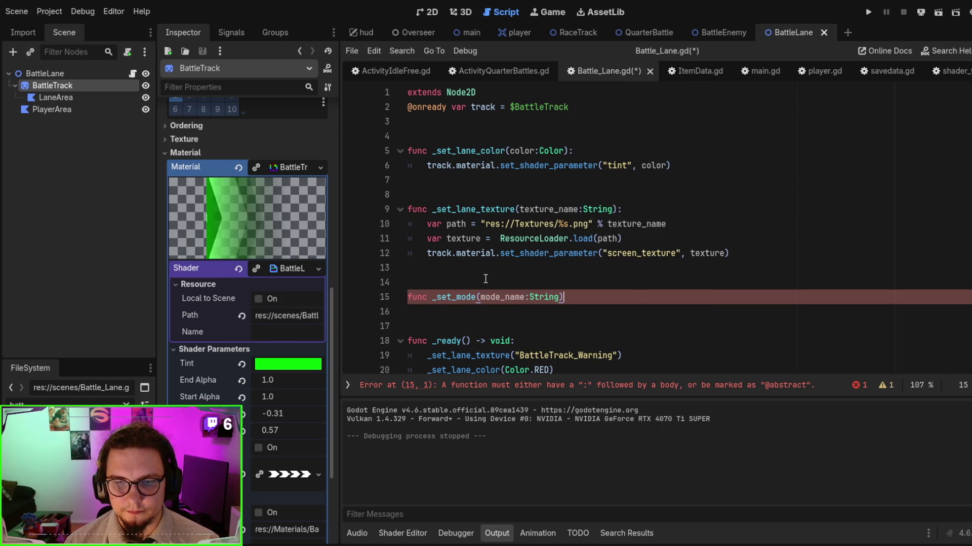
pyautogui.press('Return')
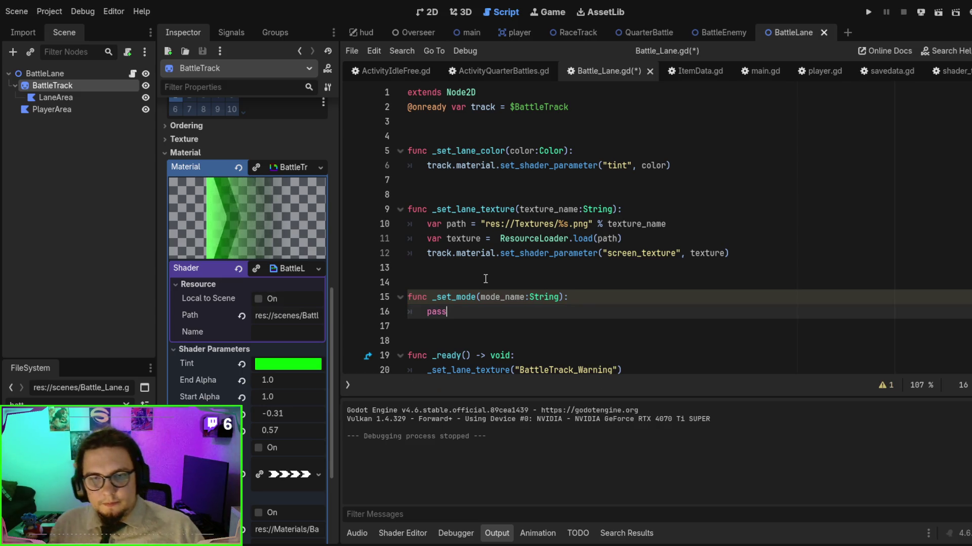
pyautogui.moveTo(453, 209); pyautogui.dragTo(480, 209)
pyautogui.press('BackSpace')
pyautogui.press('BackSpace')
pyautogui.press('BackSpace')
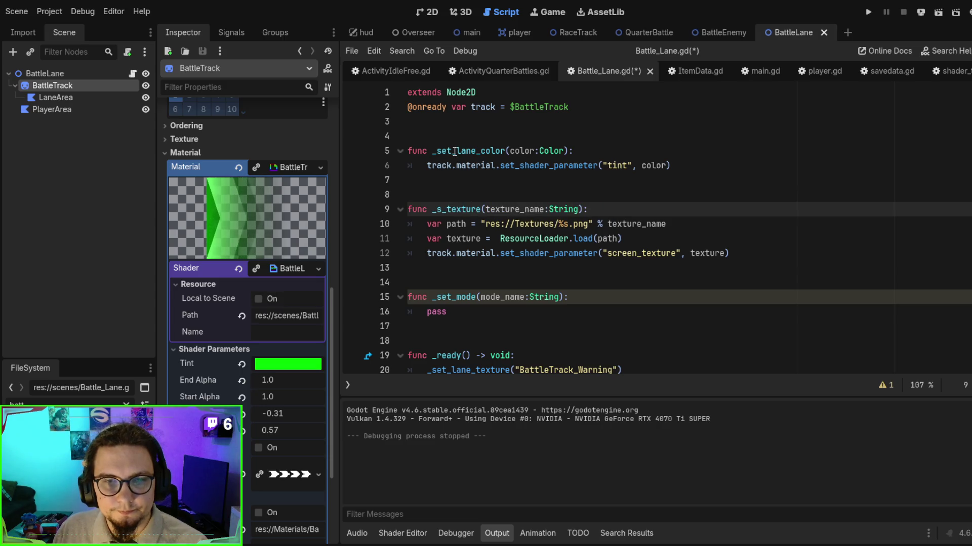